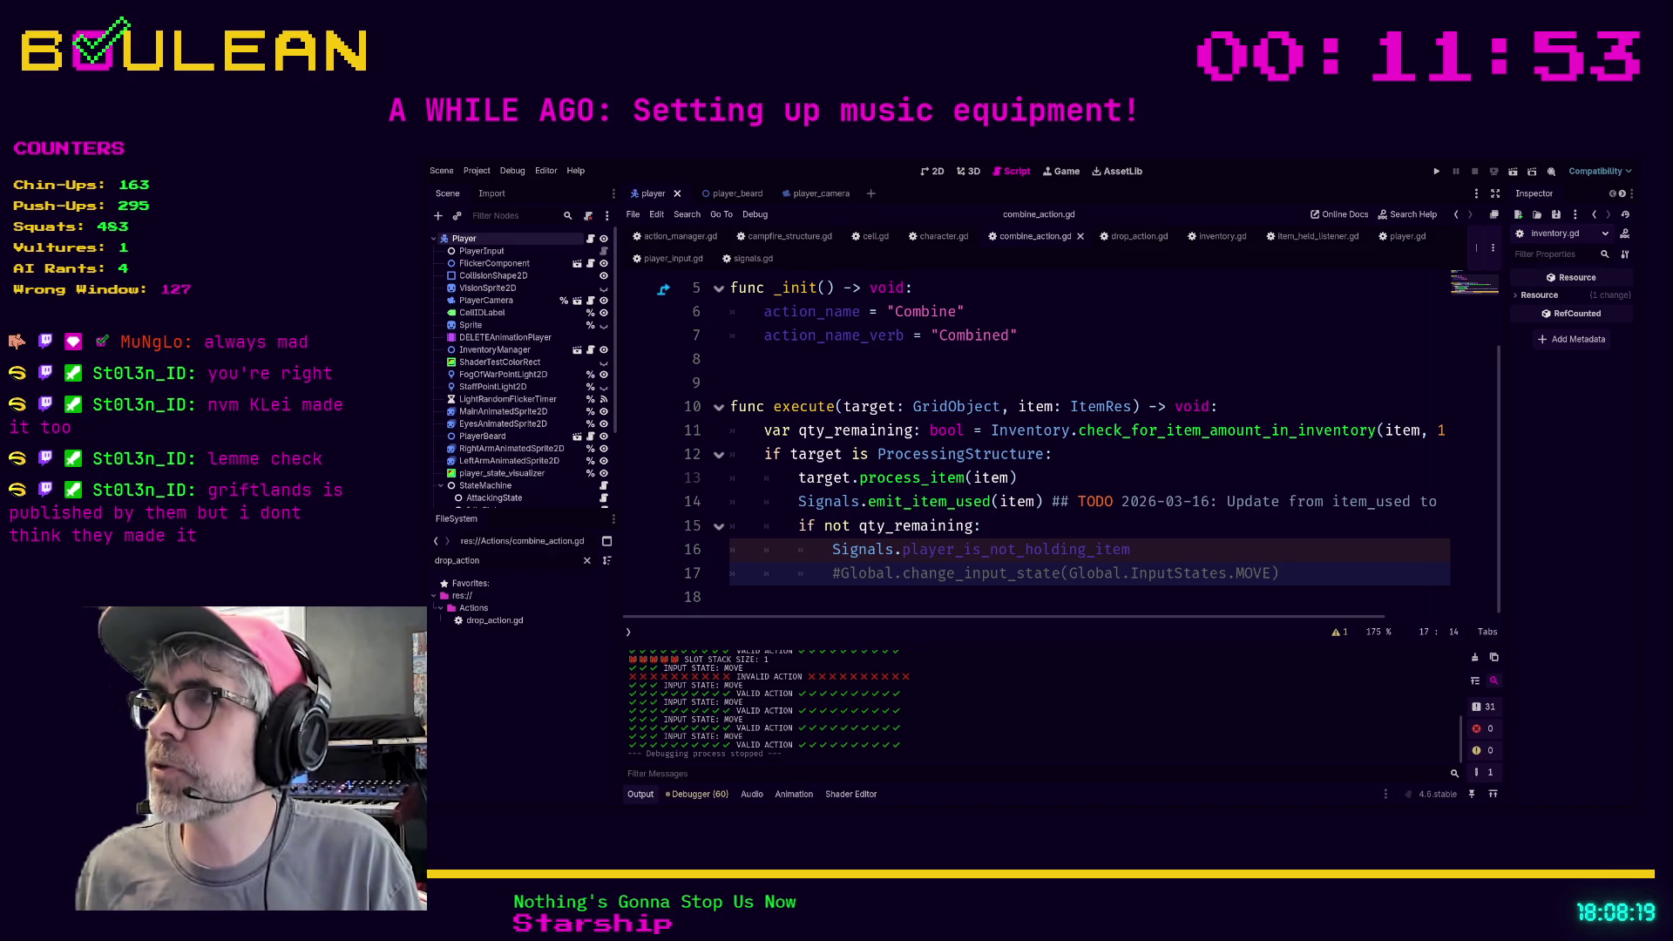
Switch from Discord to Brave and search the web for 'griftlands steam' in a new tab
key(alt+Tab)
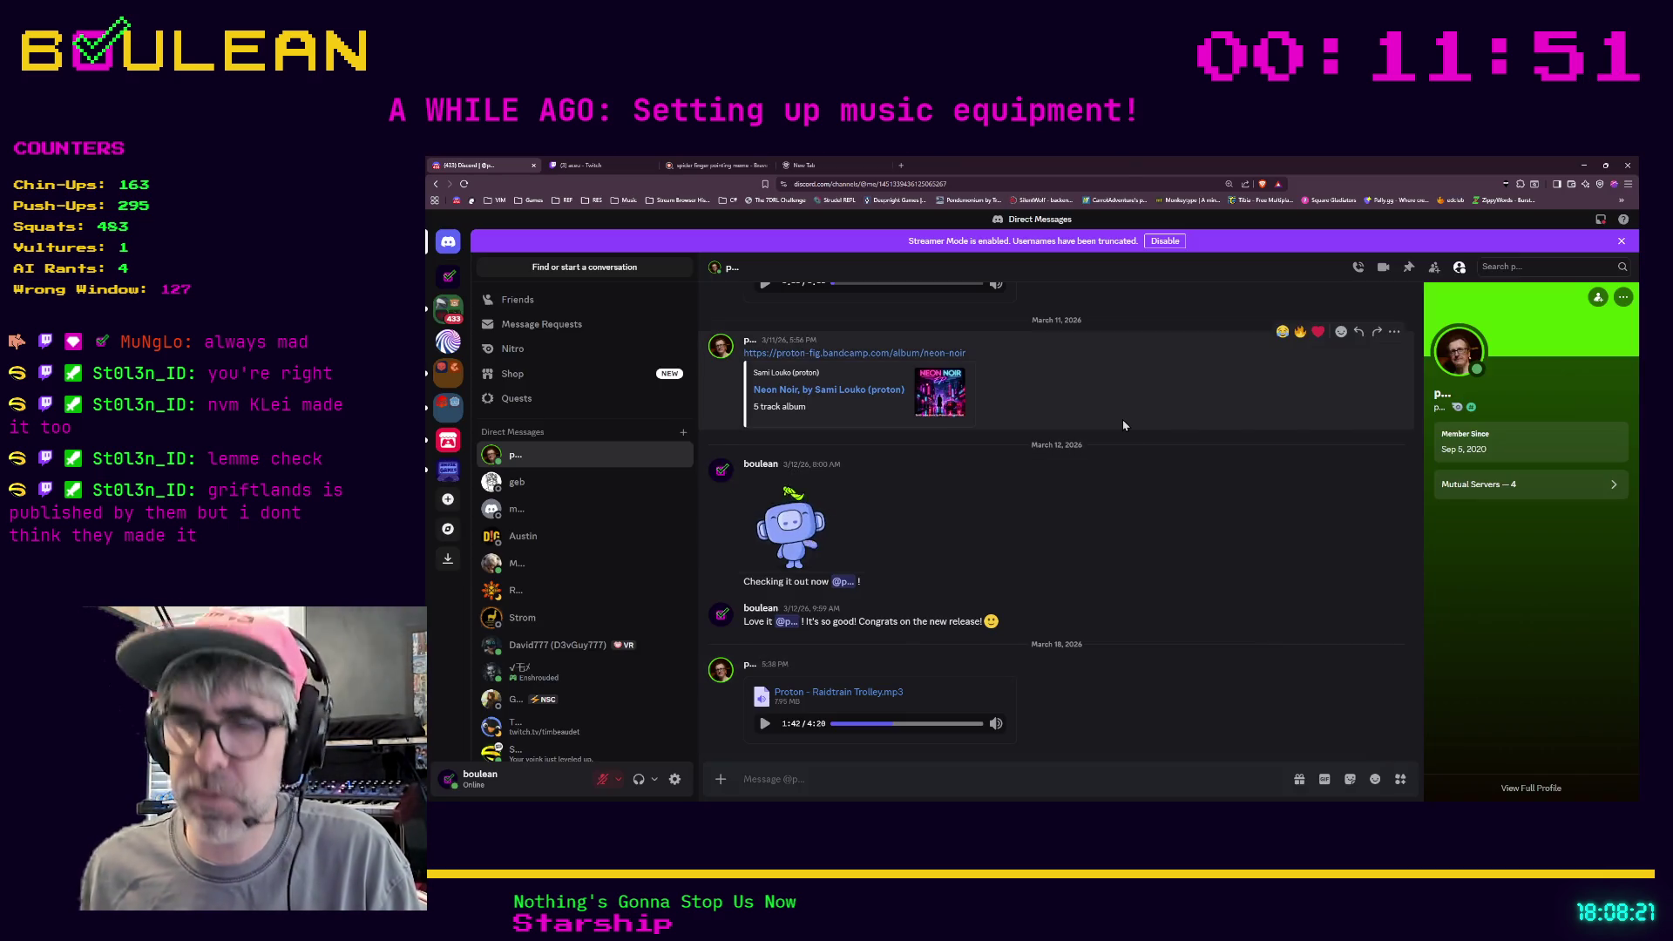
key(ctrl+t)
text(griftlands steam)
key(Return)
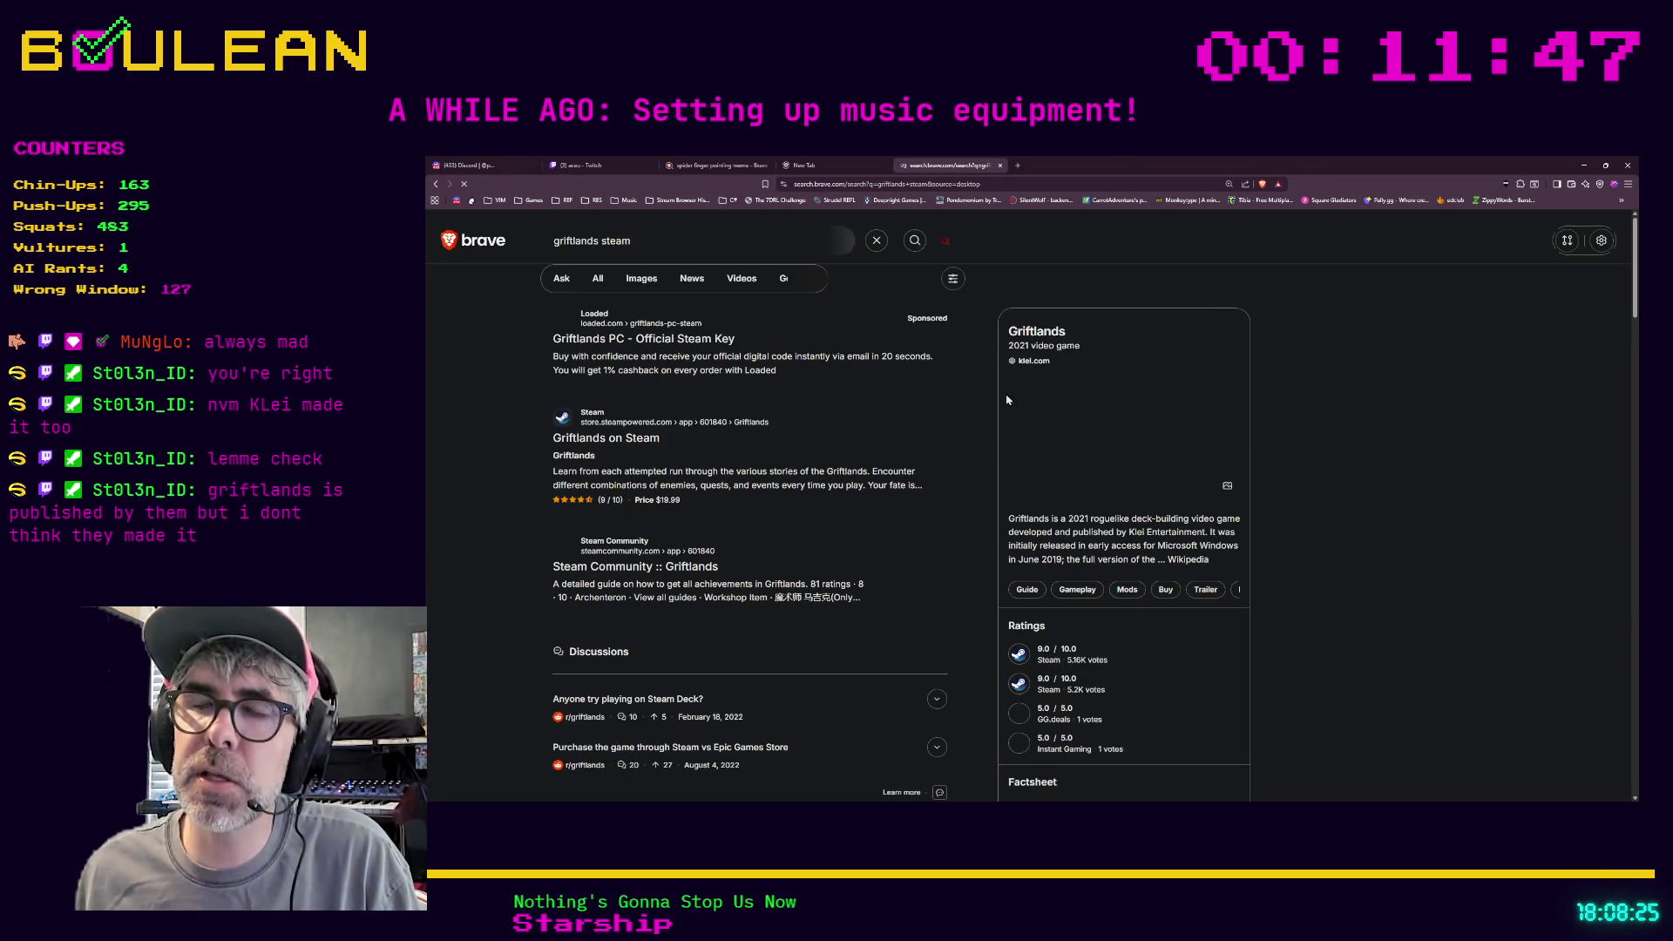
Open the Griftlands store page on Steam and scroll through its details
click(613, 444)
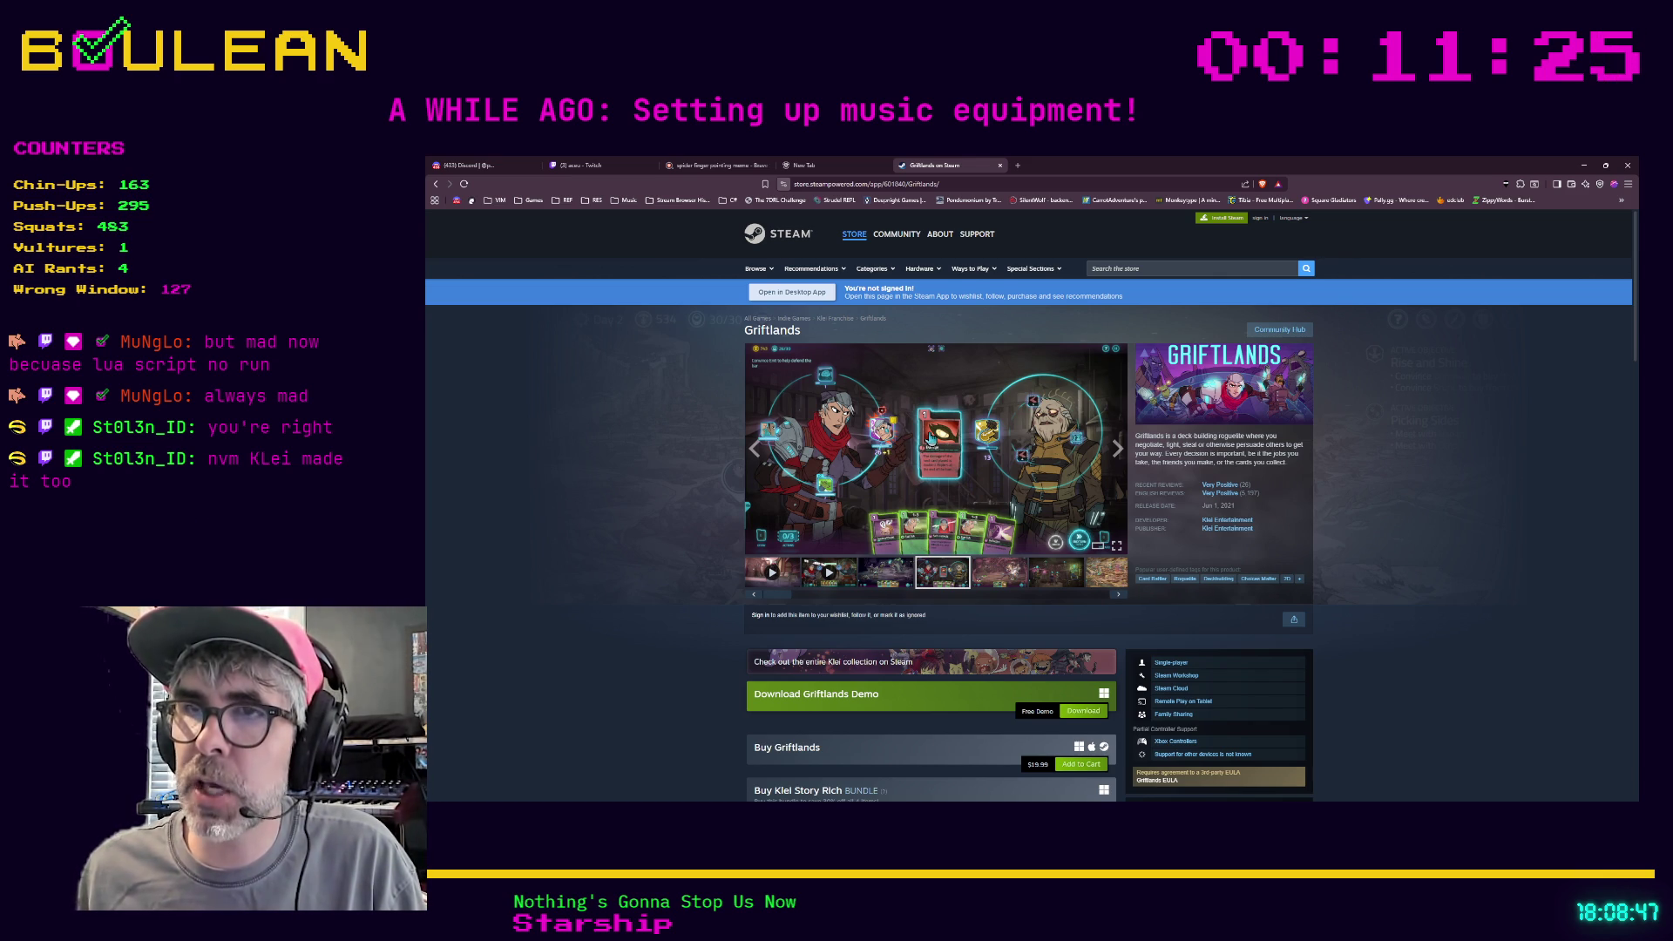
scroll(928, 438, down, 1)
scroll(929, 438, up, 1)
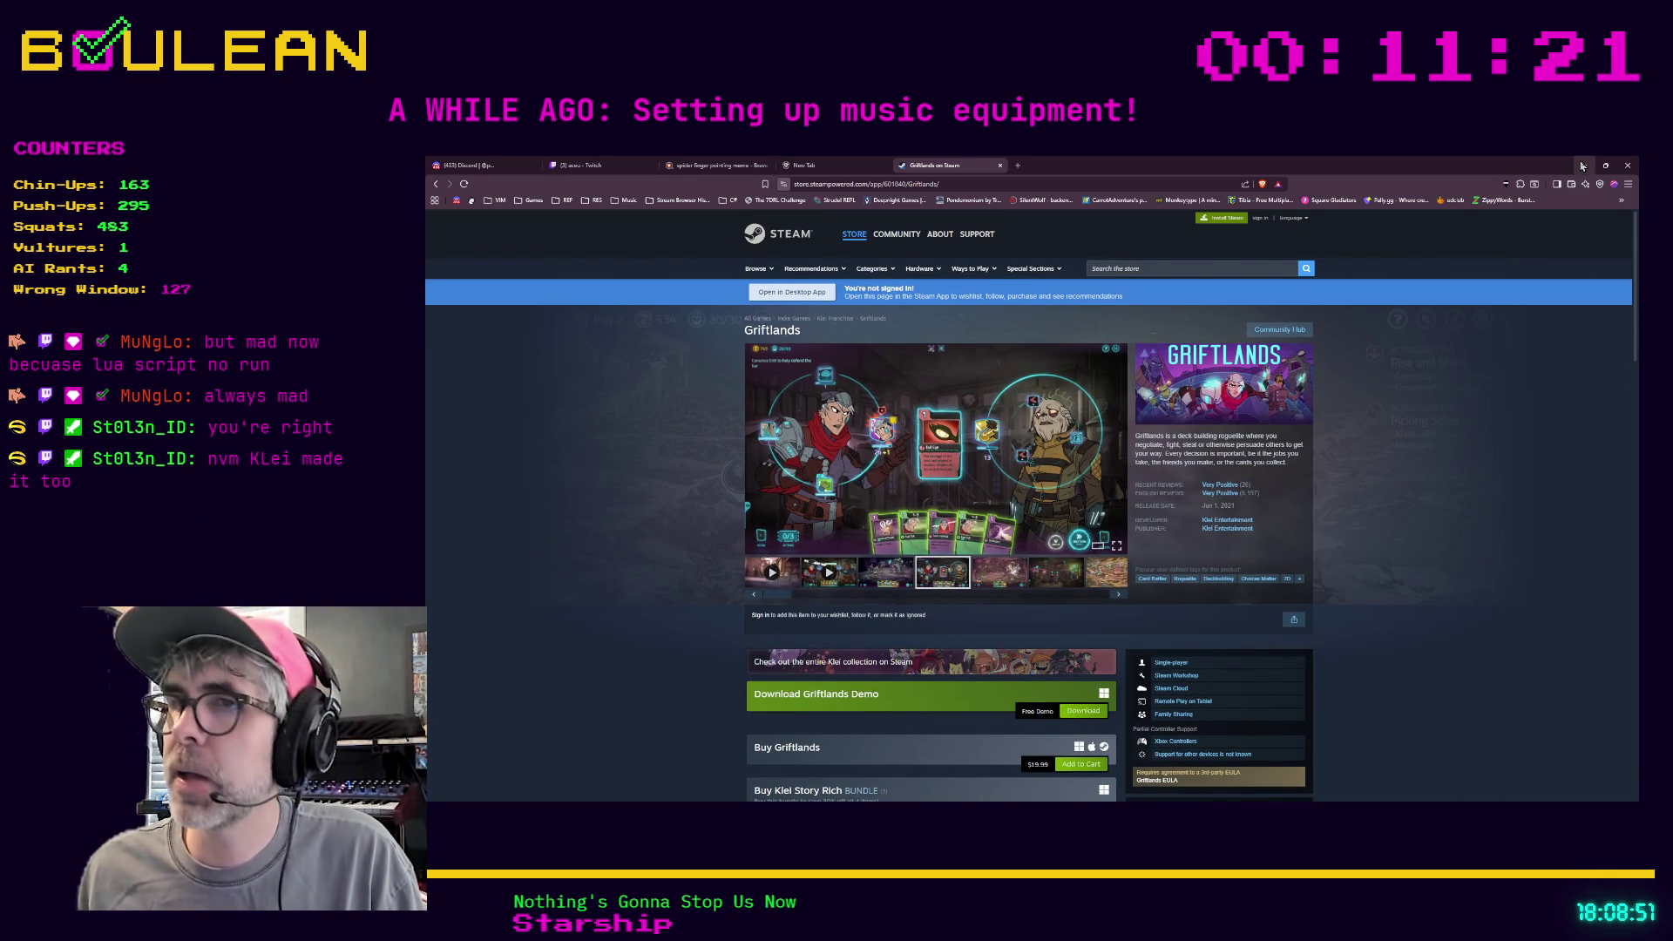
scroll(1399, 413, down, 3)
scroll(1399, 415, down, 2)
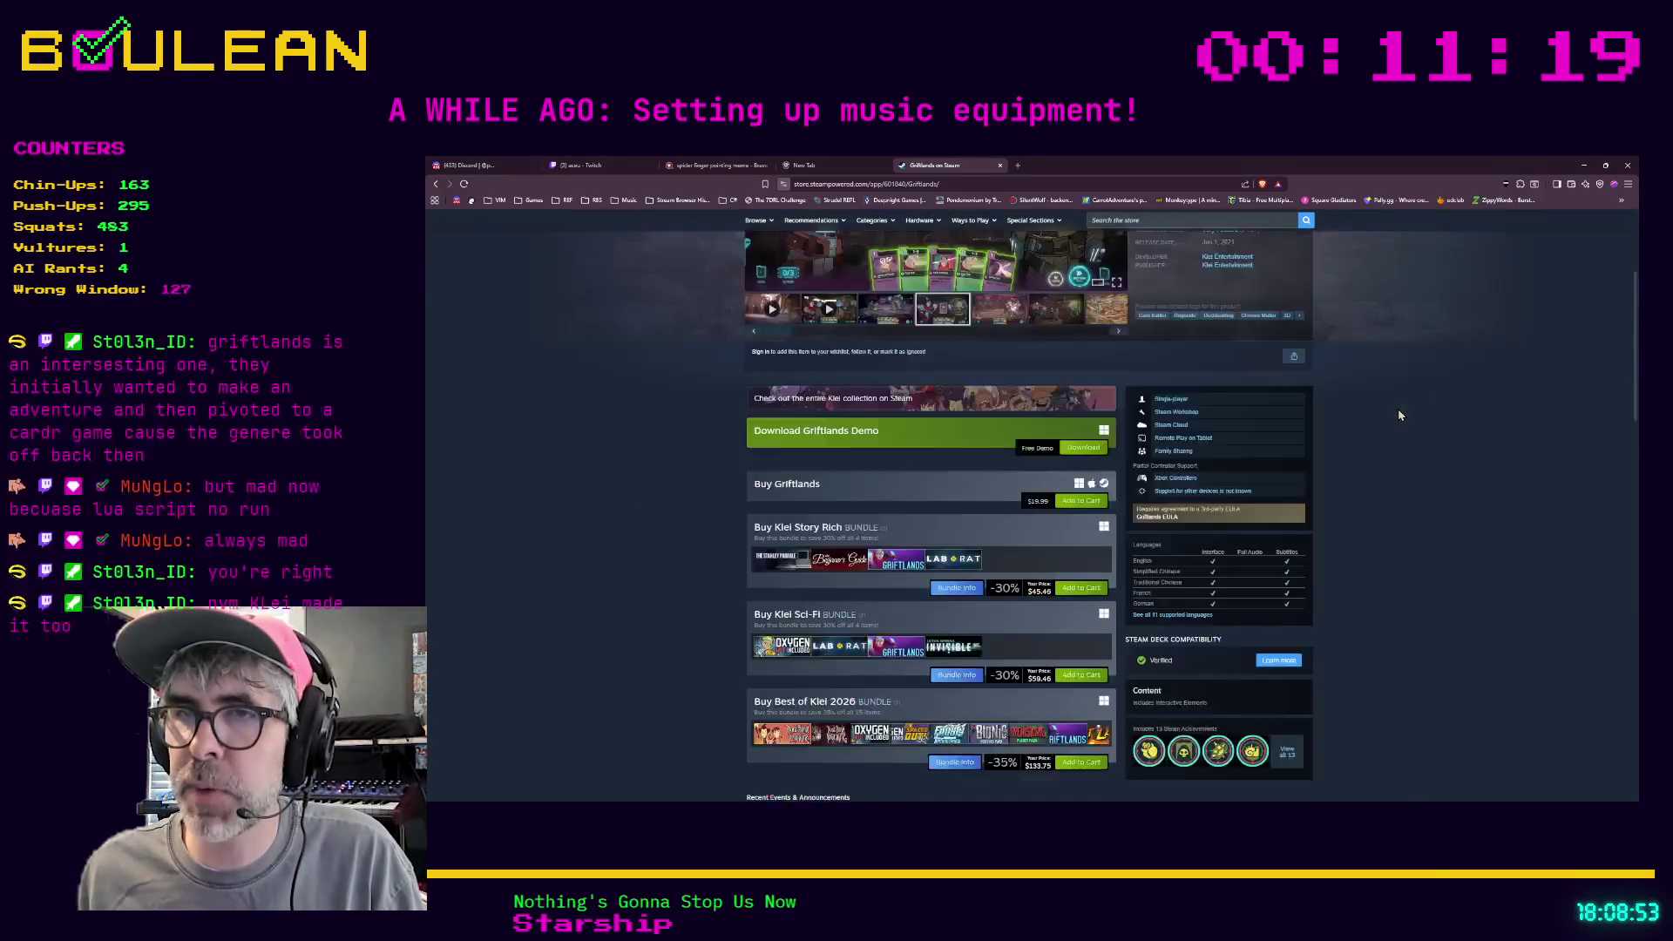
scroll(1399, 414, up, 4)
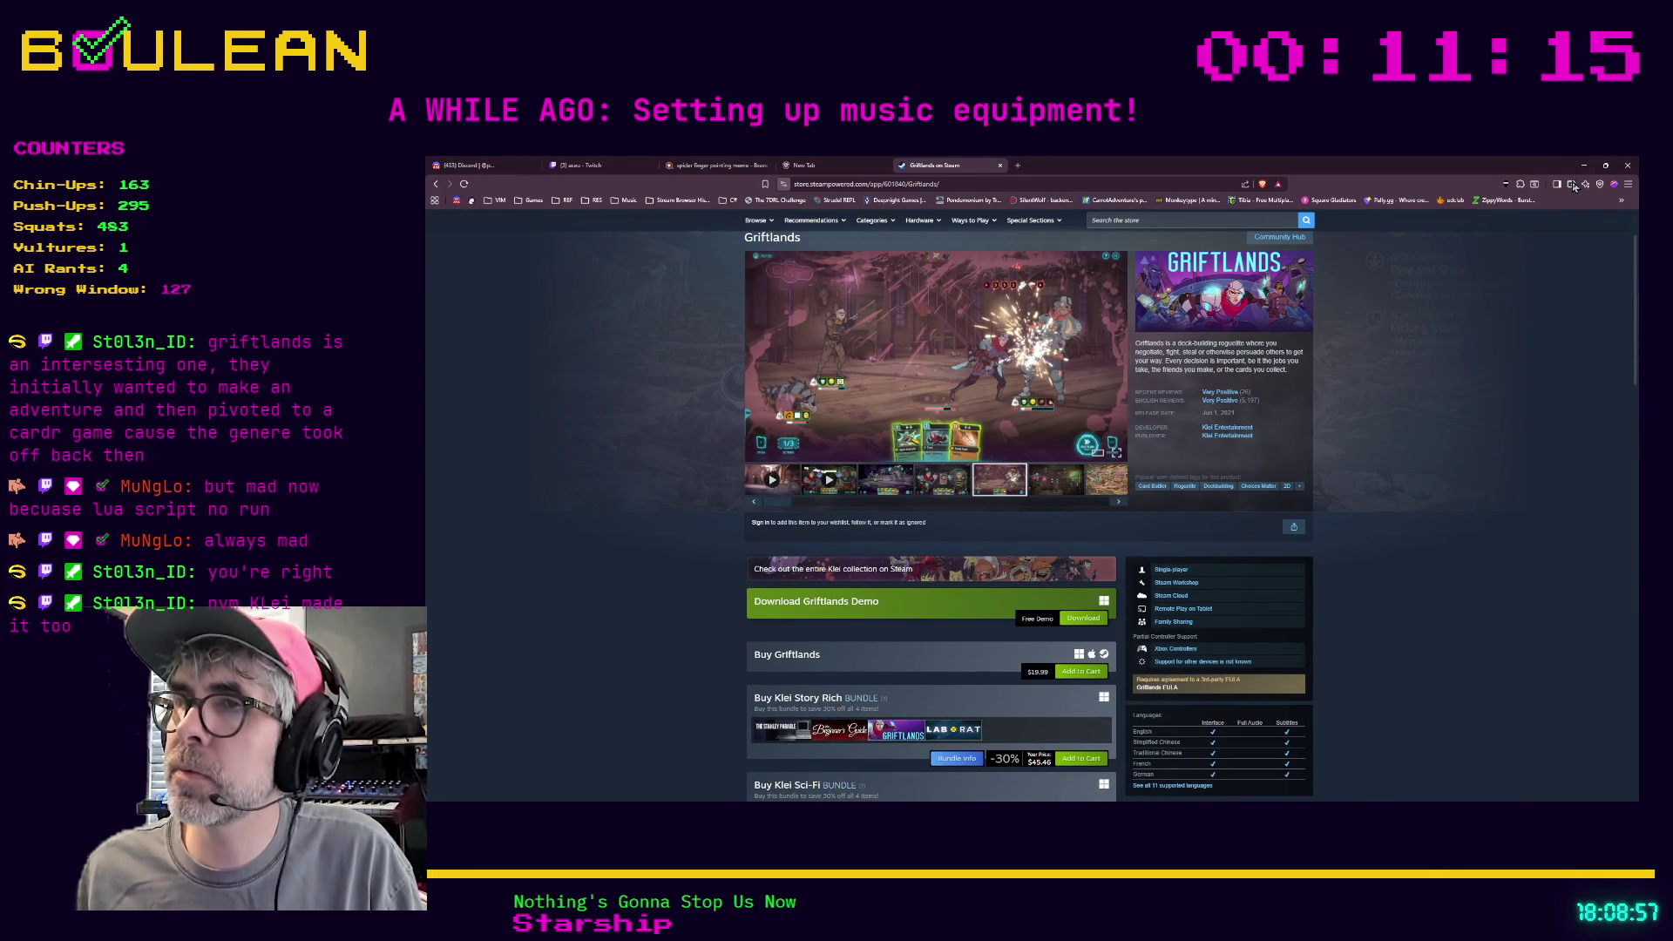
Highlight the Jun 1, 2021 release date, deselect it, and minimize the browser
drag(1202, 413, 1234, 414)
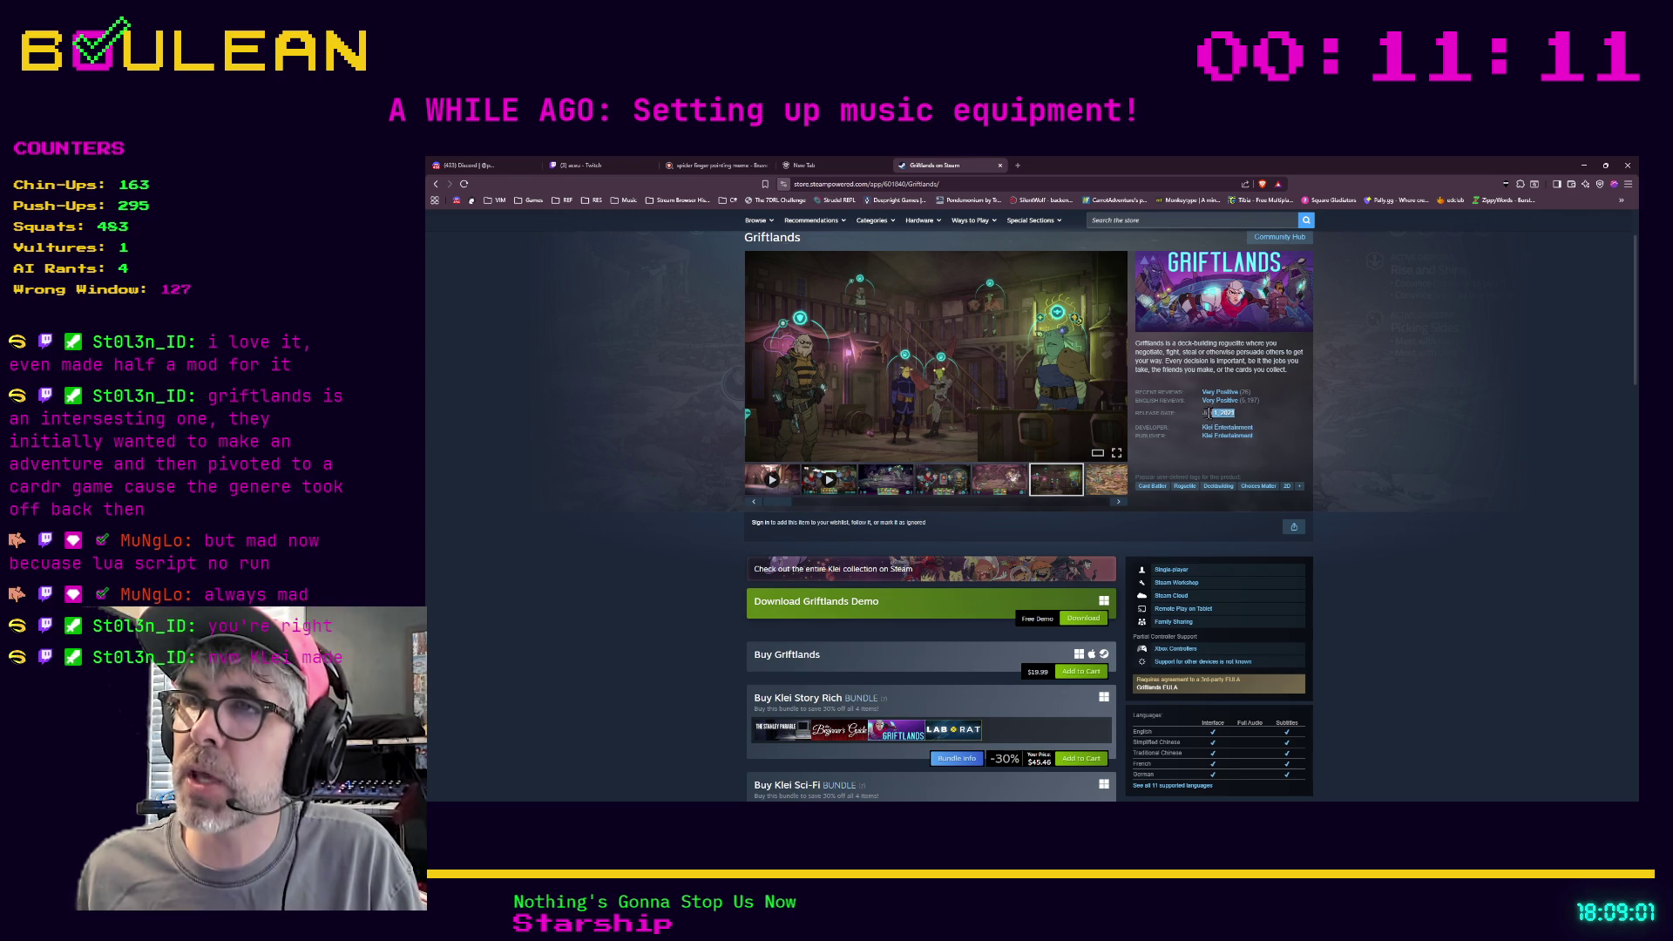
click(1204, 416)
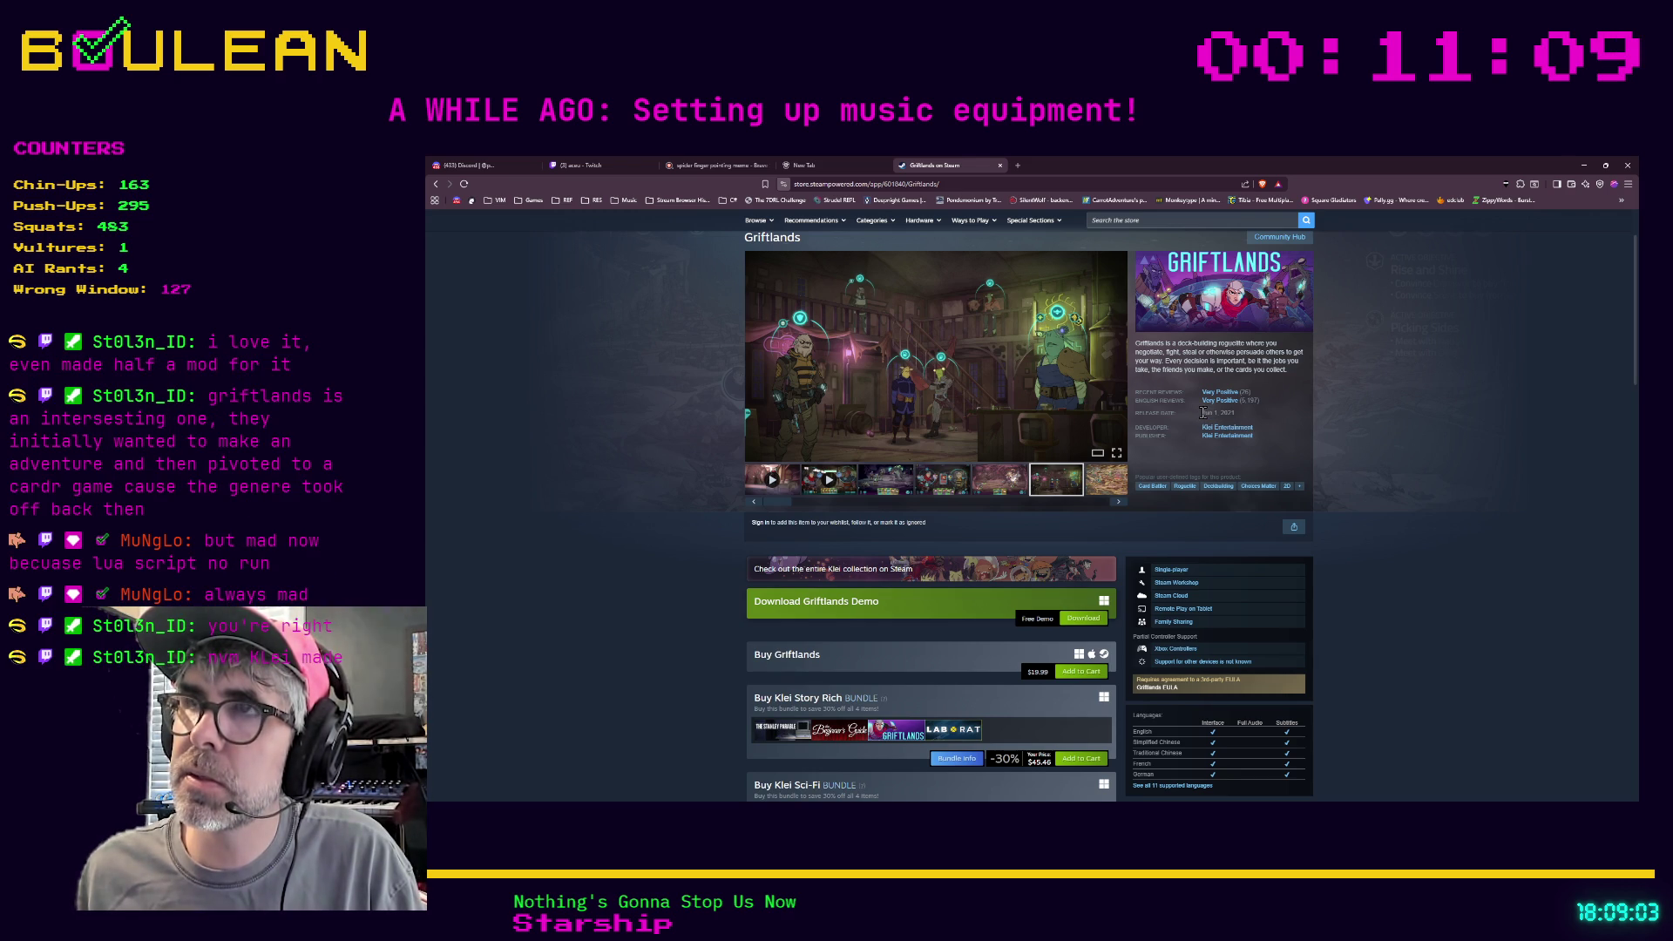
click(1583, 168)
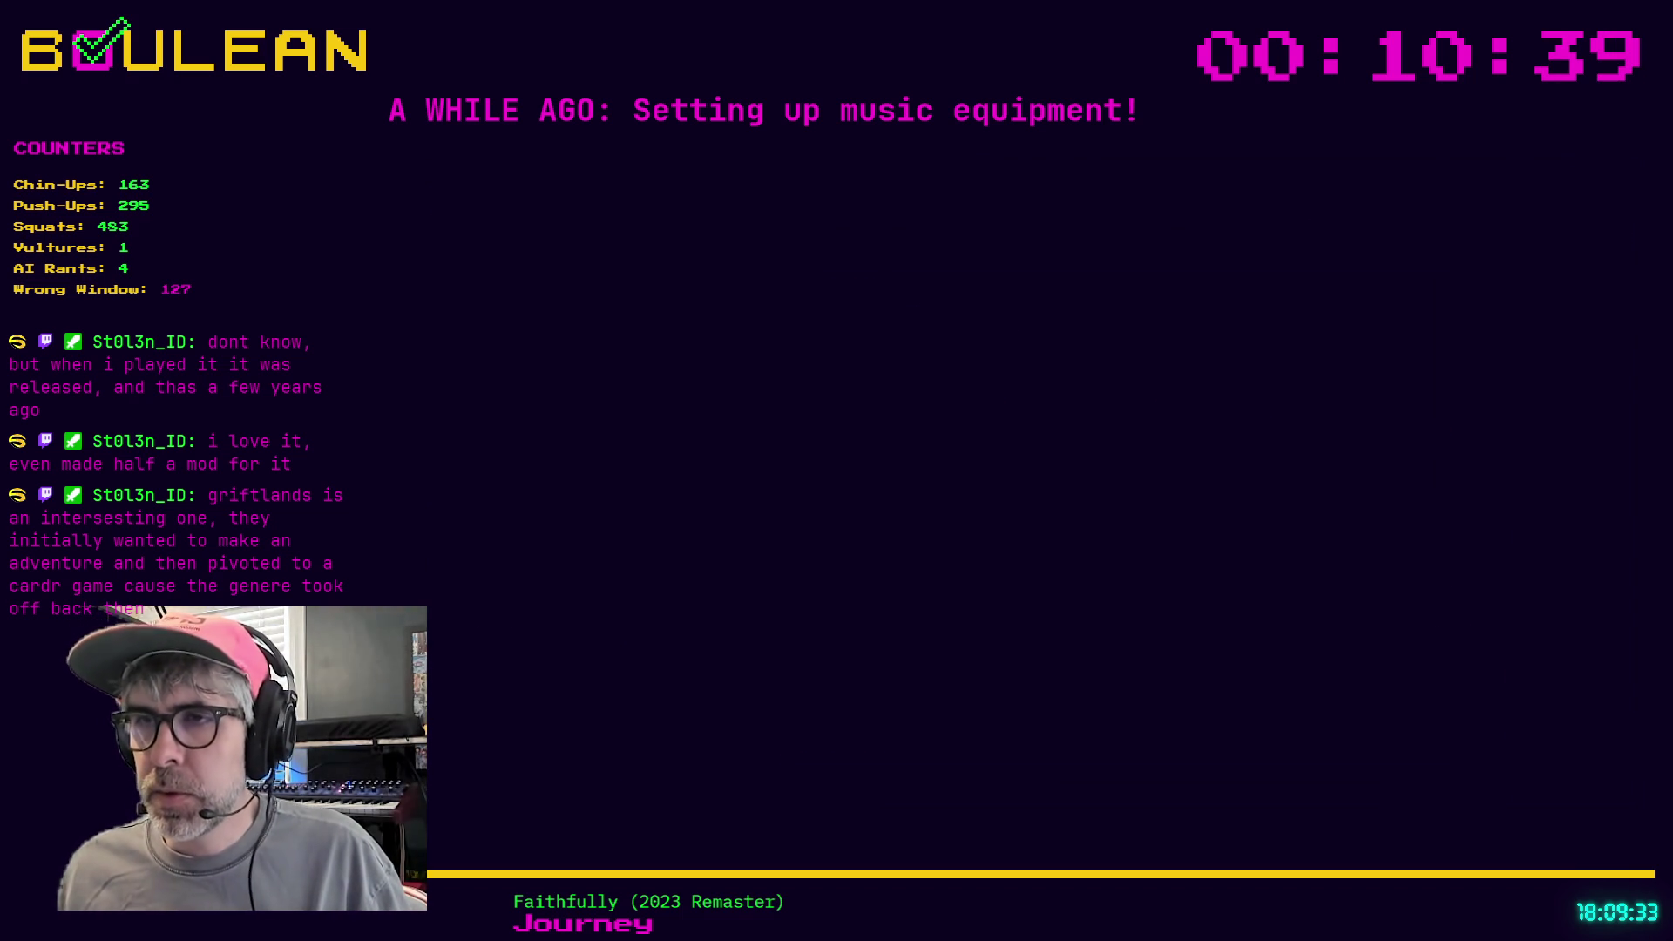
Scroll combine_action.gd back up and place the caret at the end of line 15
scroll(1077, 580, up, 1)
click(1014, 555)
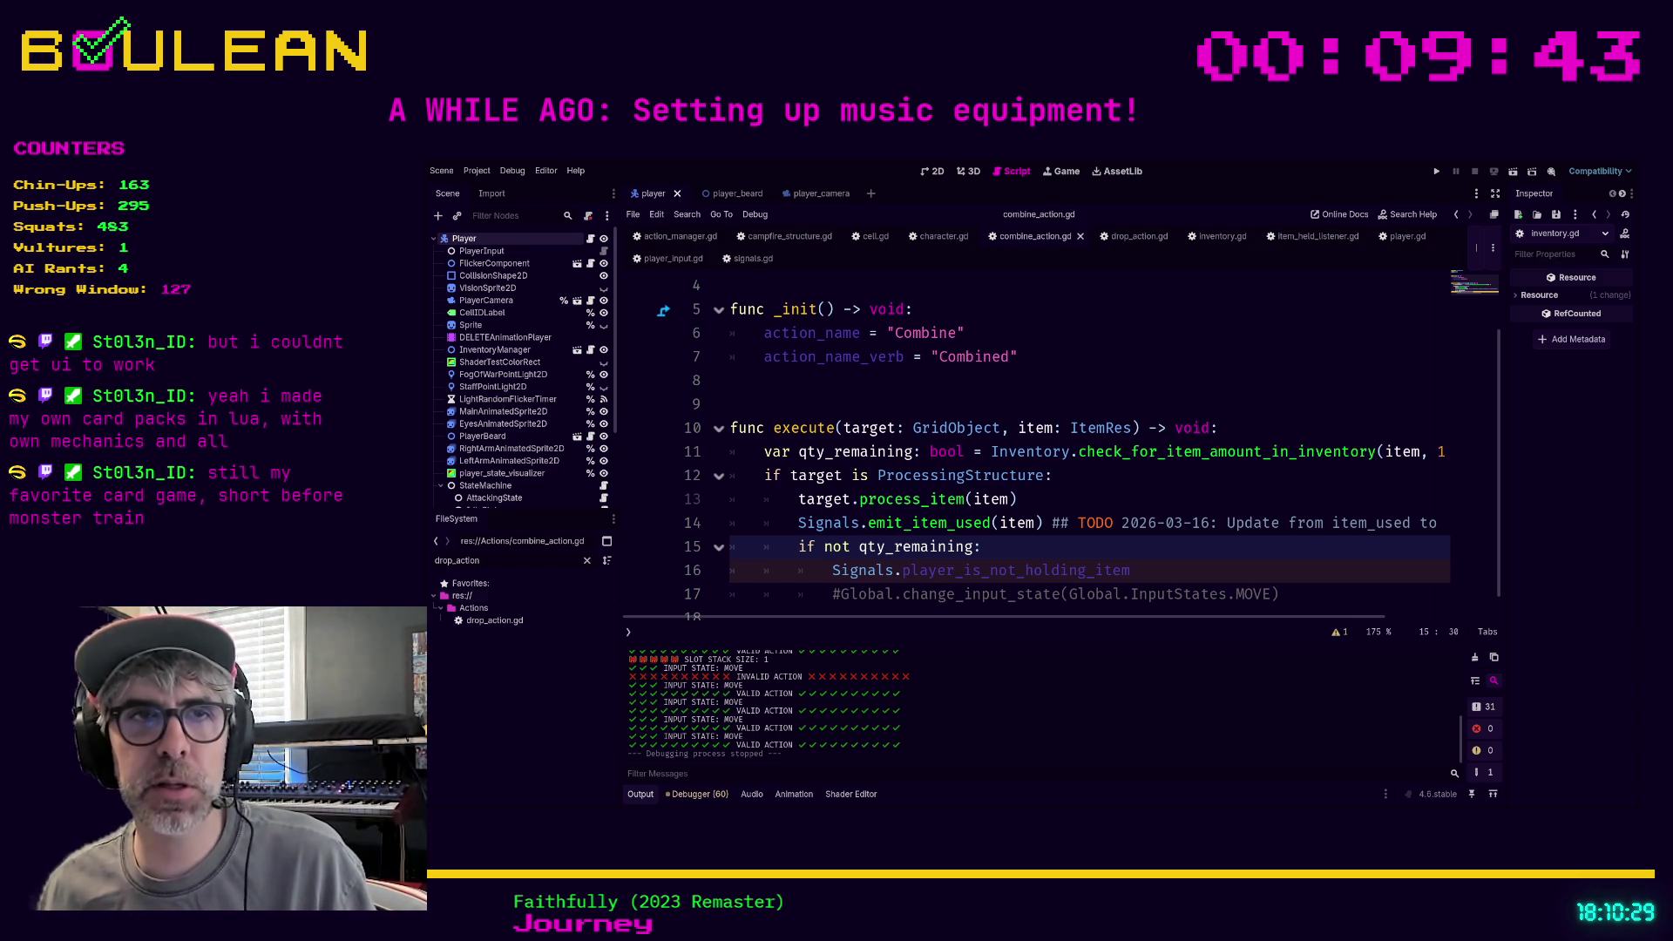
click(1144, 571)
scroll(1144, 572, down, 1)
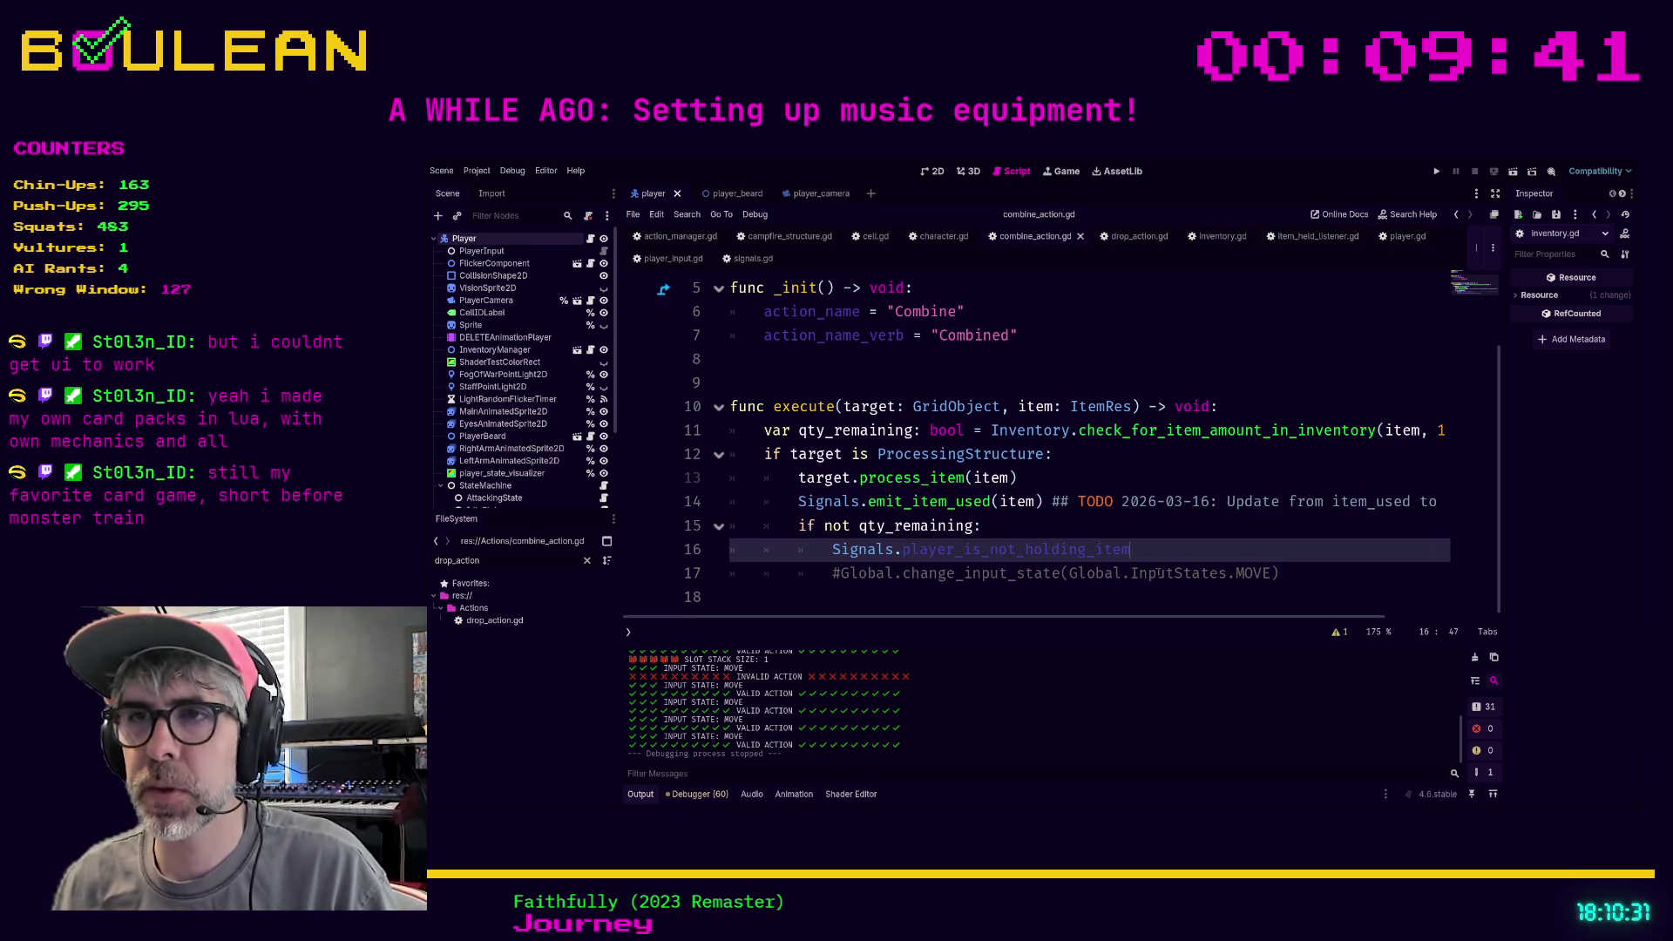
scroll(1149, 573, up, 1)
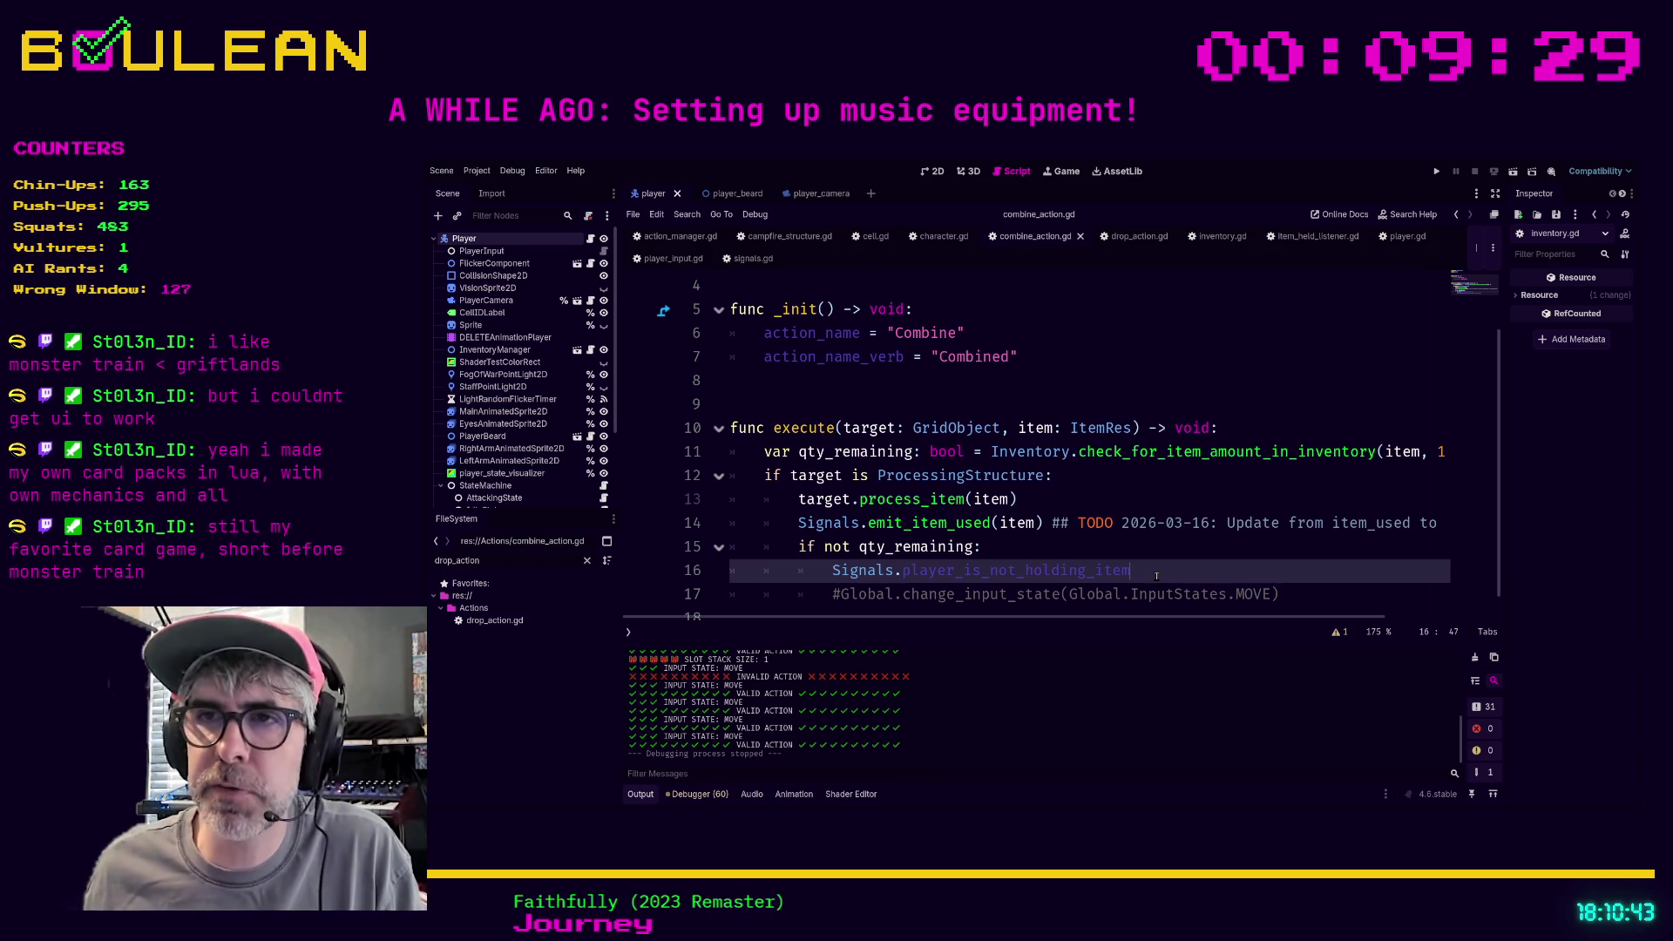
key(Up)
key(Down)
key(Down)
key(Down)
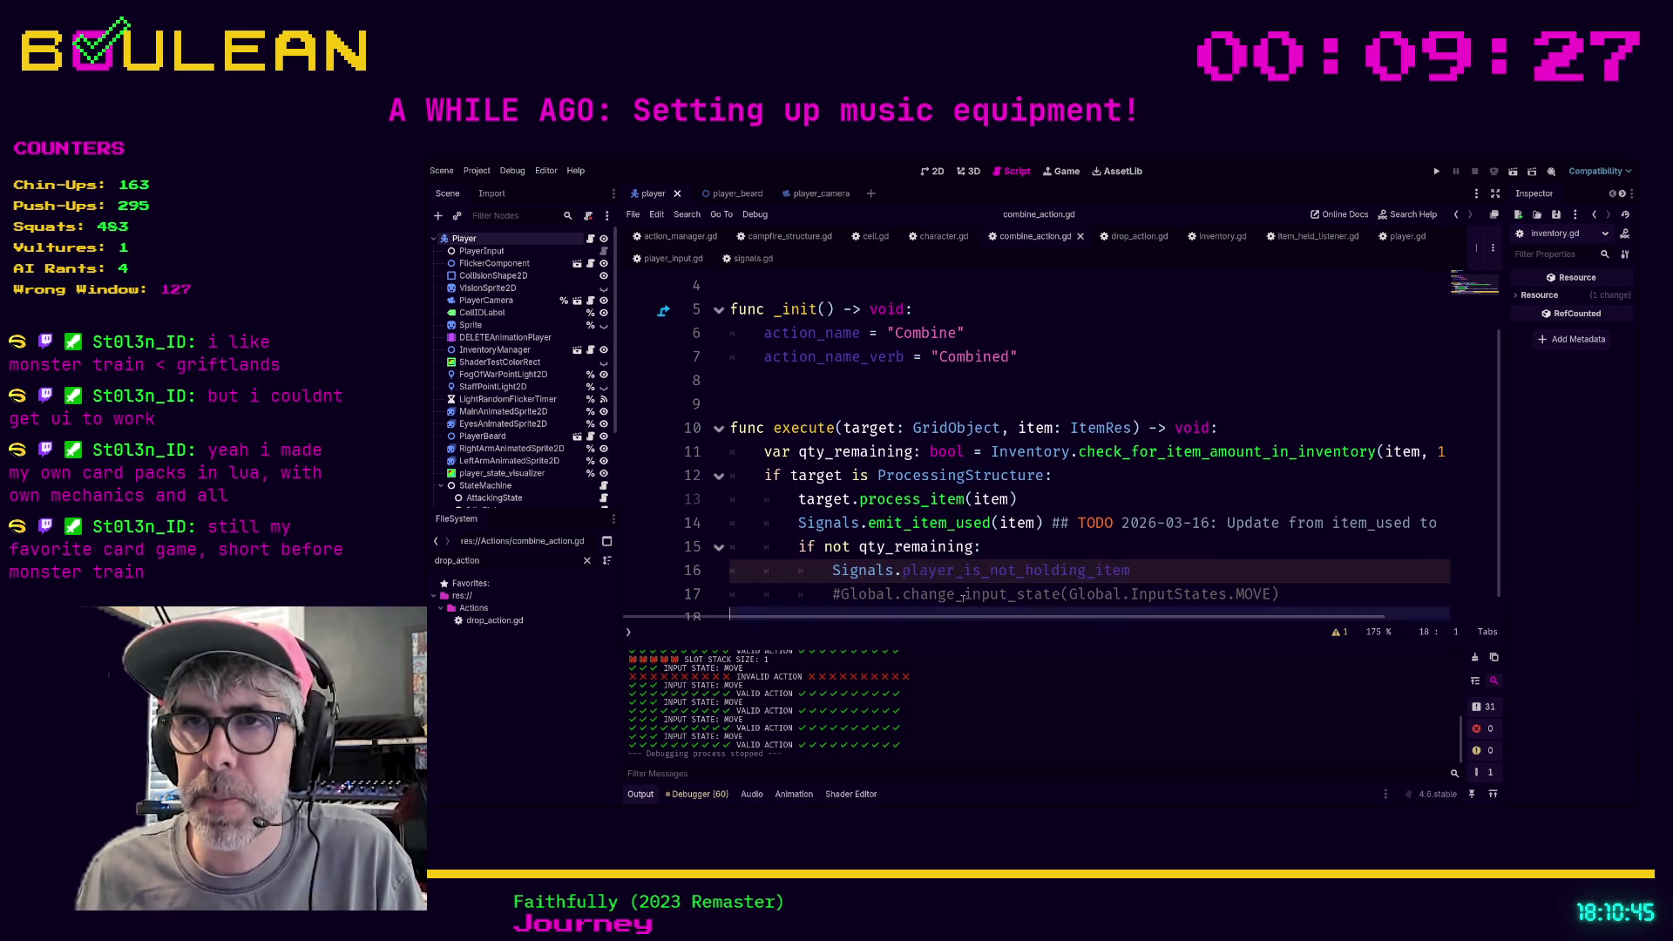
click(871, 593)
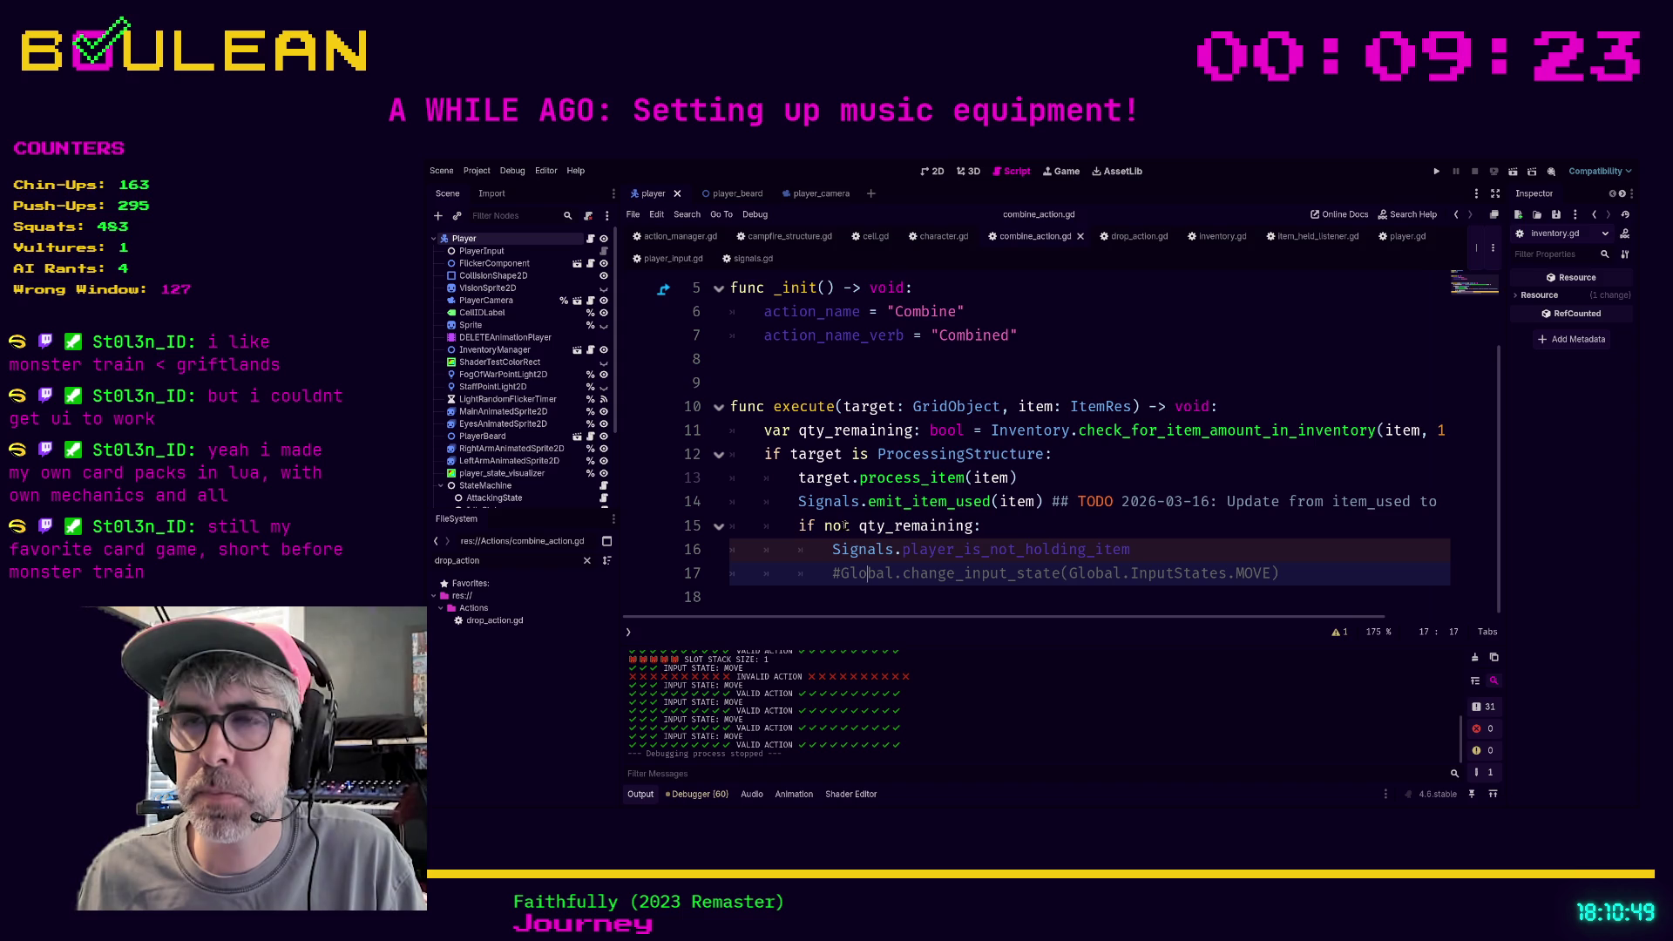
drag(988, 546, 1041, 534)
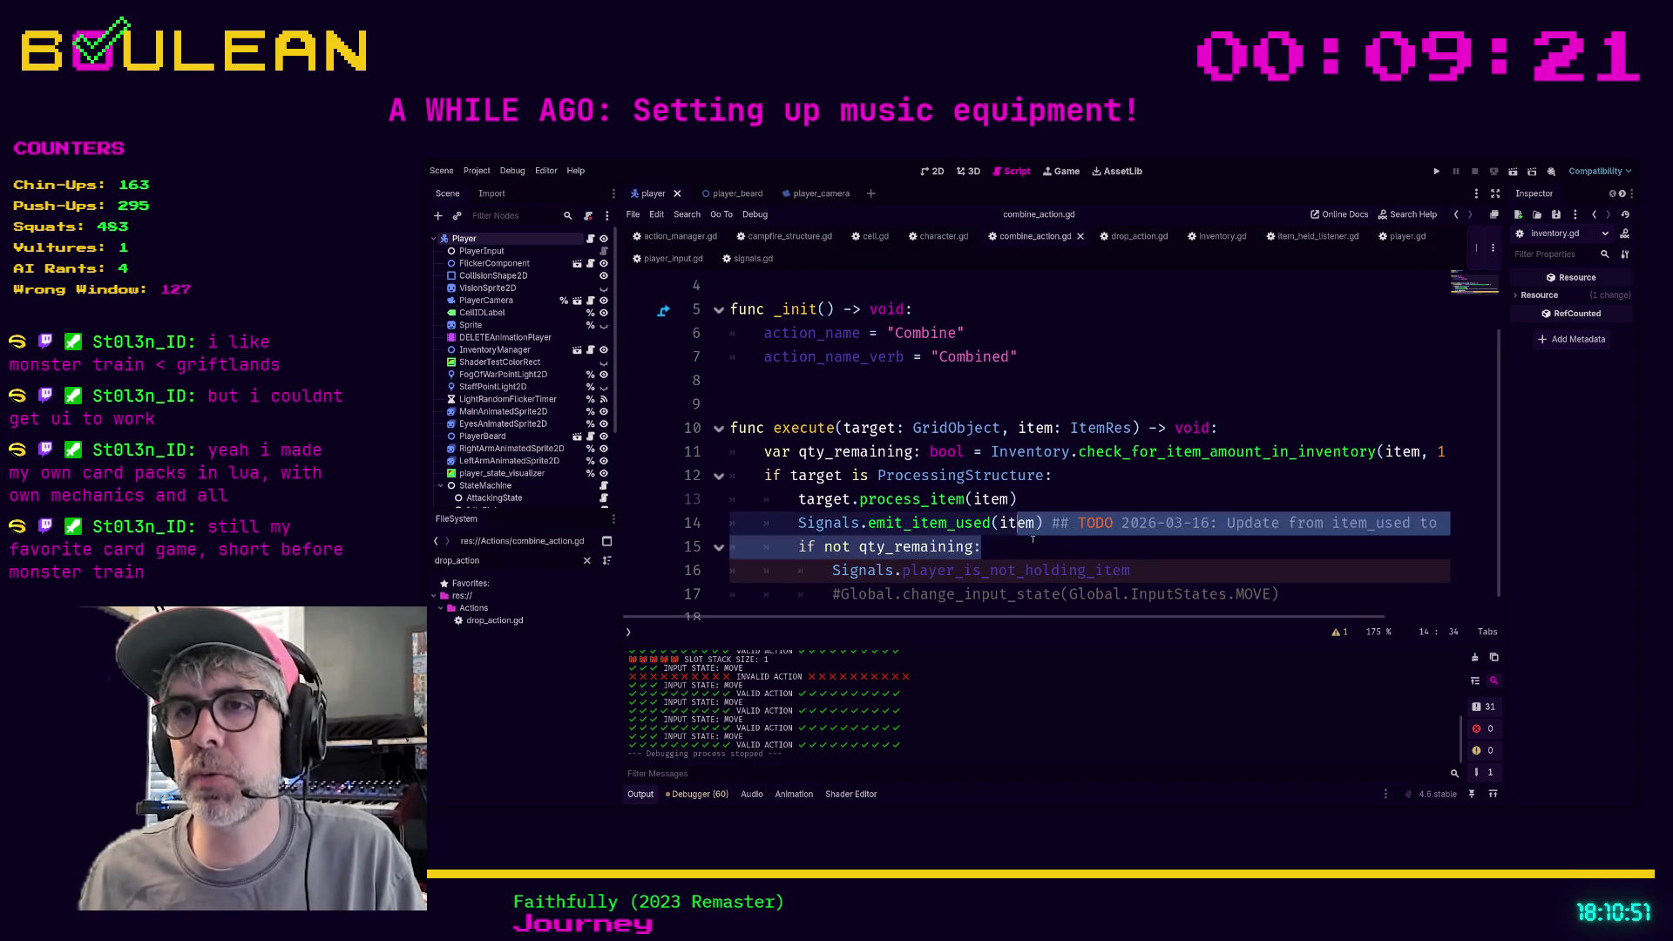
click(1016, 556)
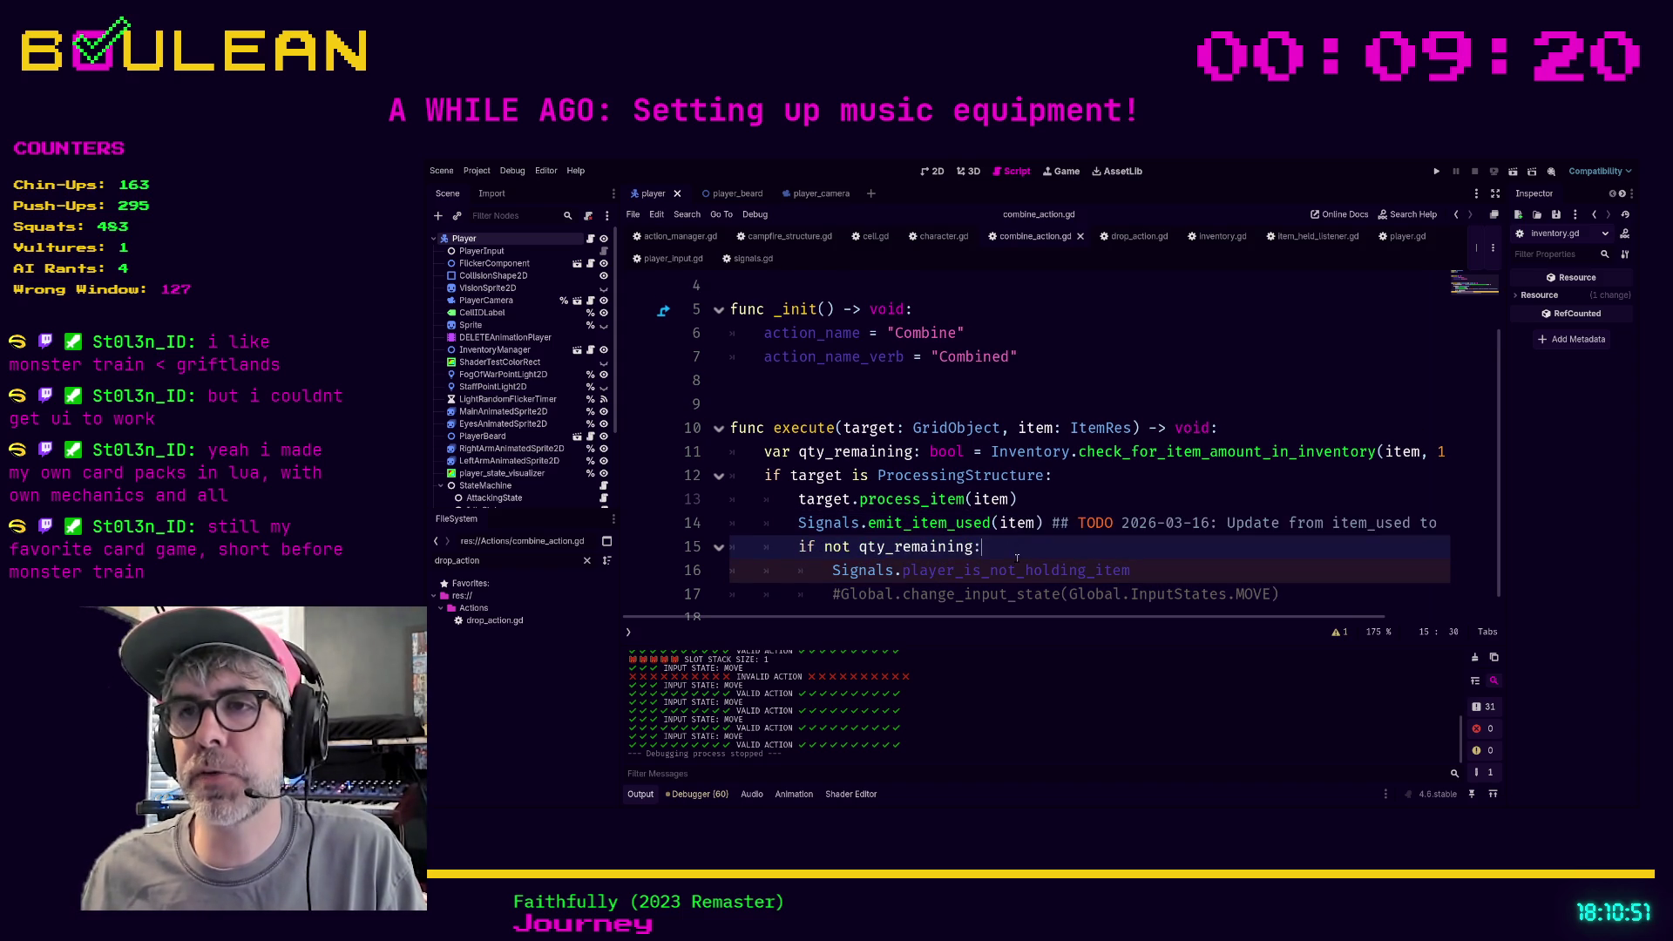
click(841, 451)
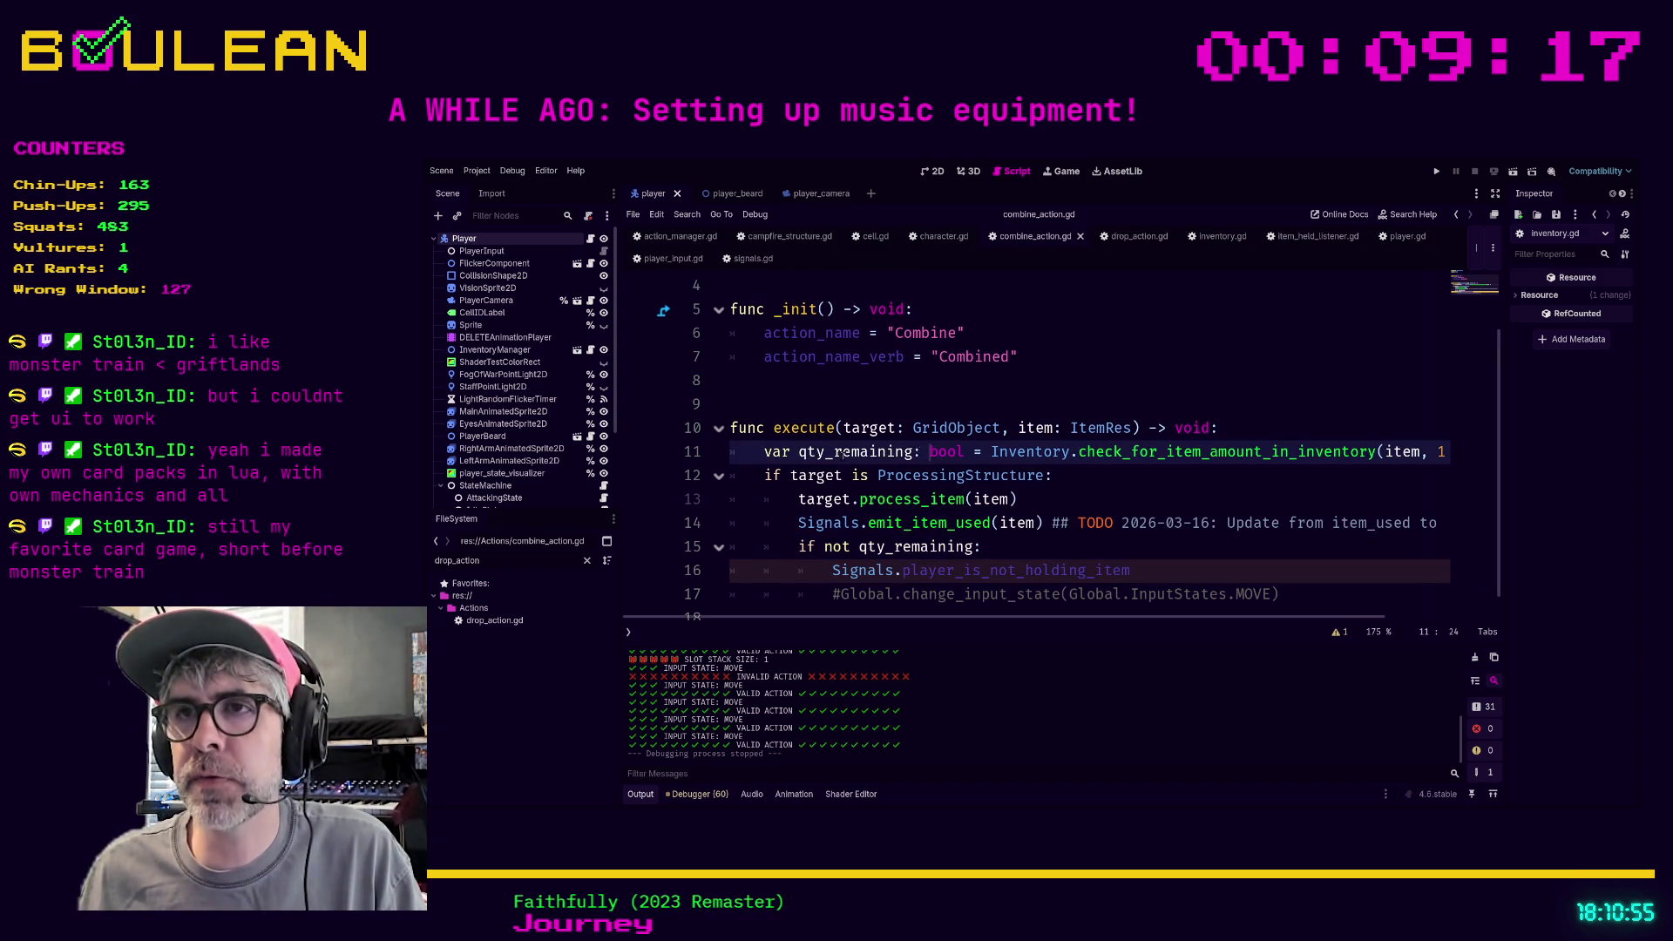
Comment out the bool qty_remaining line 11 and insert an empty line above the if statement
key(ctrl+k)
key(Down)
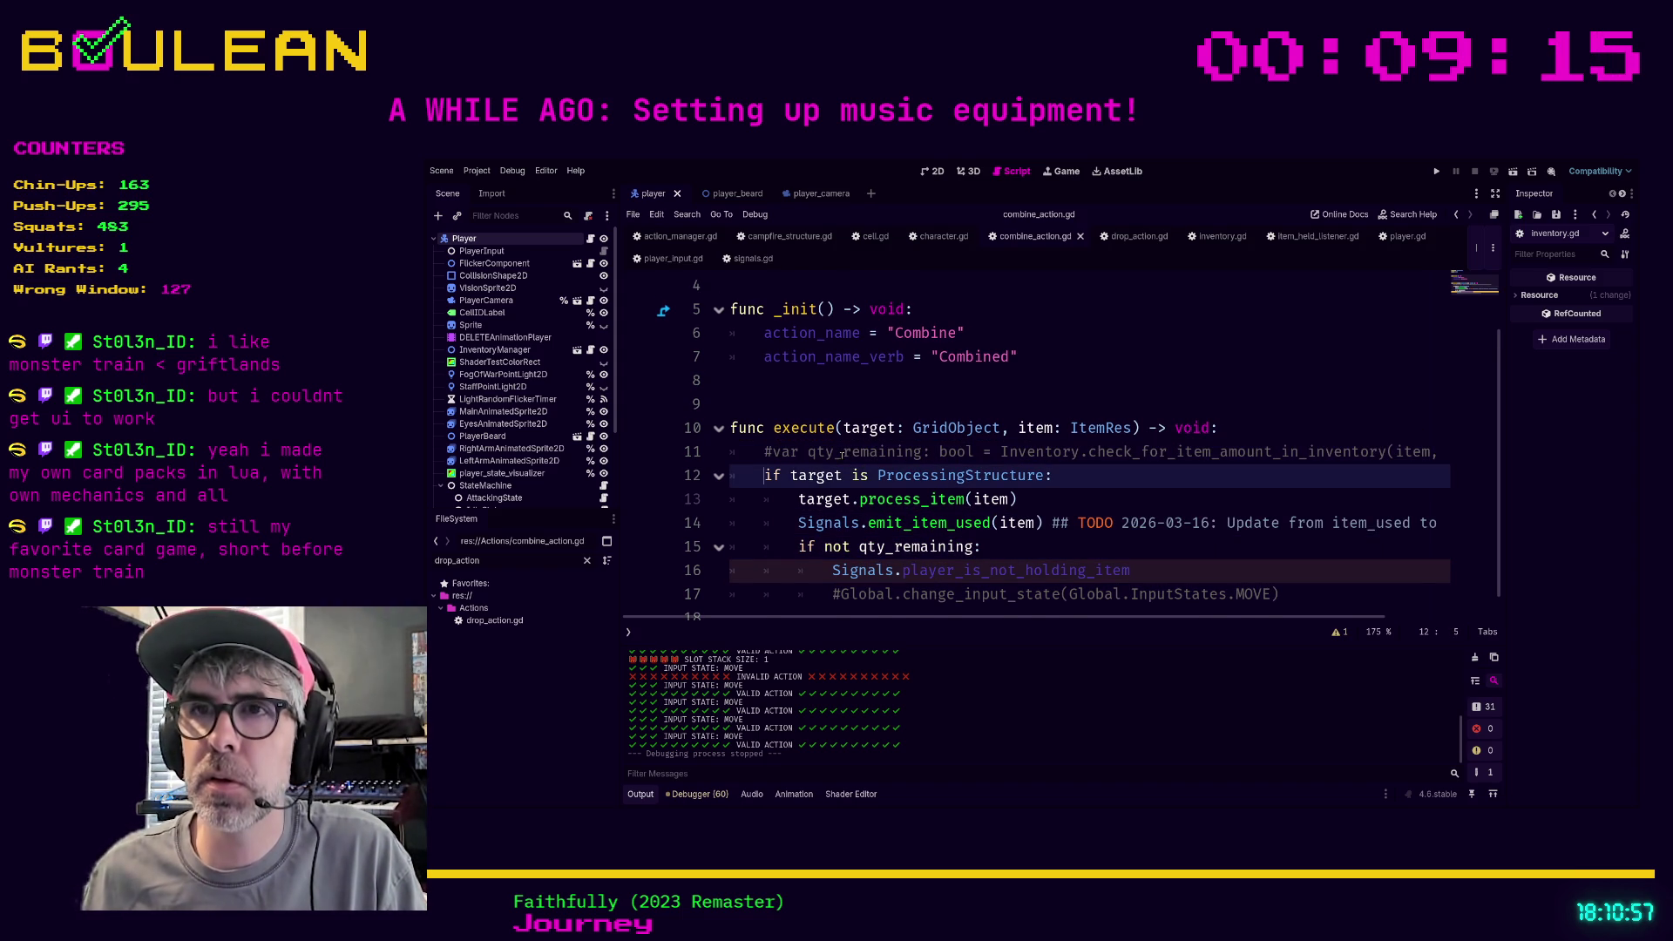
key(Return)
key(Up)
Add 'var qty_remaining: int = Inventory.get_item_count(item)' and jump to the reported error
text(var qty)
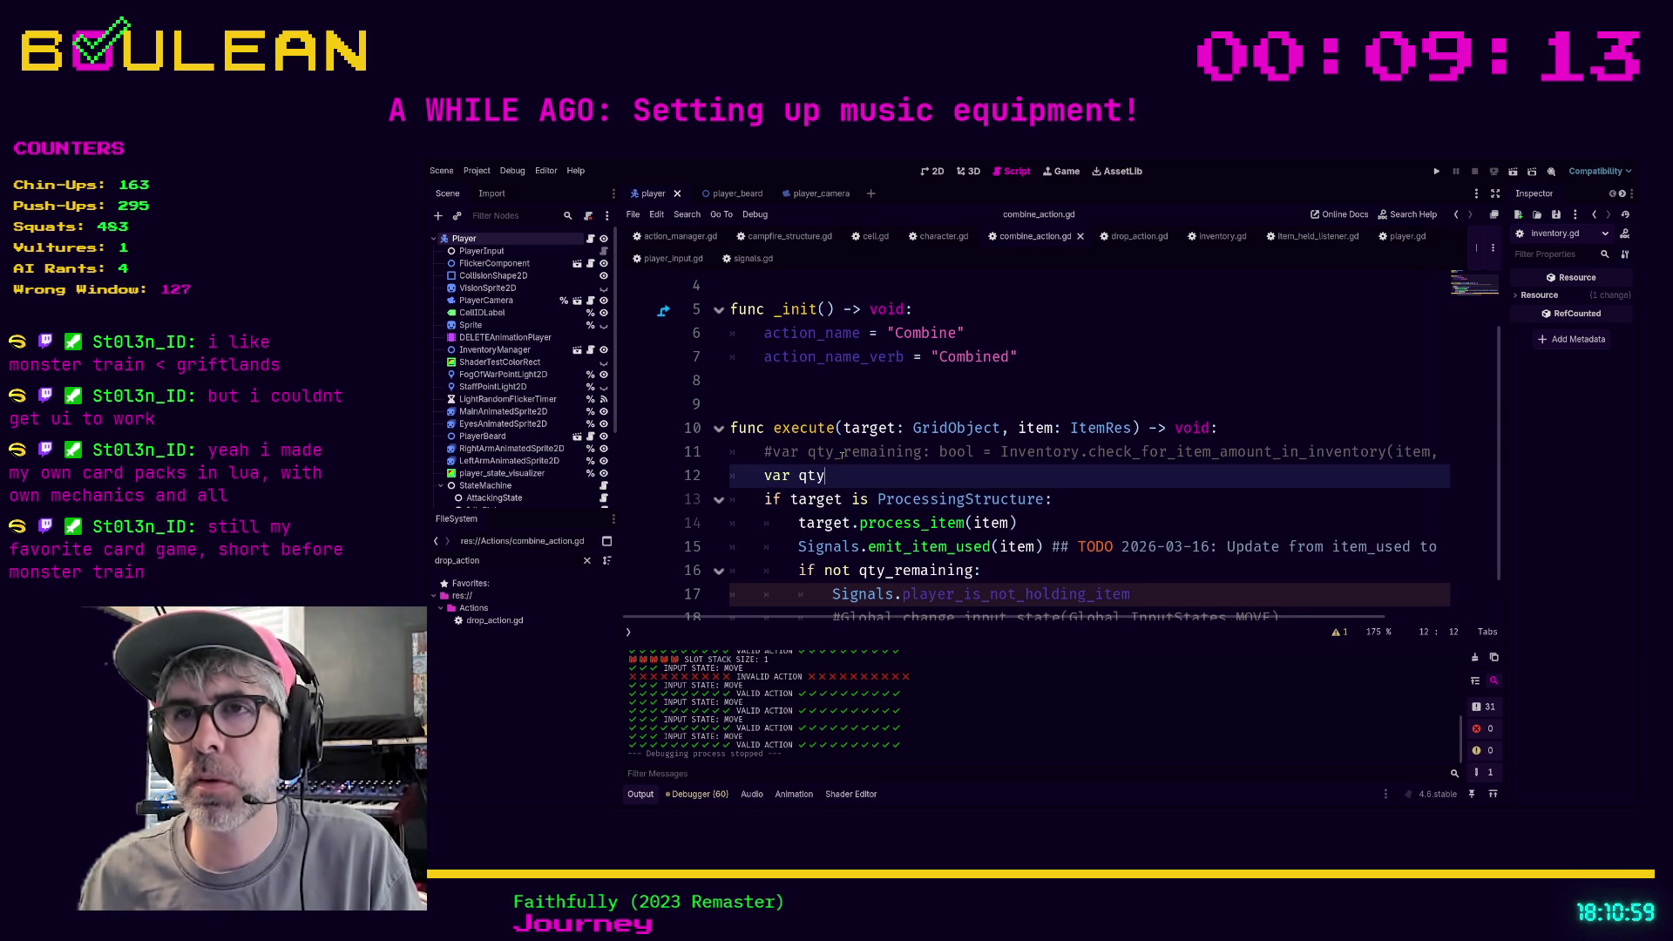
text(_remain)
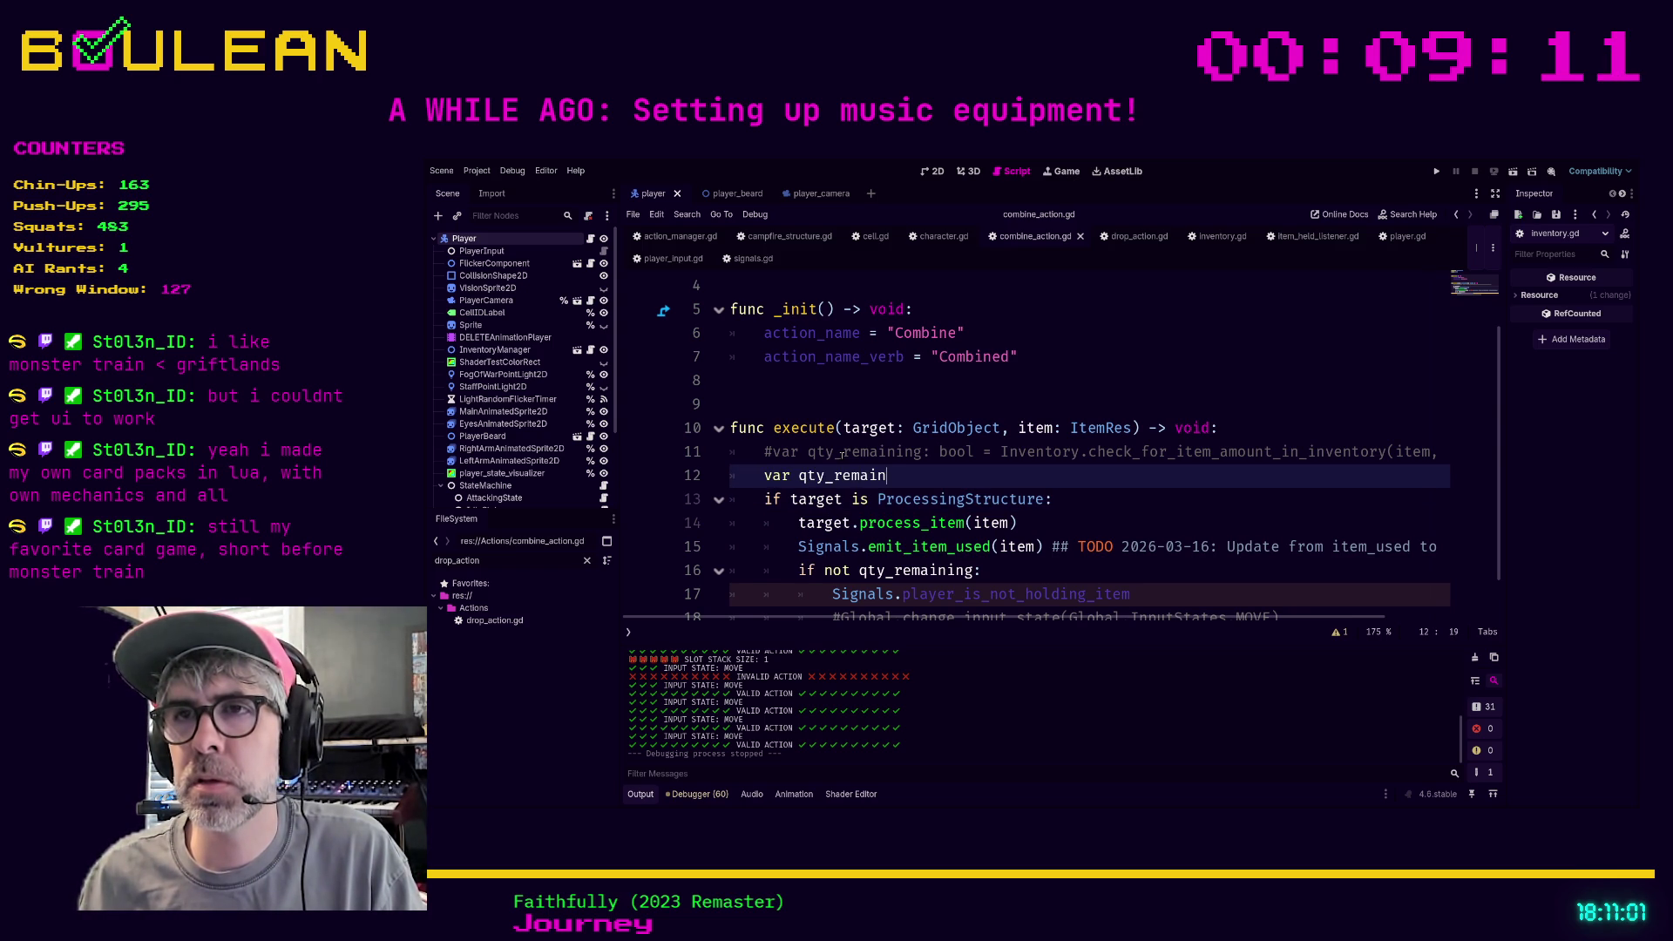
text(ing: int = Inventory.)
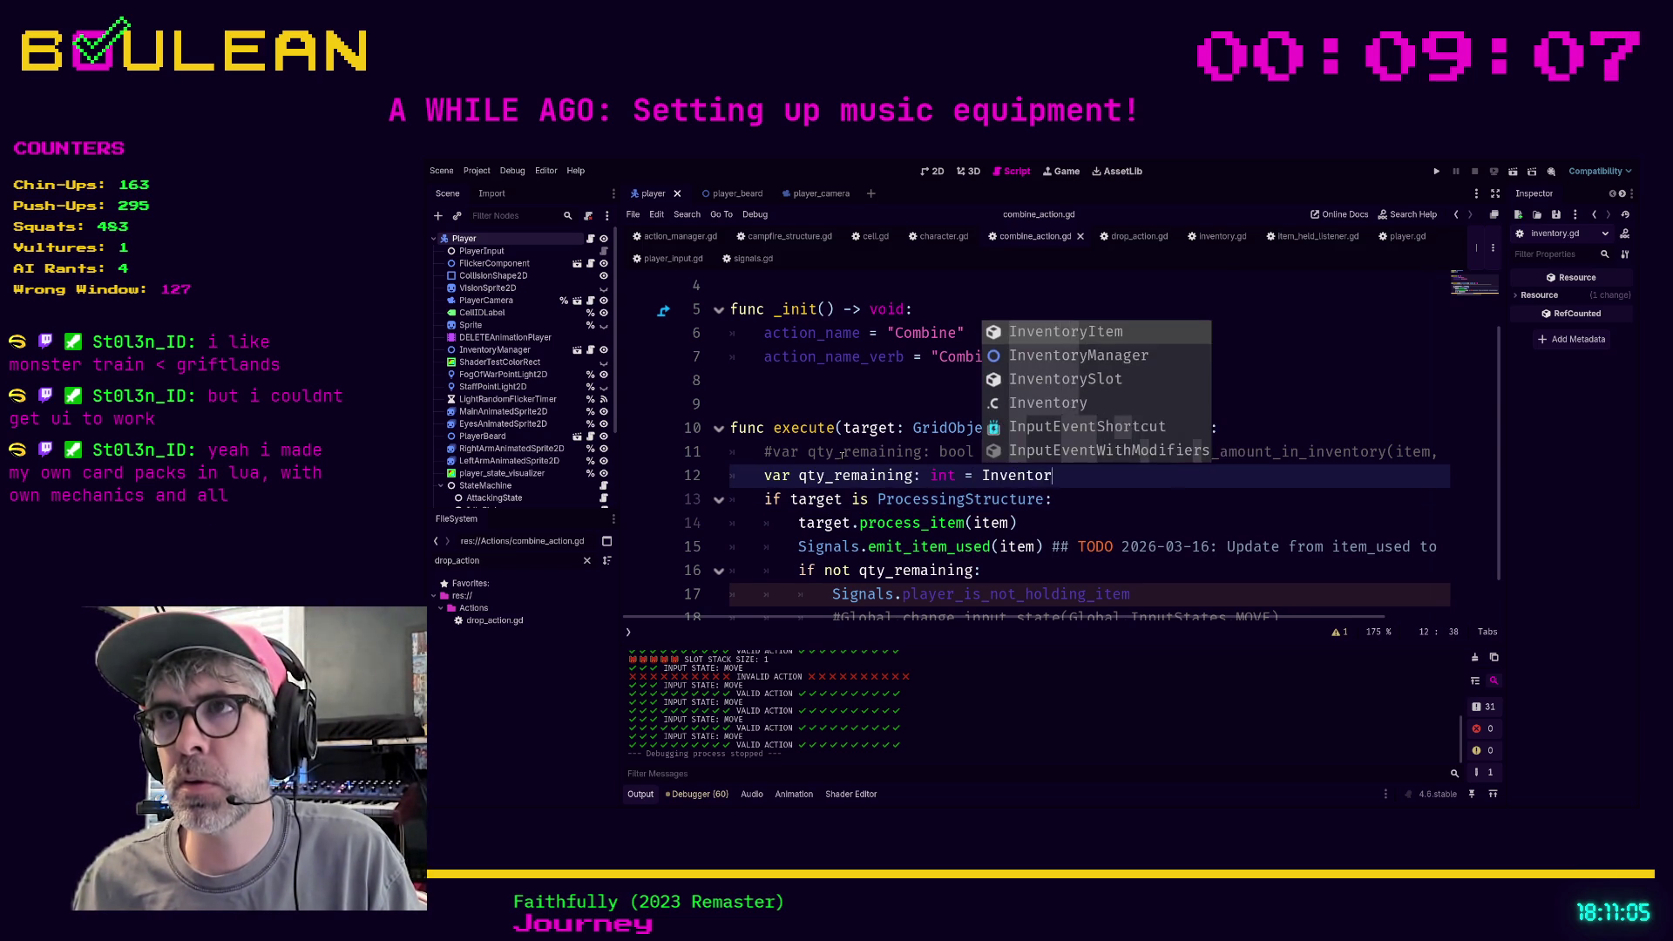
text(ch)
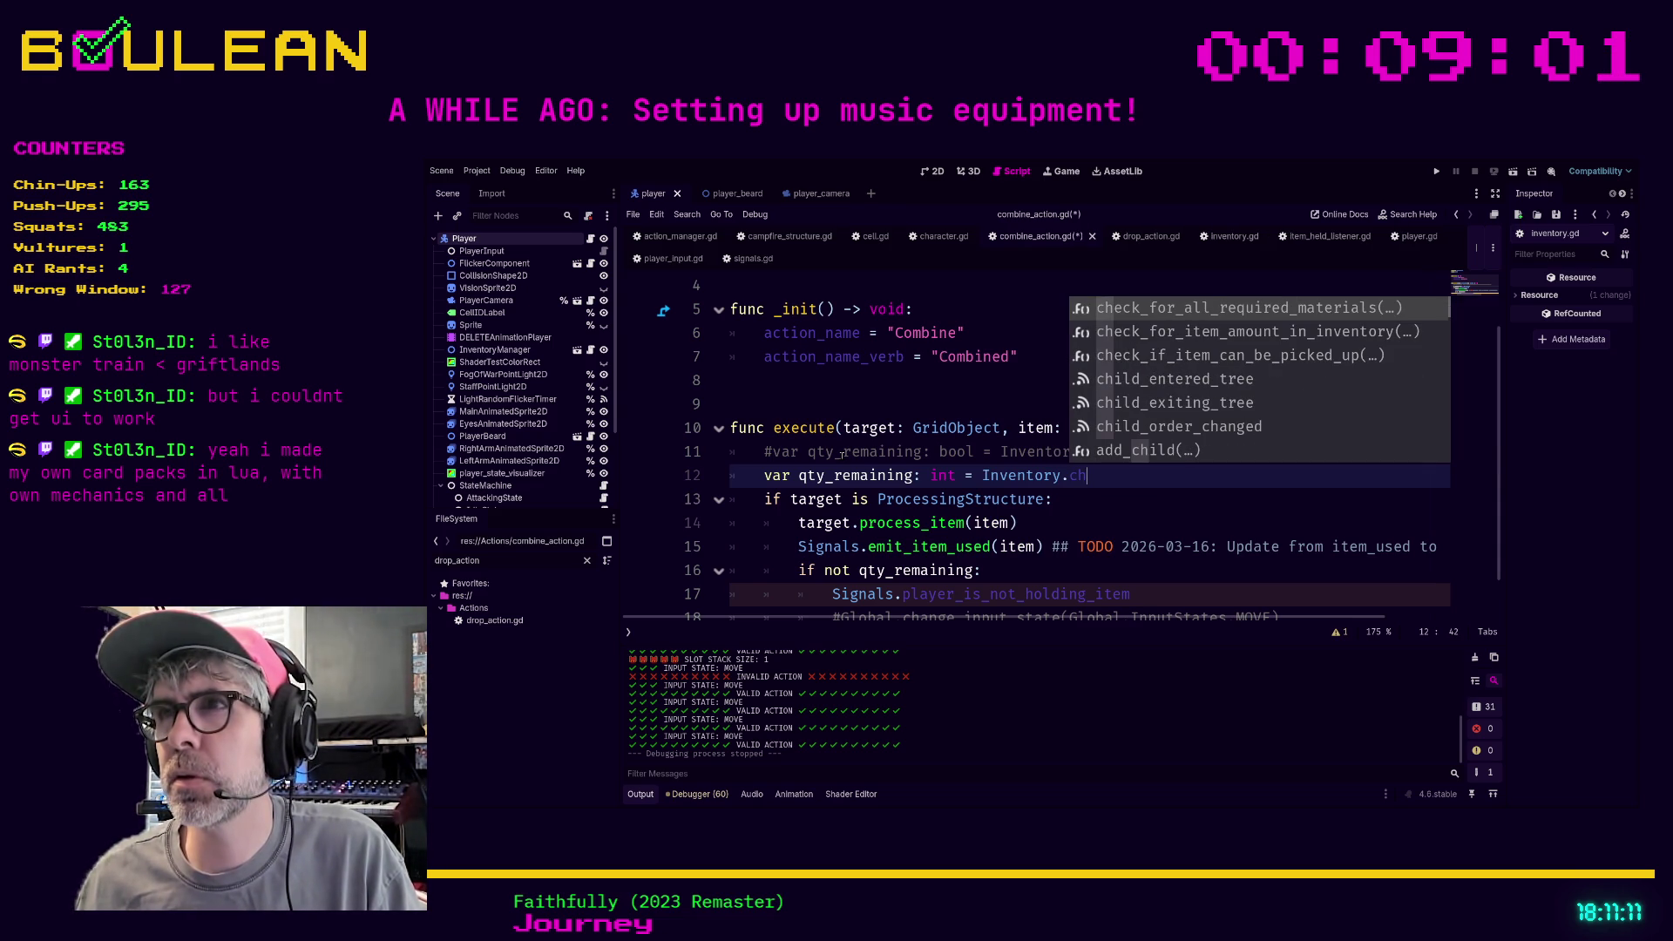
key(BackSpace)
key(BackSpace)
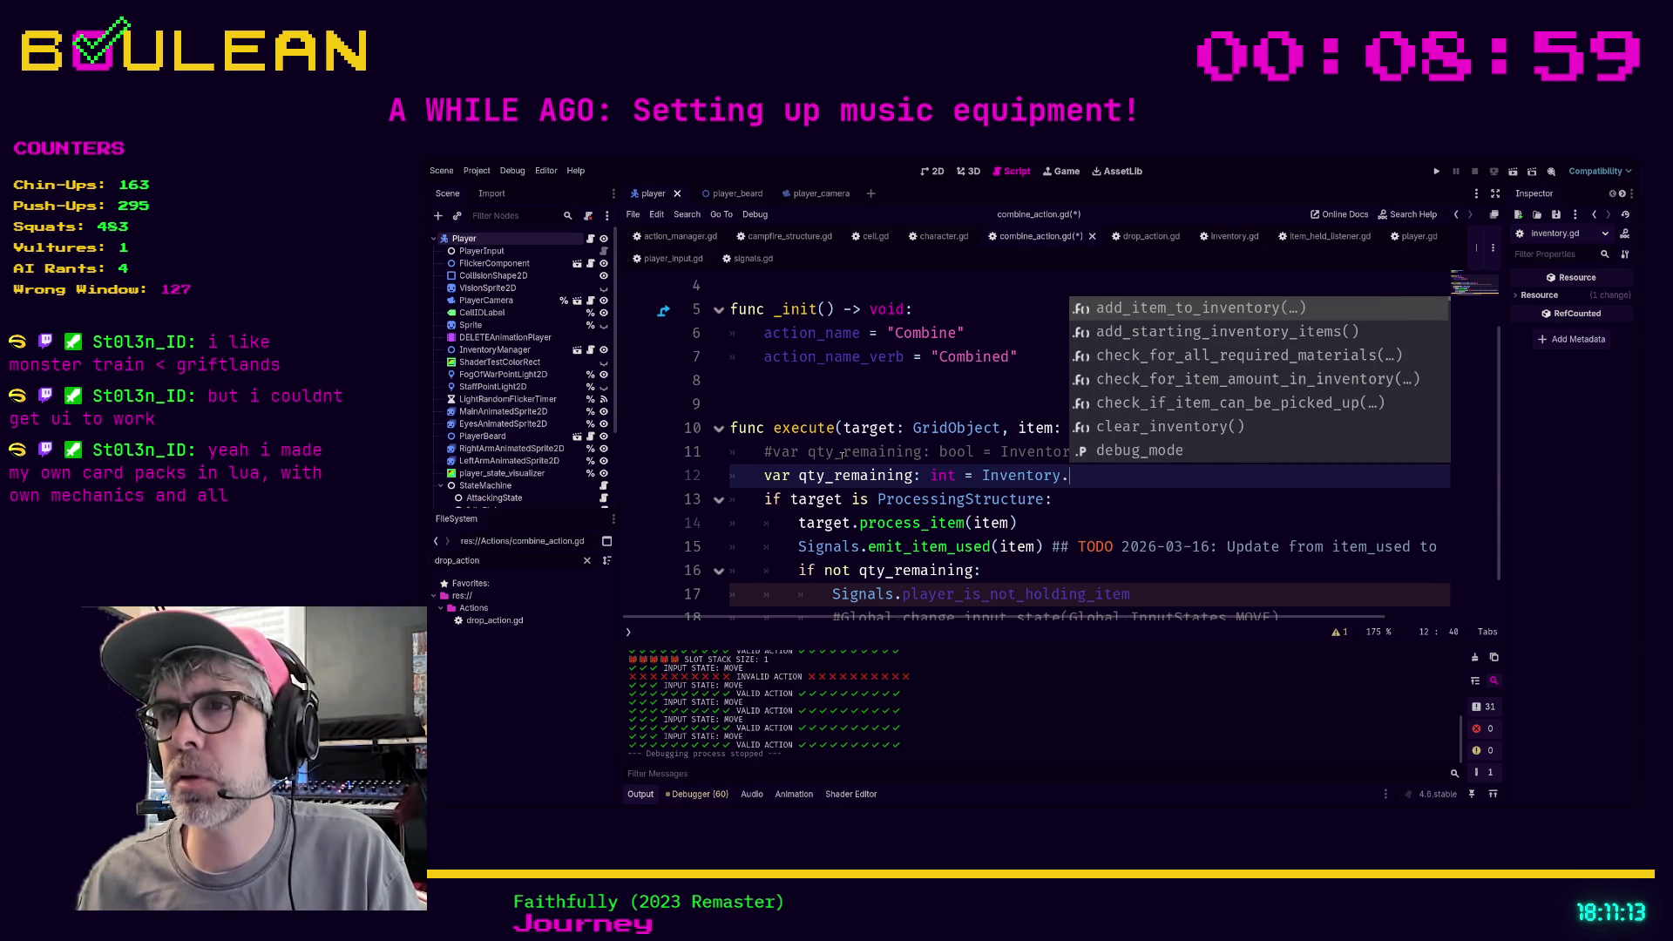
text(it)
key(BackSpace)
key(BackSpace)
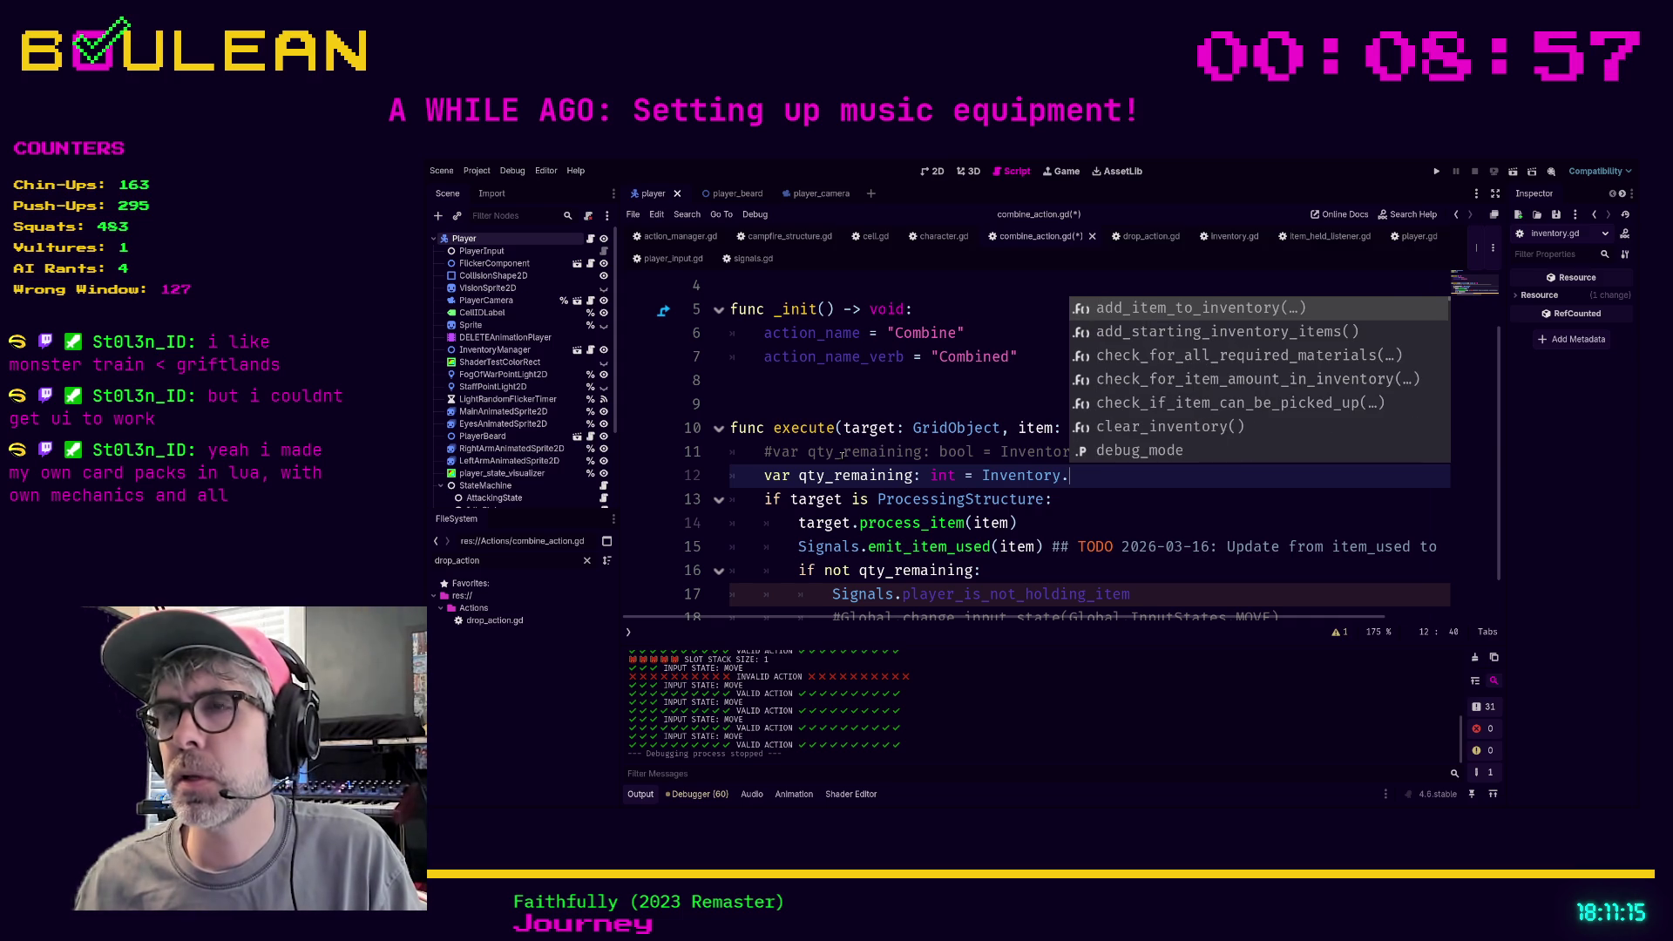
text(get)
key(Down)
key(Return)
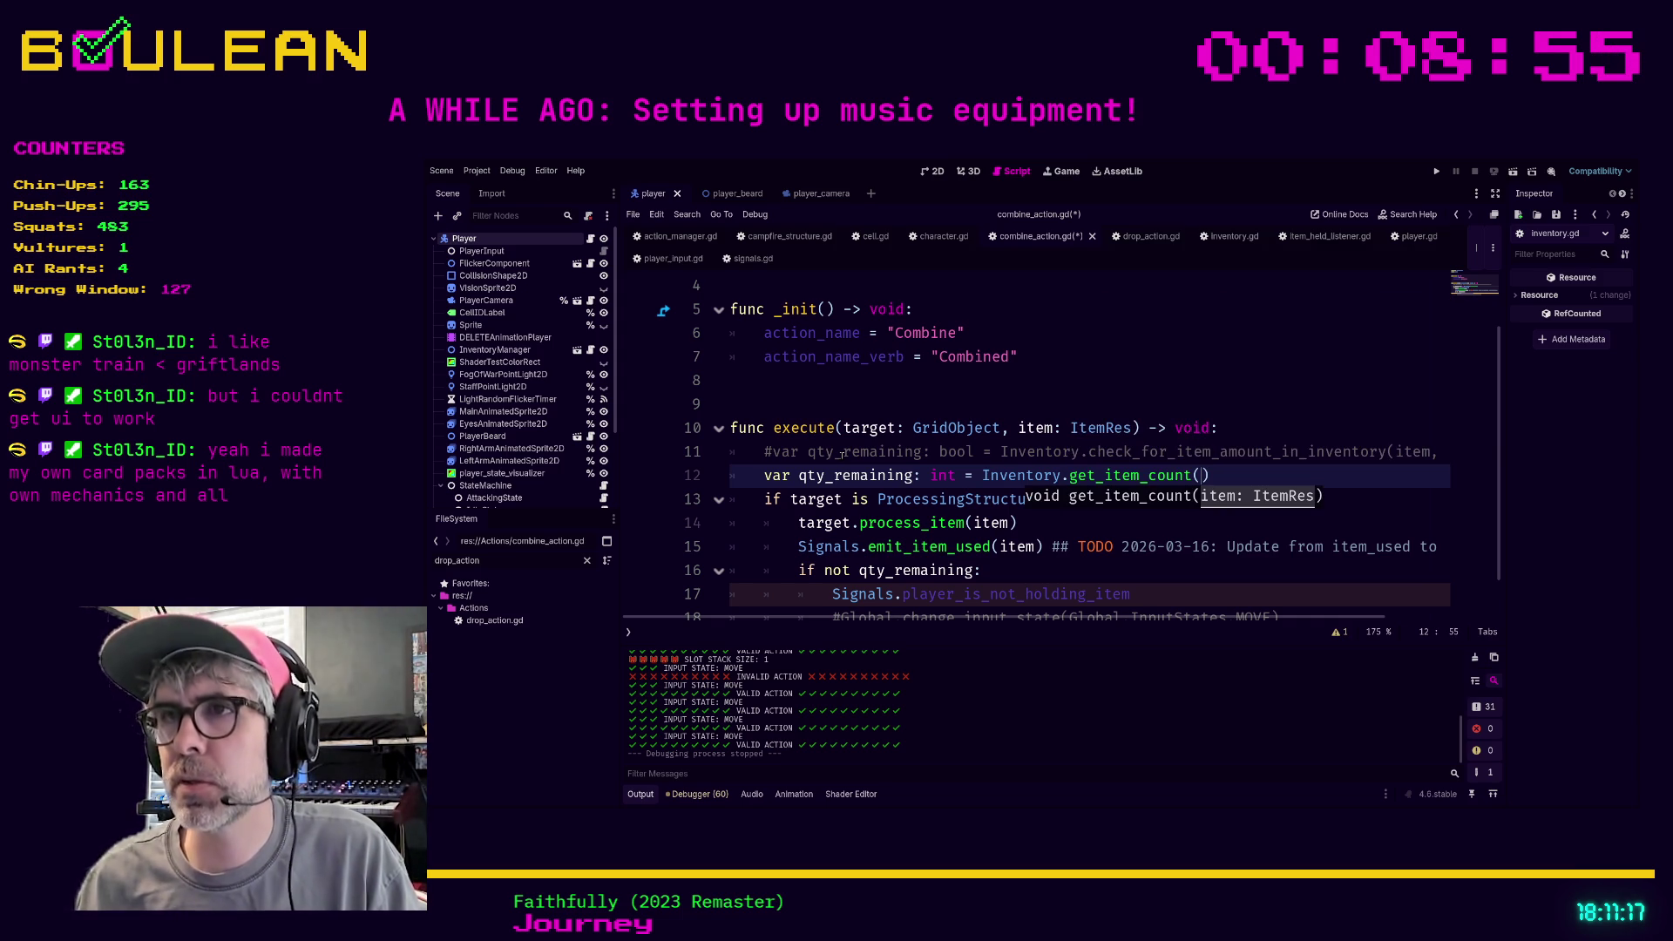
text(item)
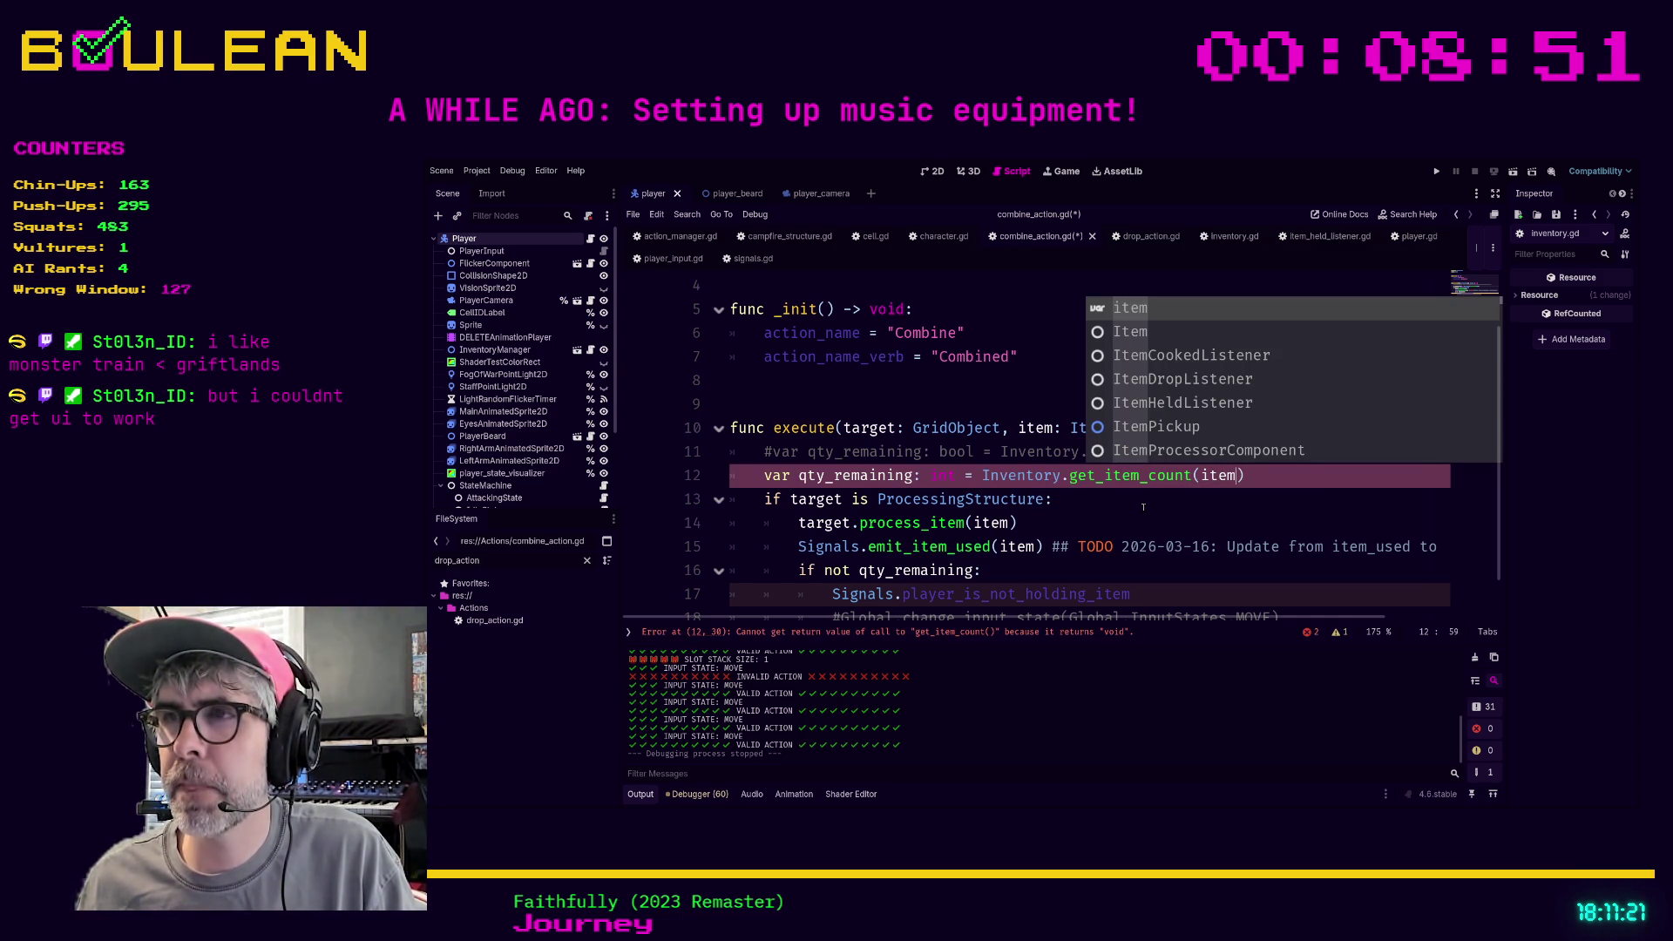
key(Escape)
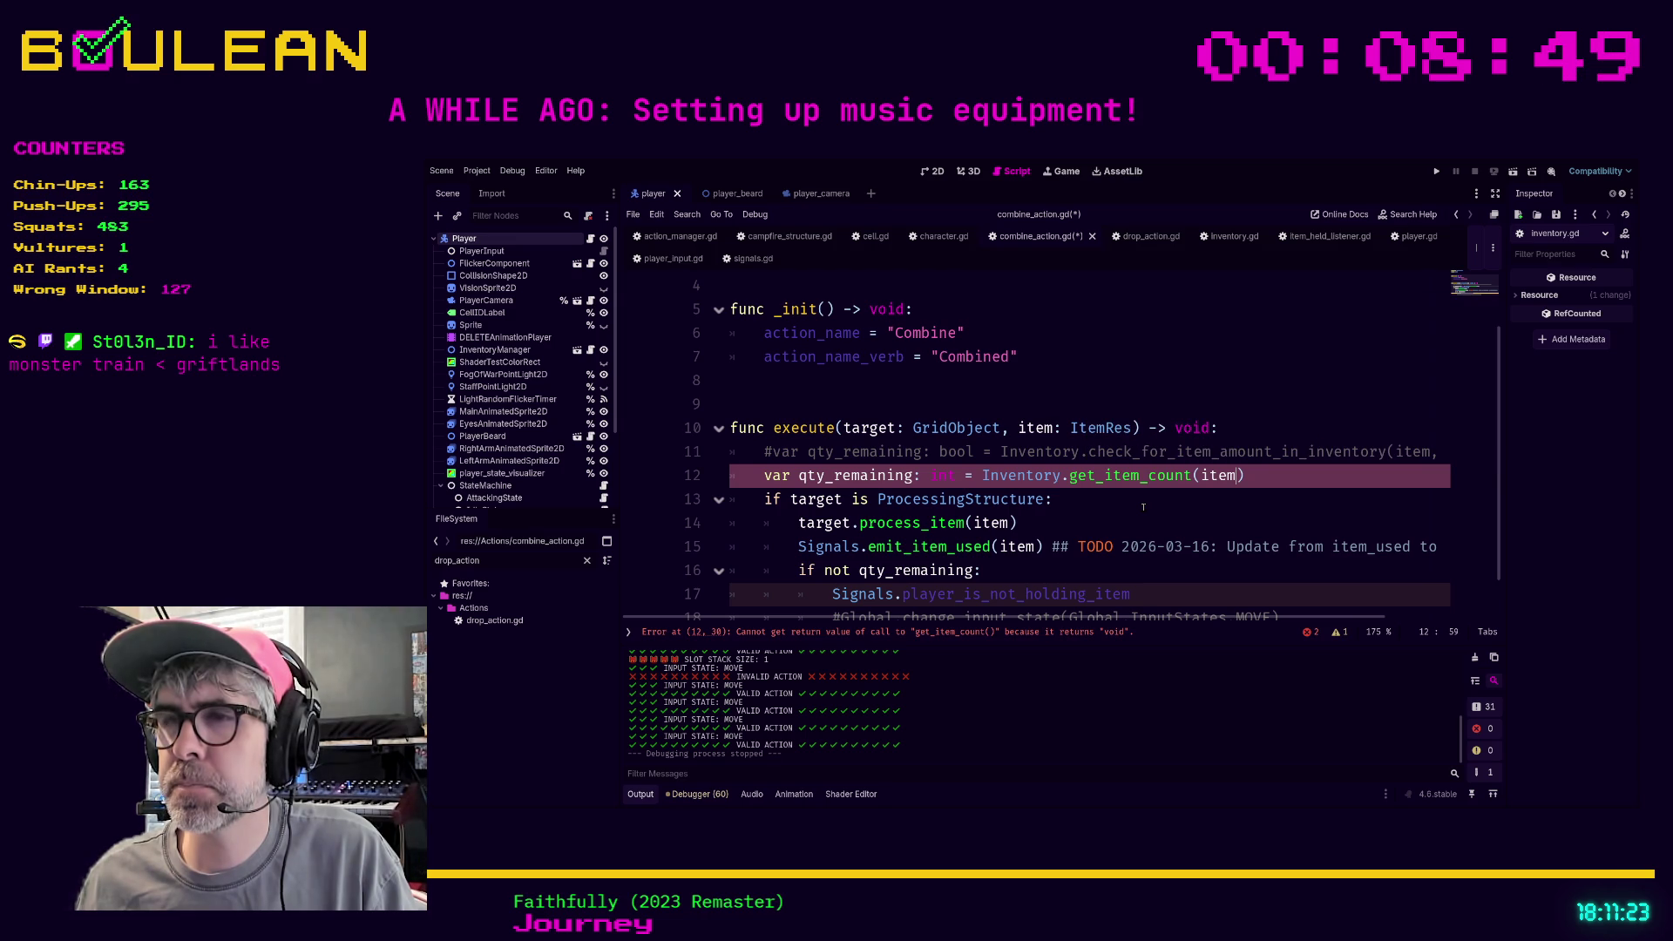
click(1076, 641)
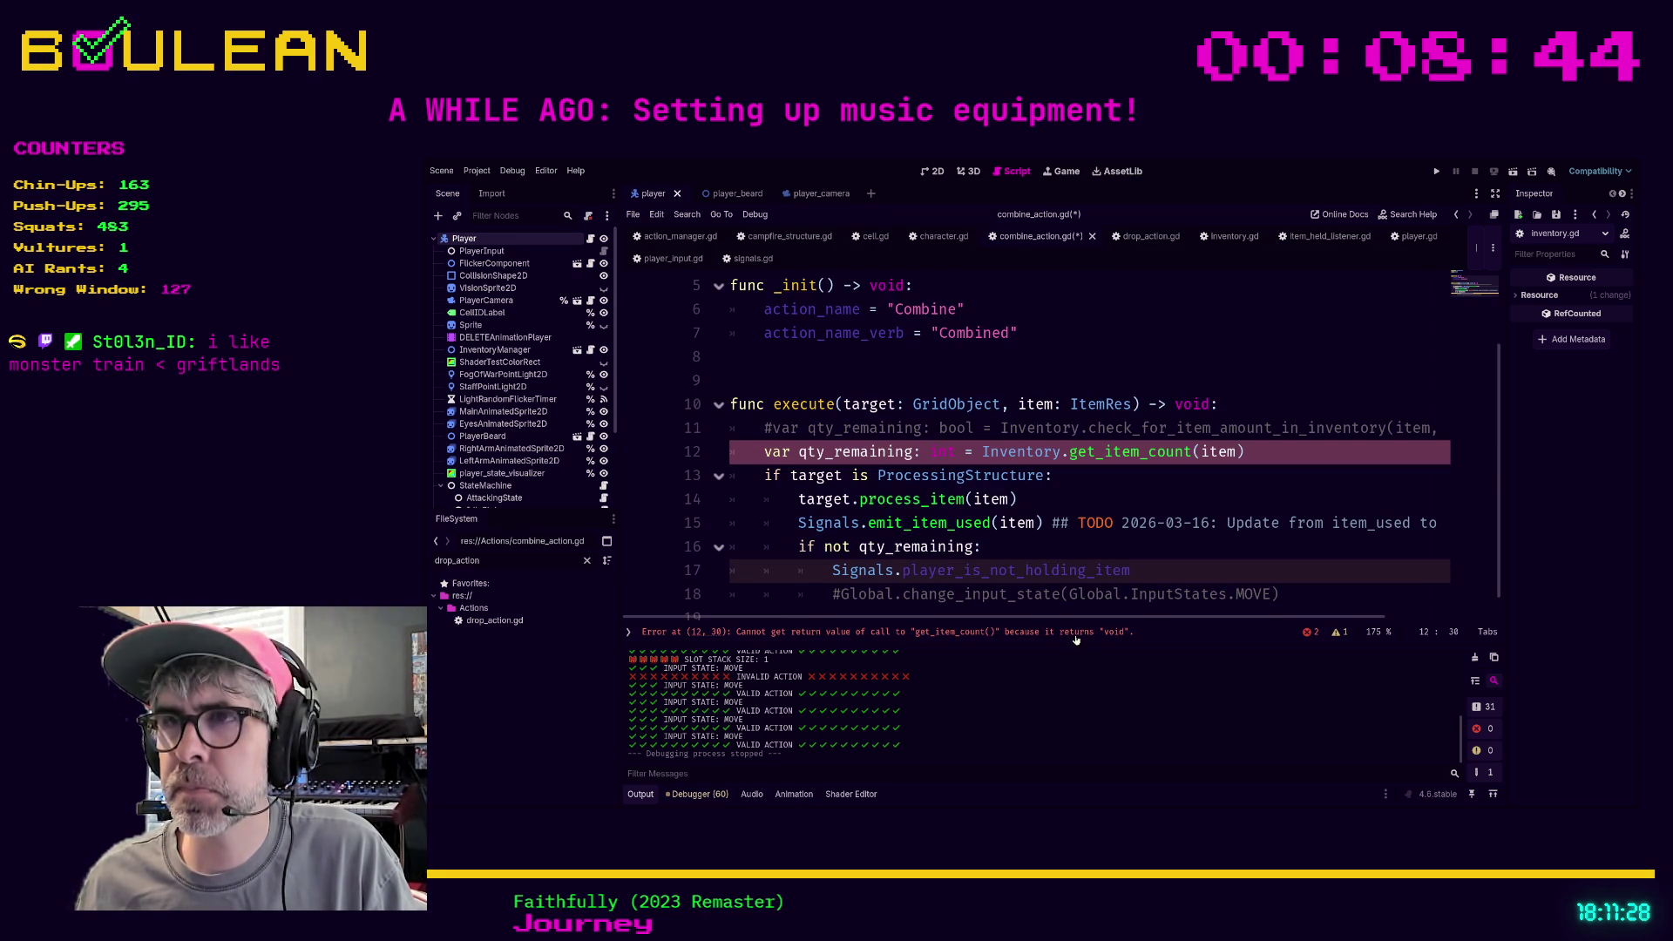
In inventory.gd, change get_item_count's return type from void to int
click(1228, 236)
click(1098, 333)
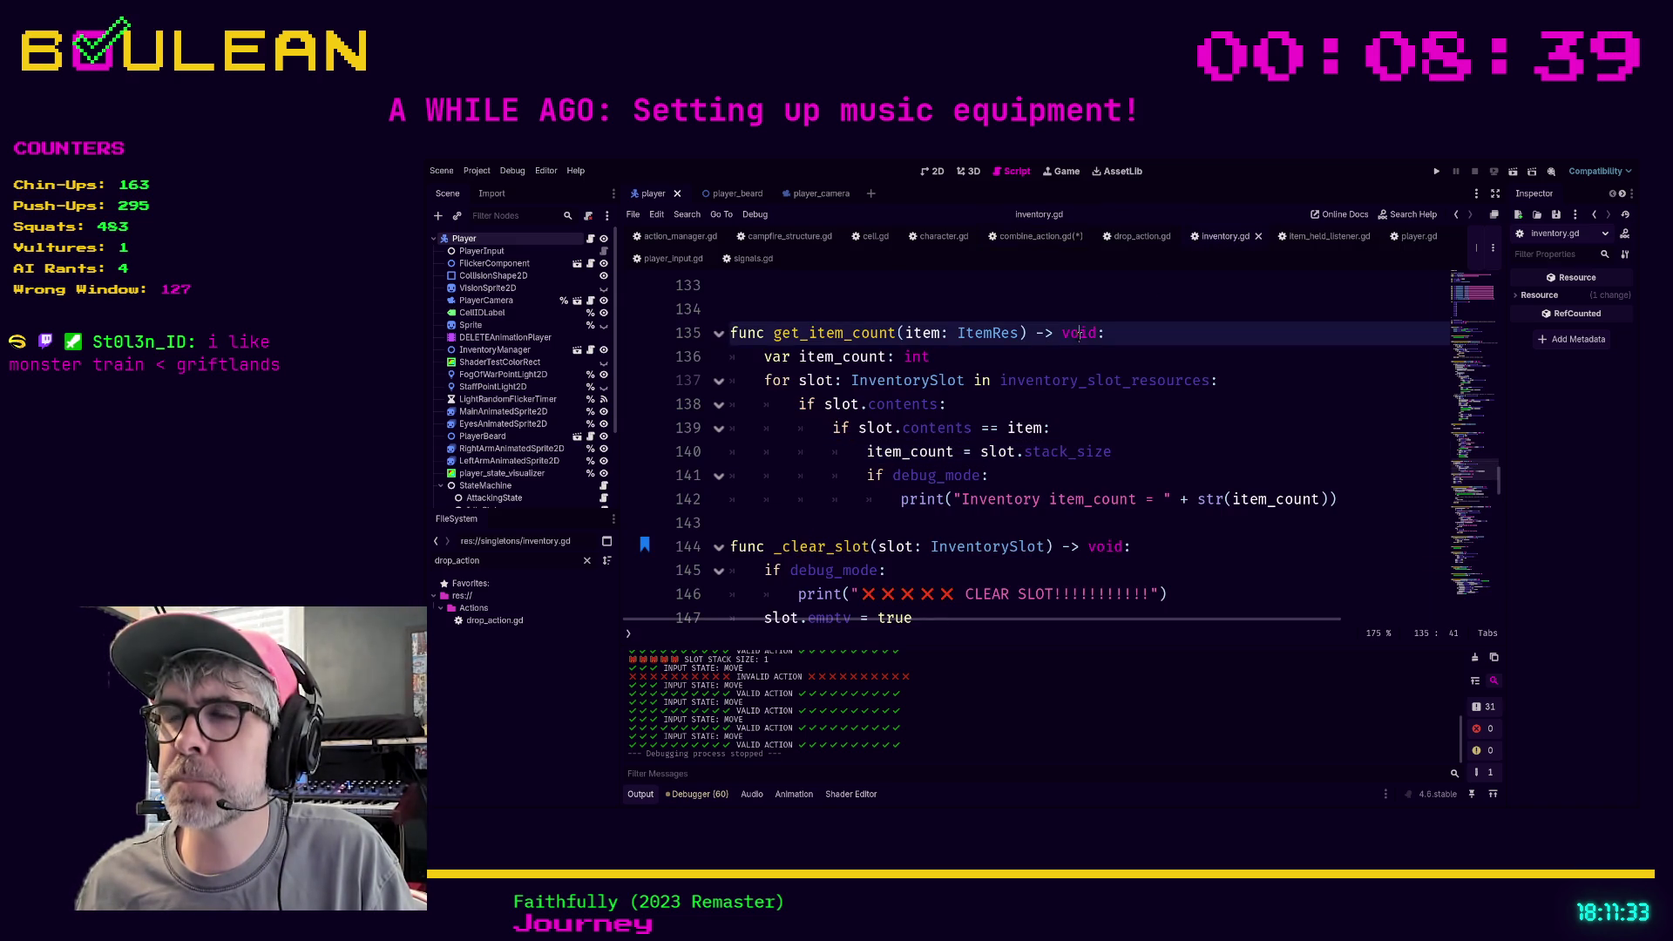
shift+click(1063, 332)
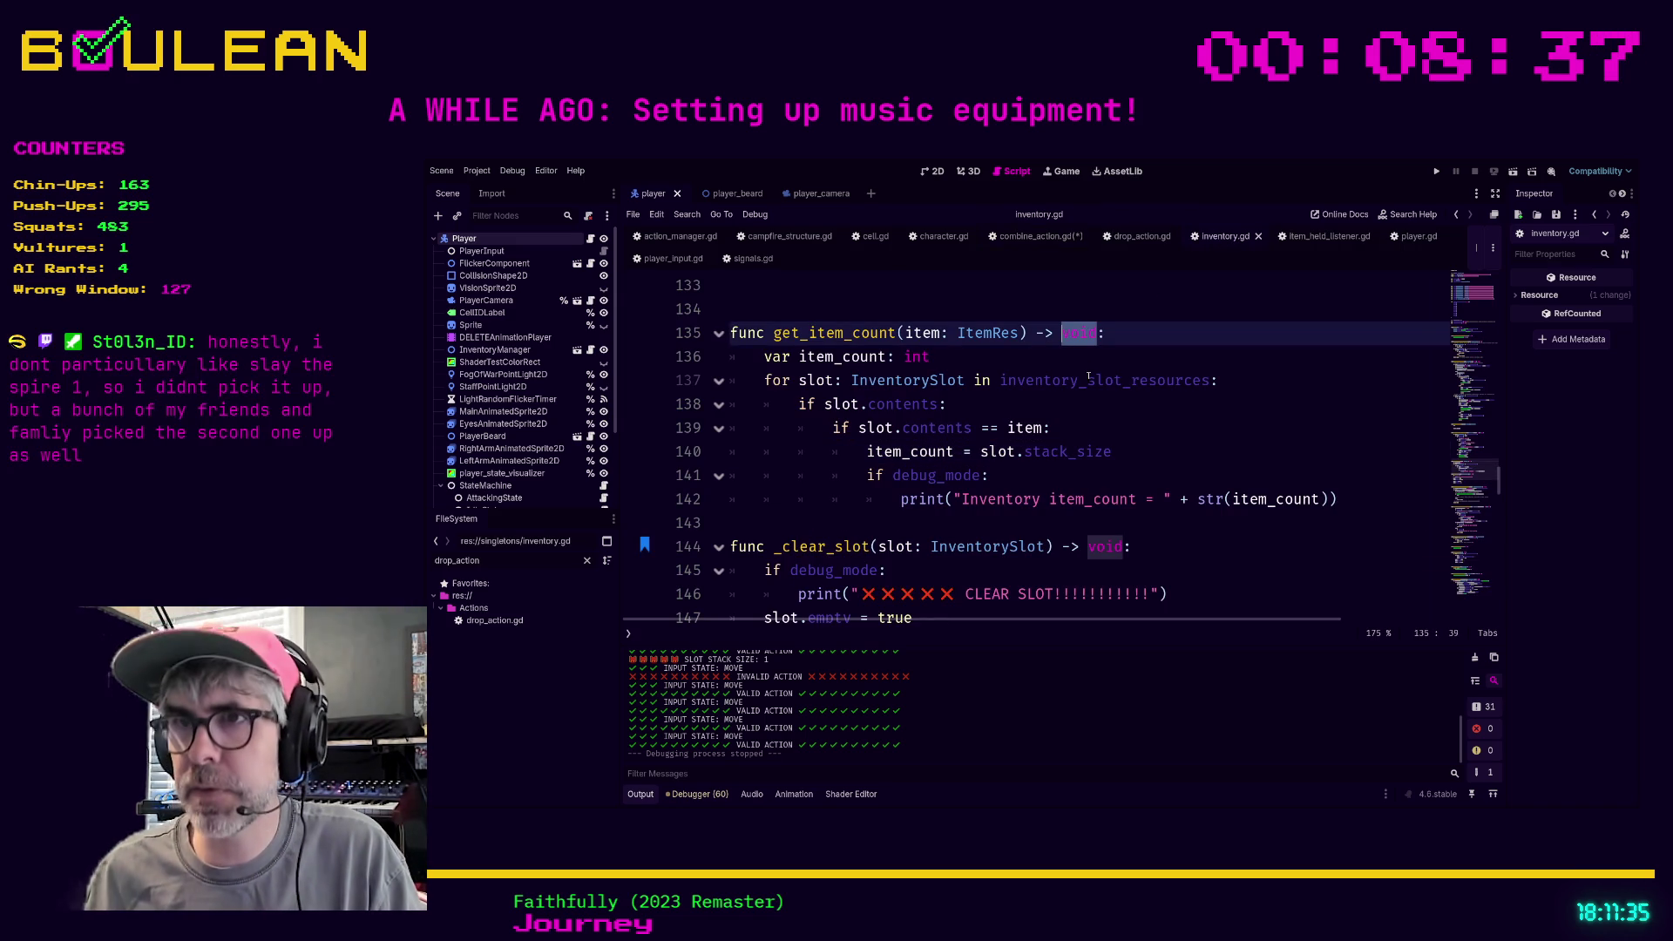
text(int)
Add 'return item_count' on a new line above the debug check in the loop
click(859, 474)
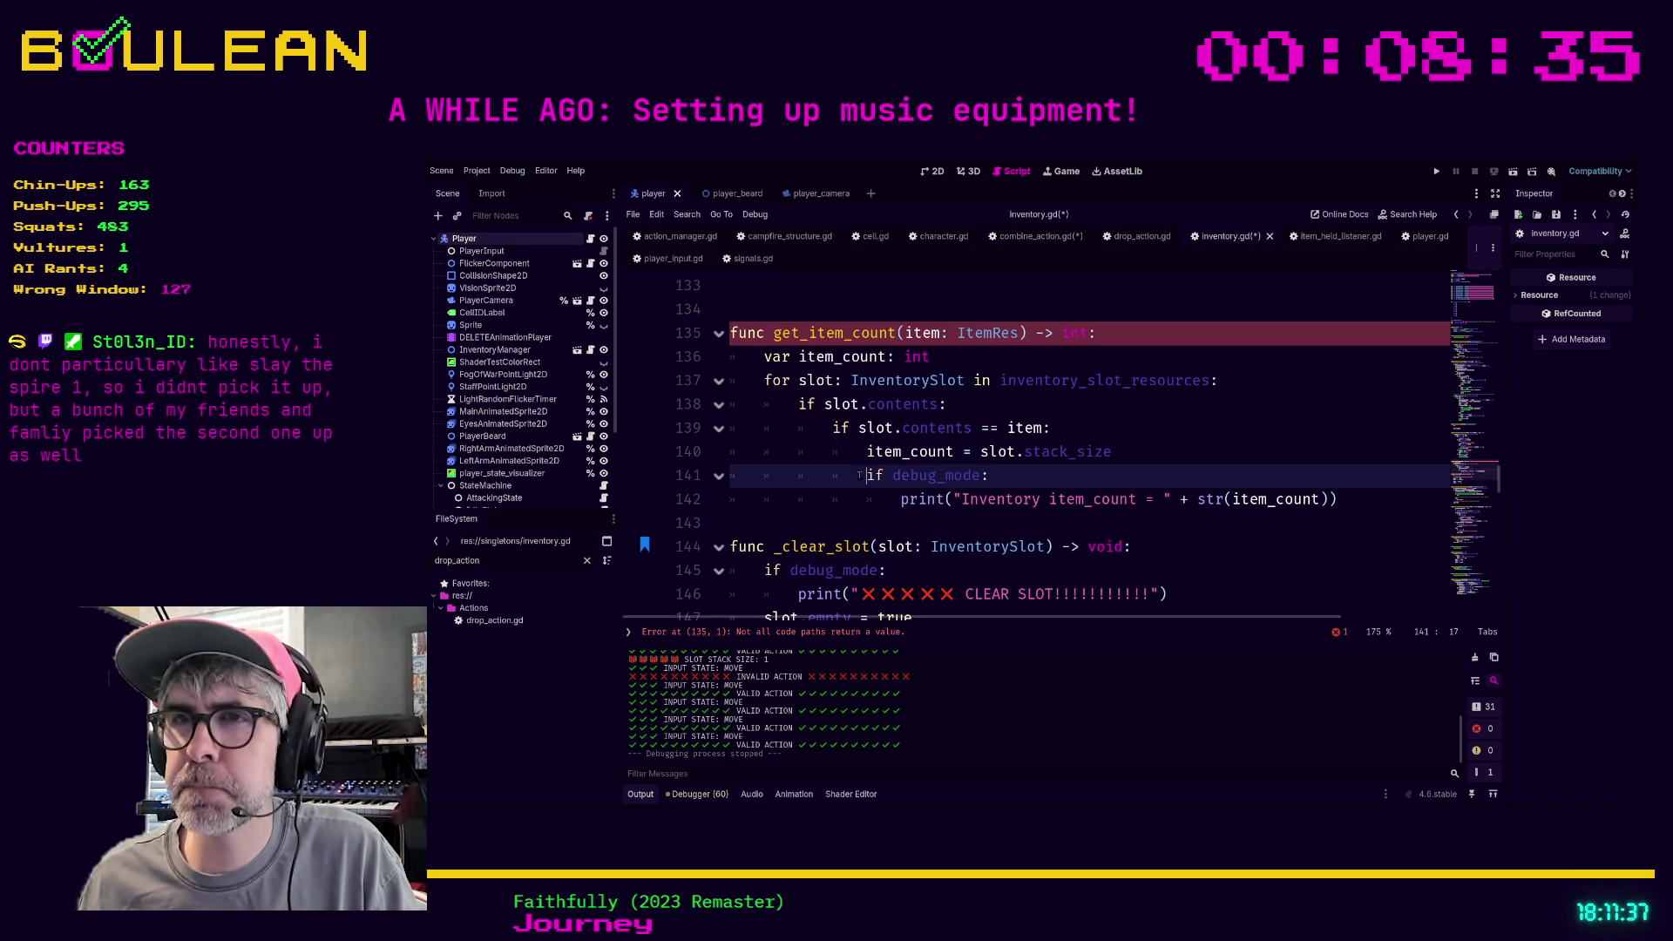
key(Return)
key(Up)
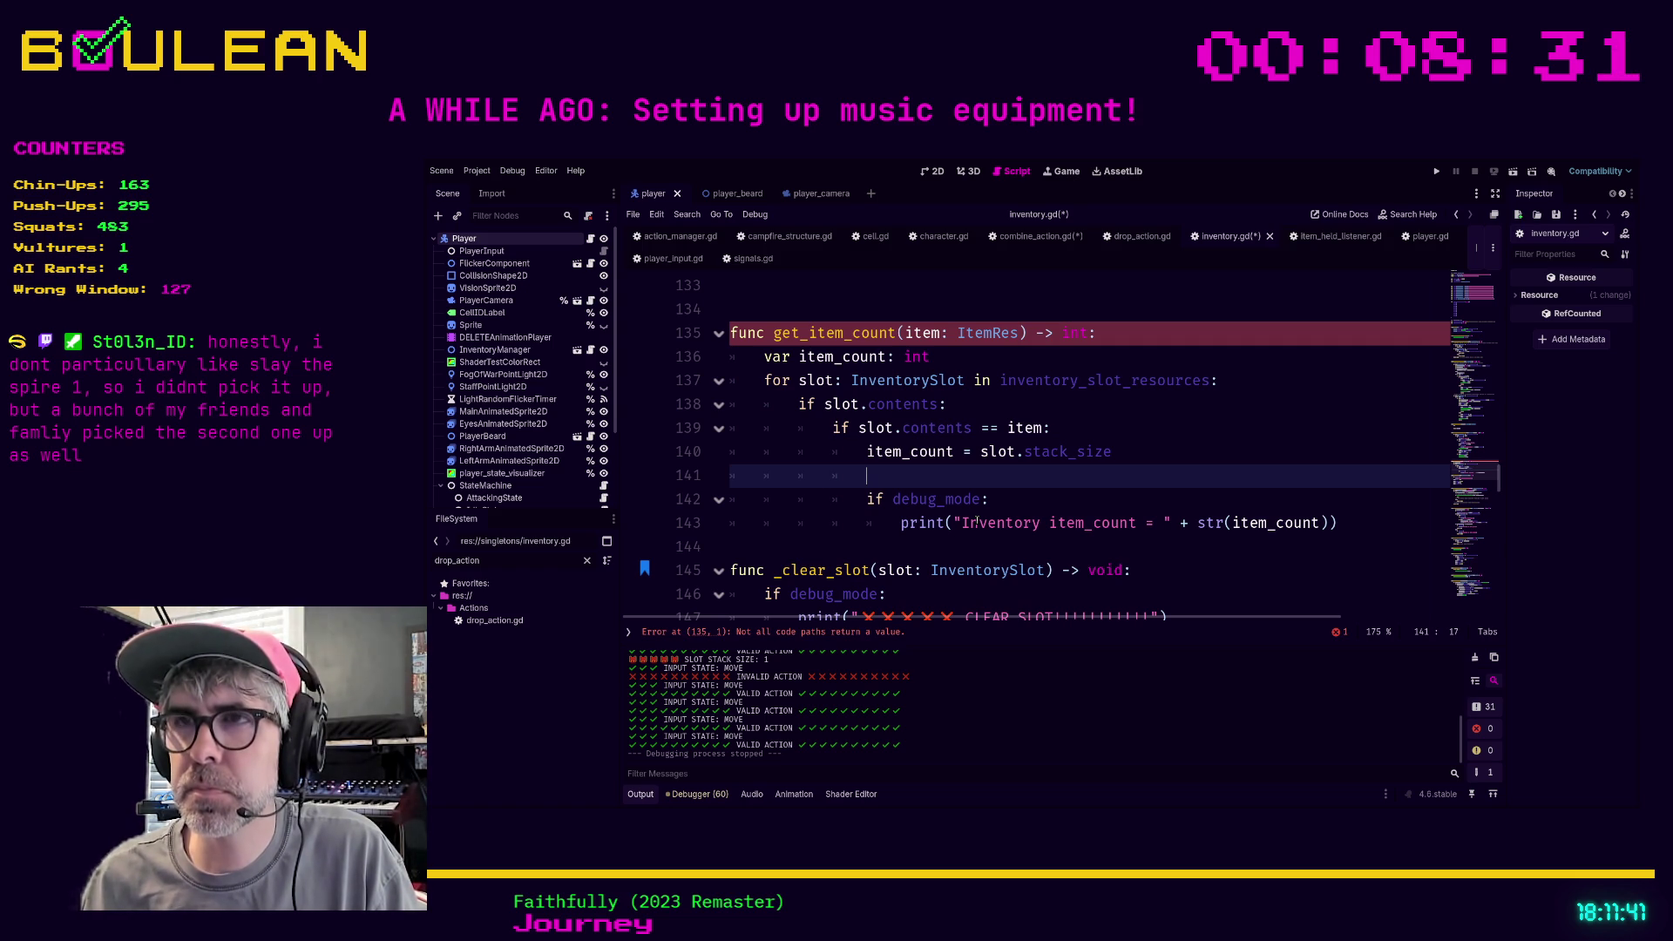
key(Tab)
text(return -)
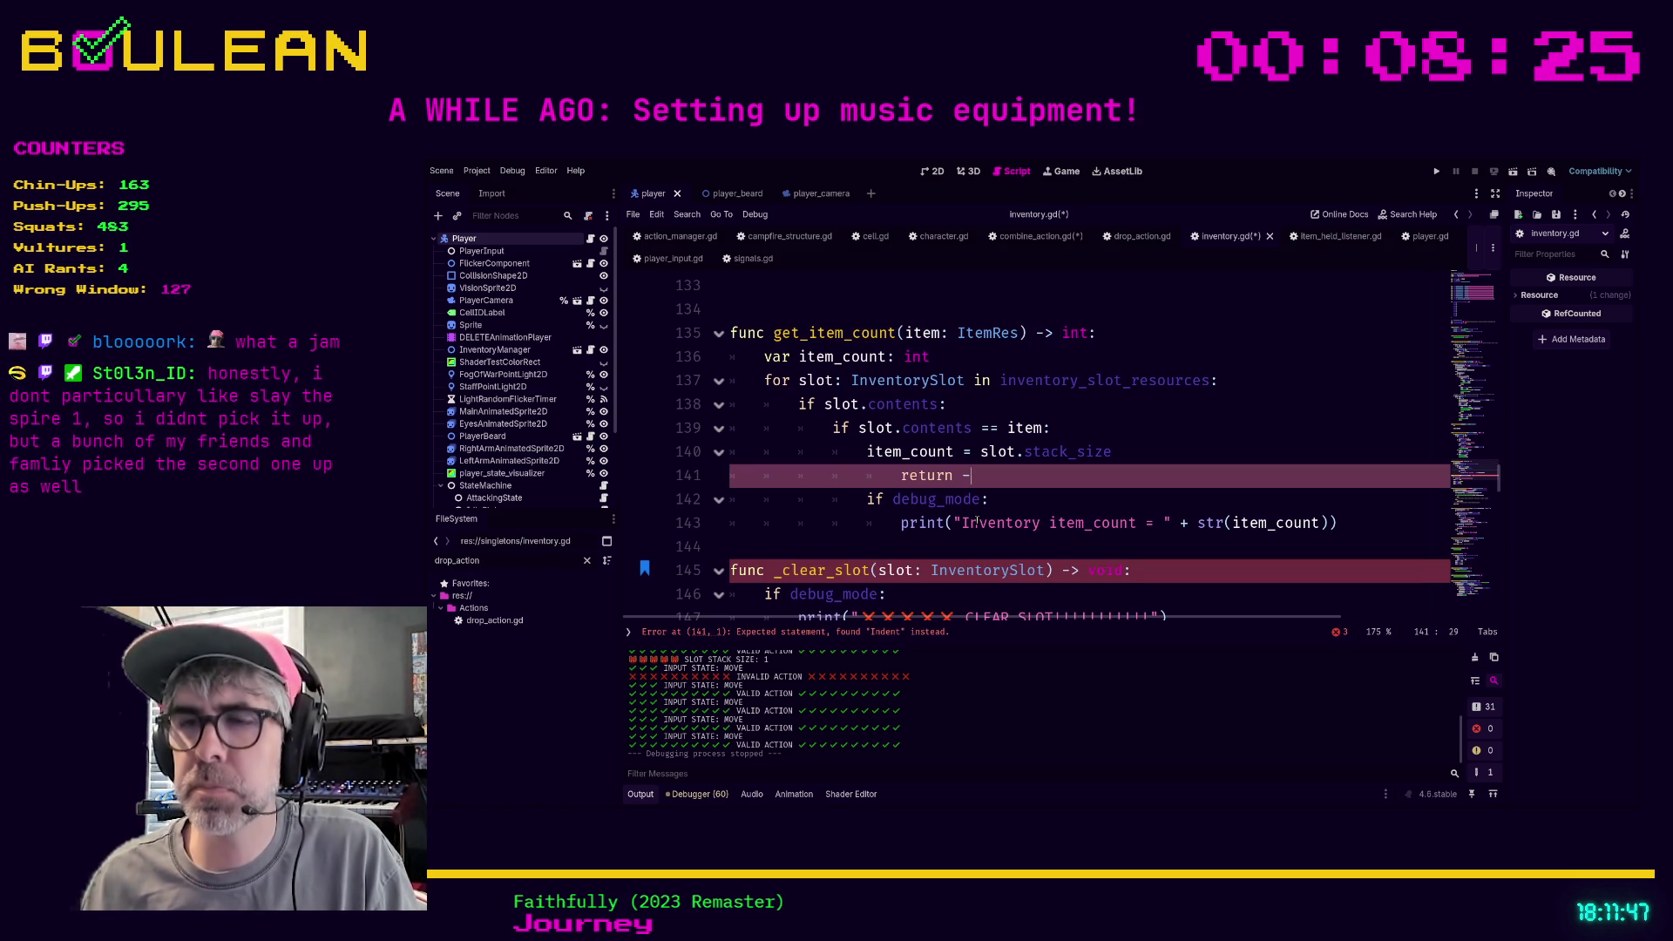
key(BackSpace)
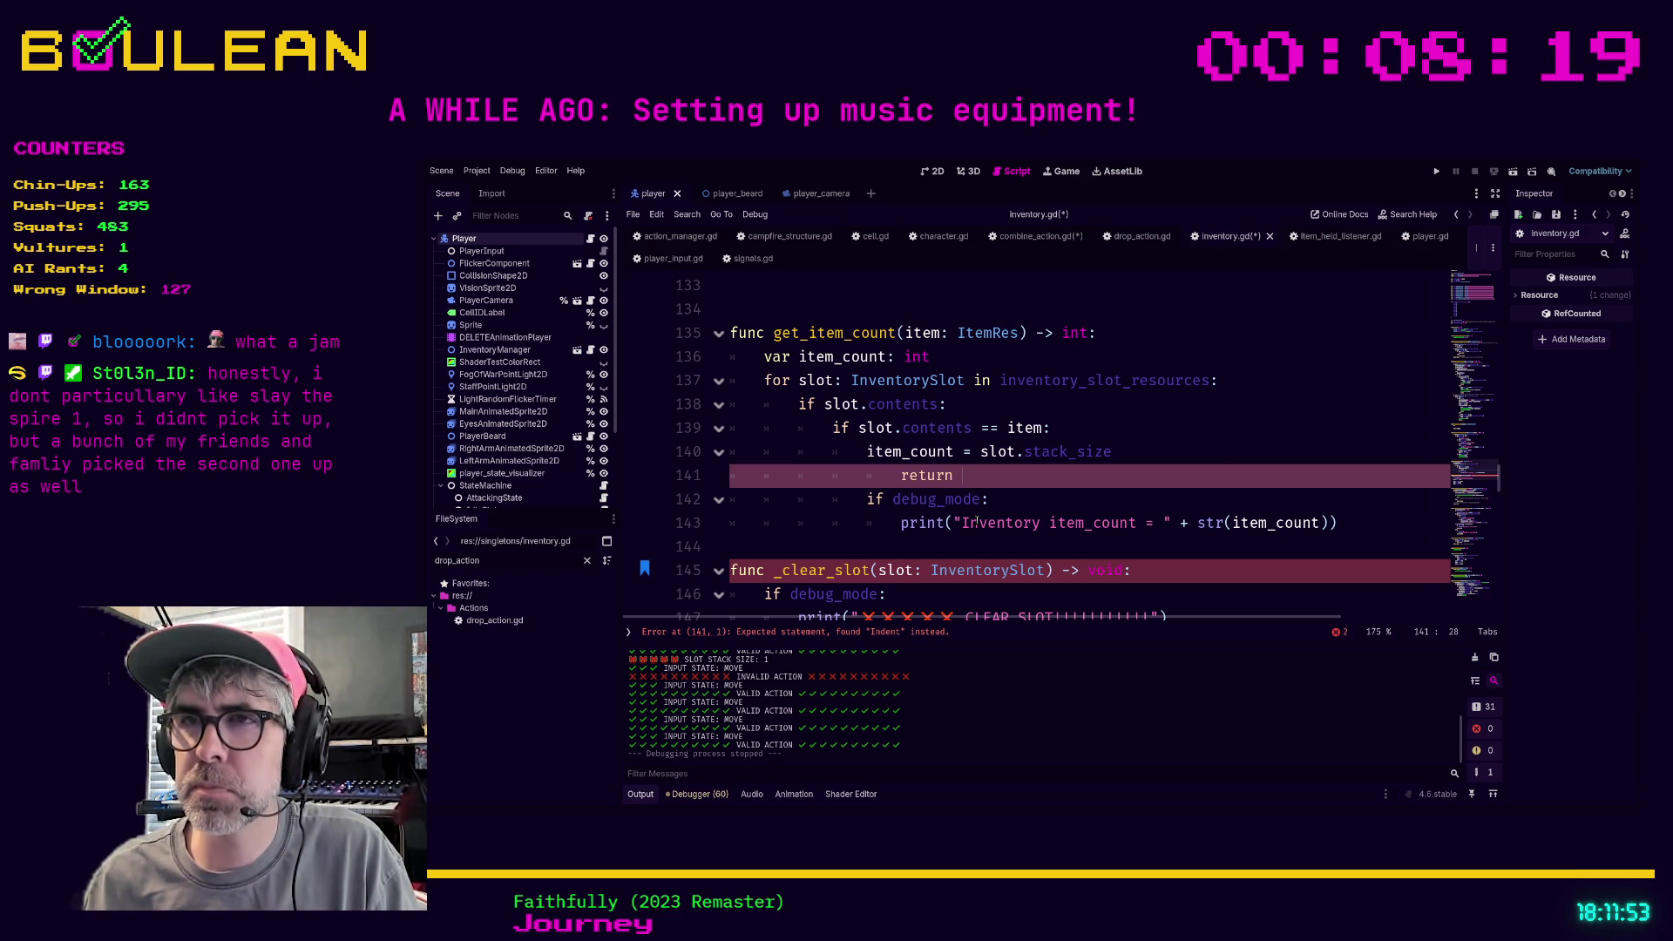
text(item)
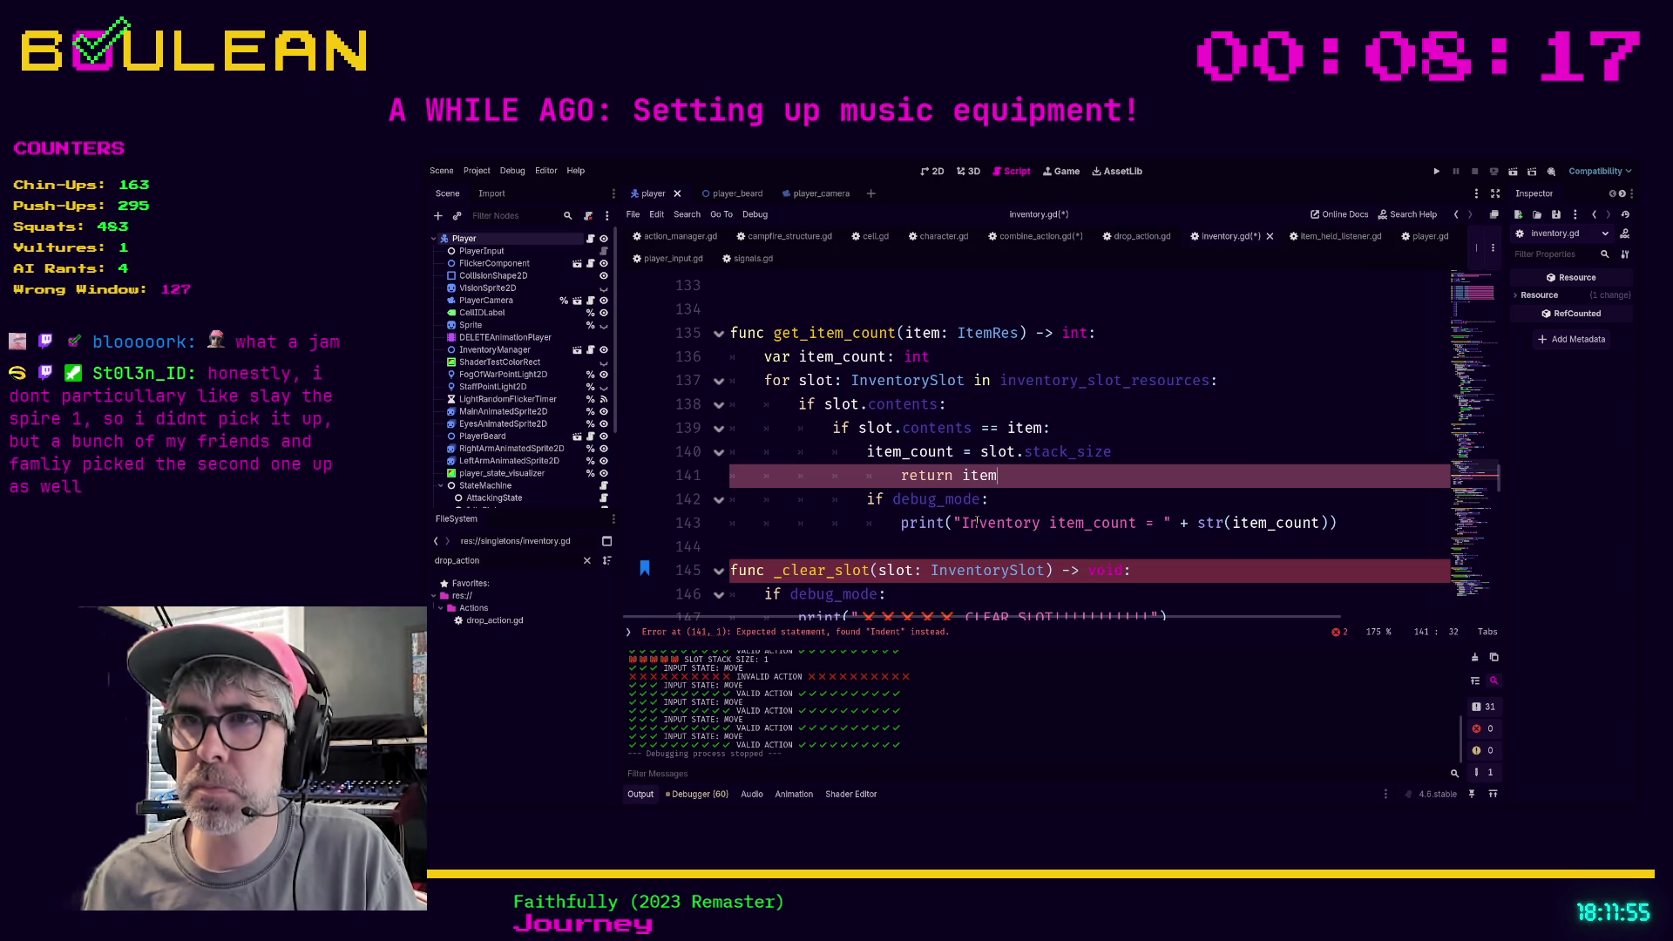
text(_count)
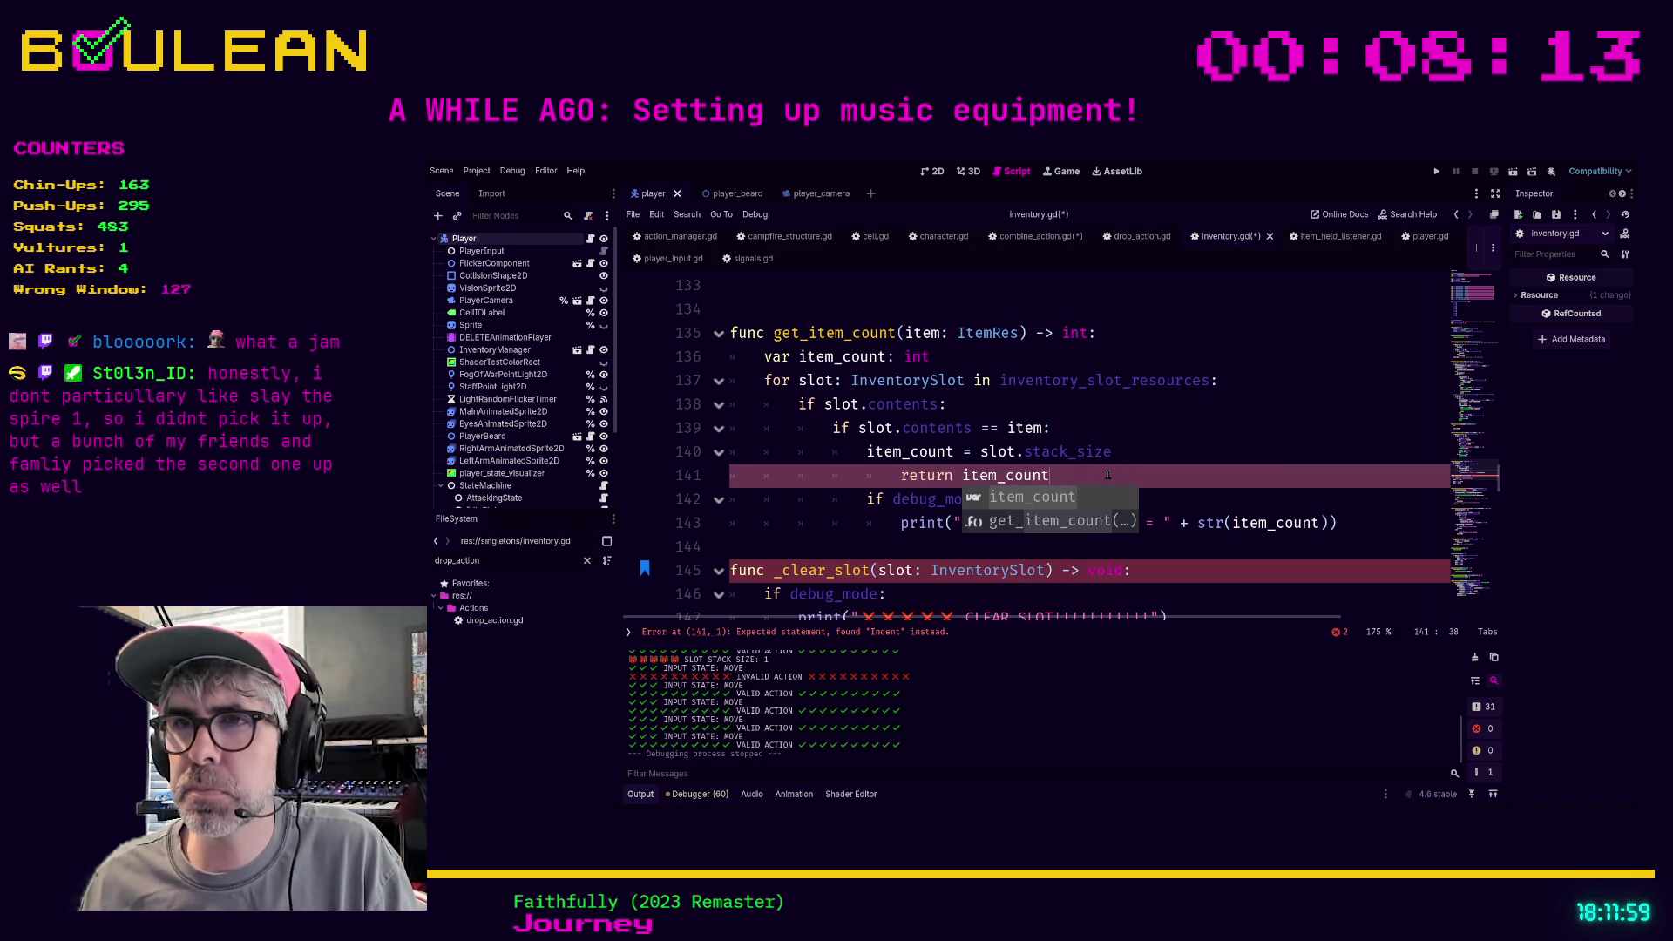
key(Escape)
Add a blank line after the loop and align 'return item_count' with the stack size assignment
click(1138, 506)
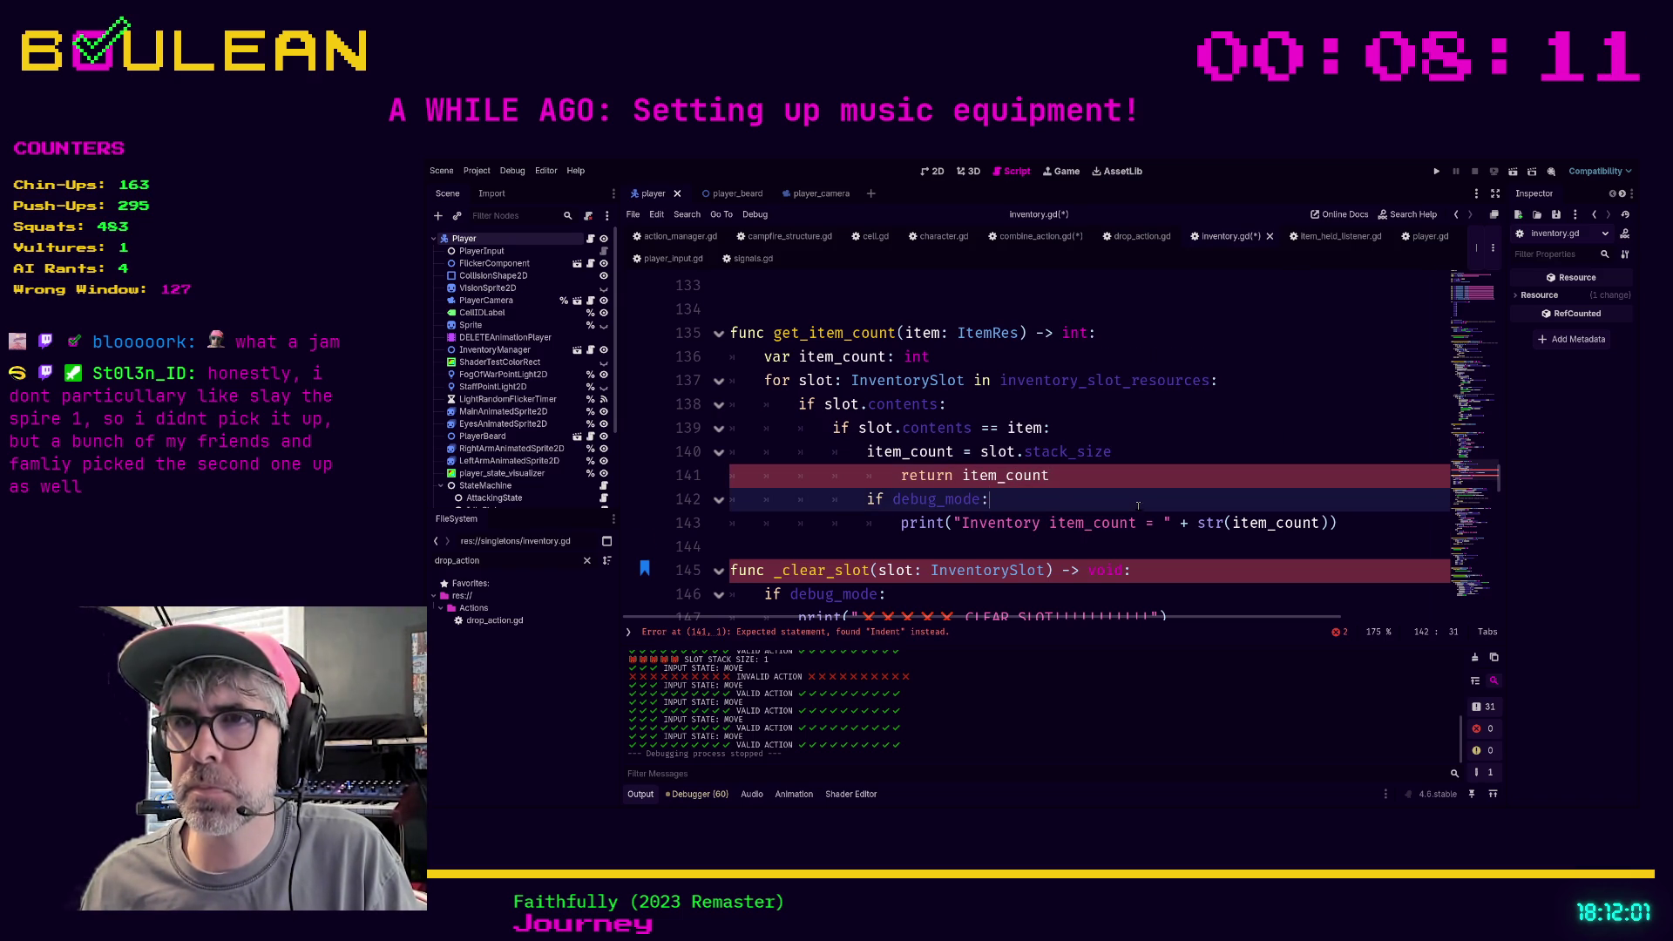
scroll(1137, 506, down, 1)
click(984, 481)
key(Return)
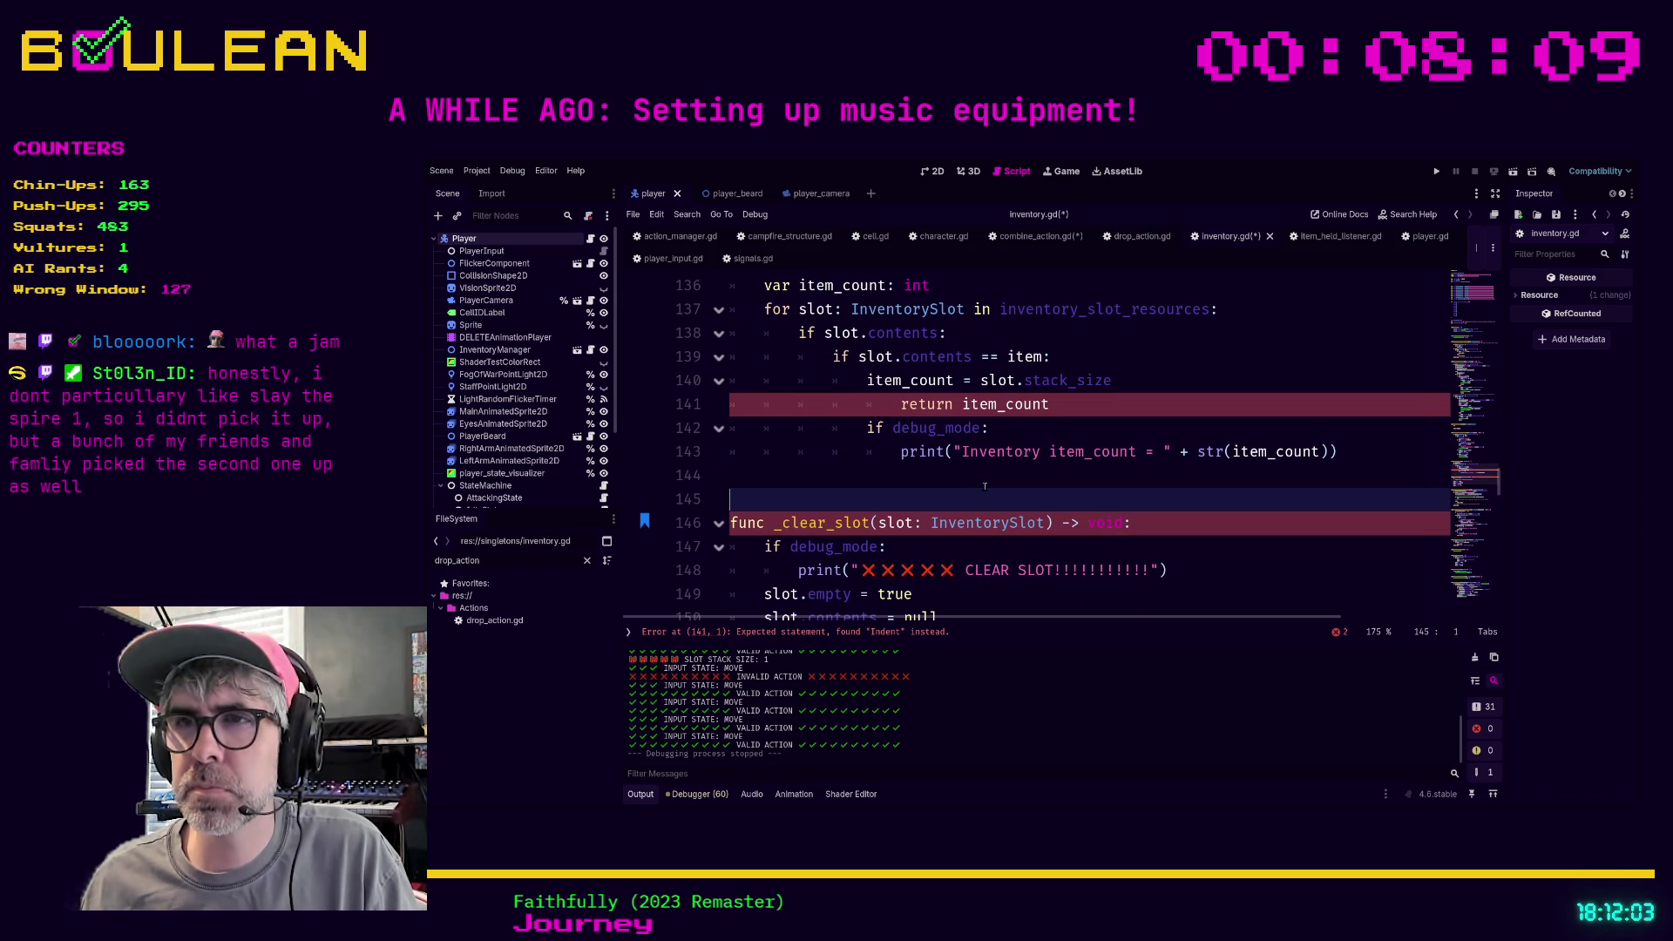
key(Up)
key(Up)
key(Up)
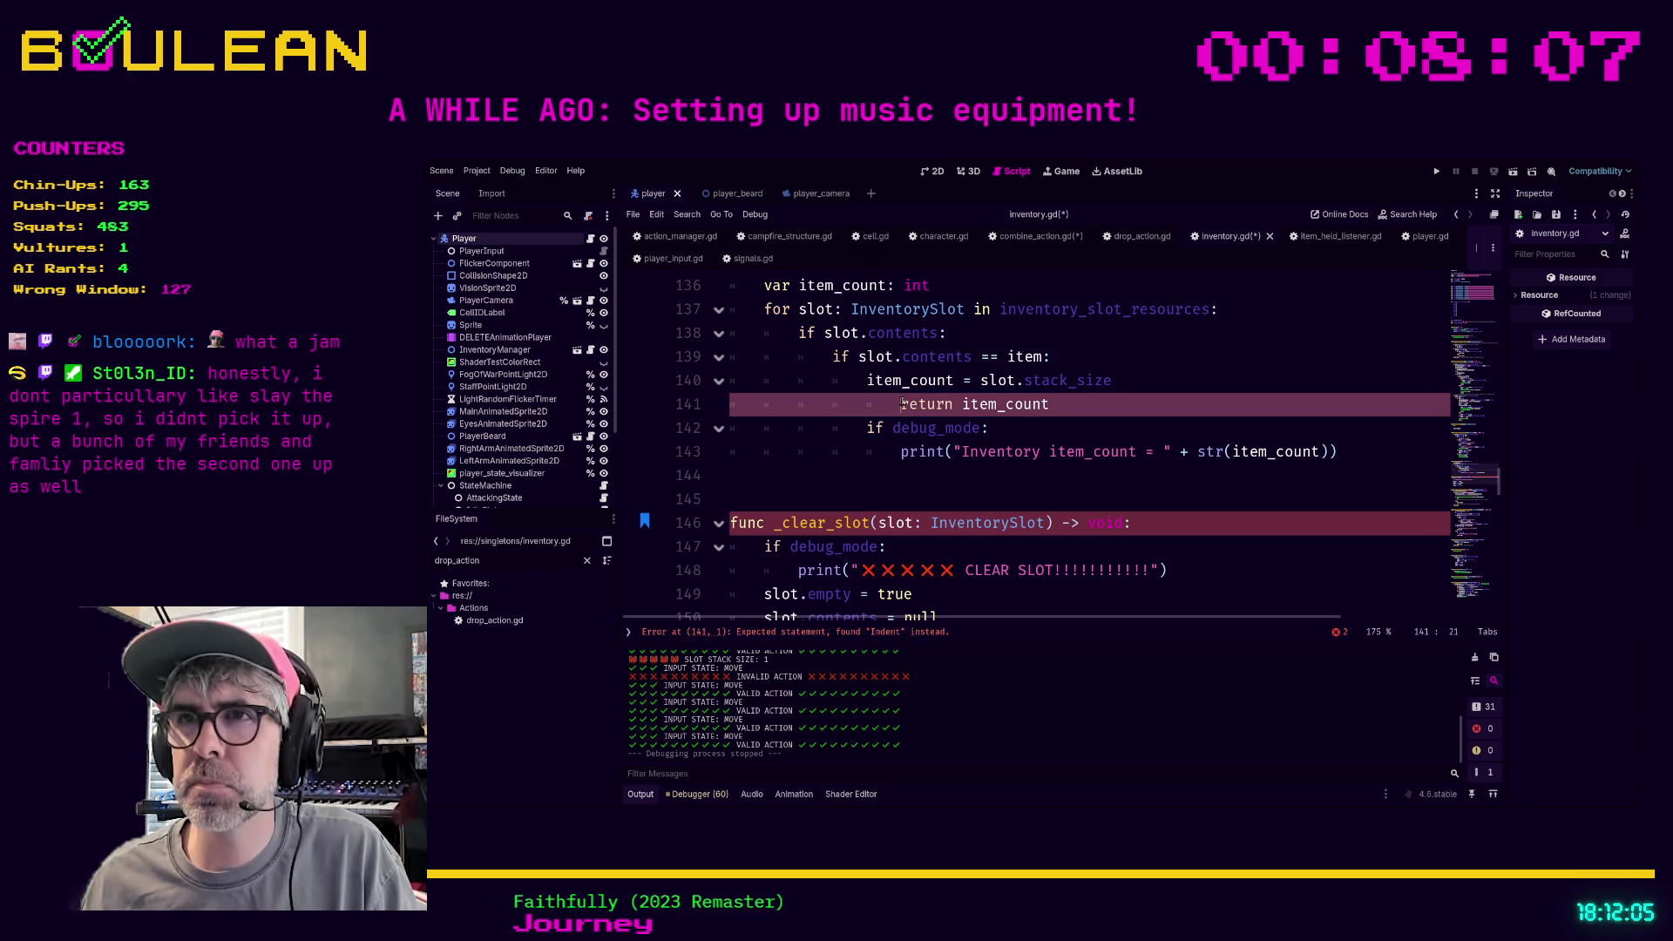
key(Home)
key(BackSpace)
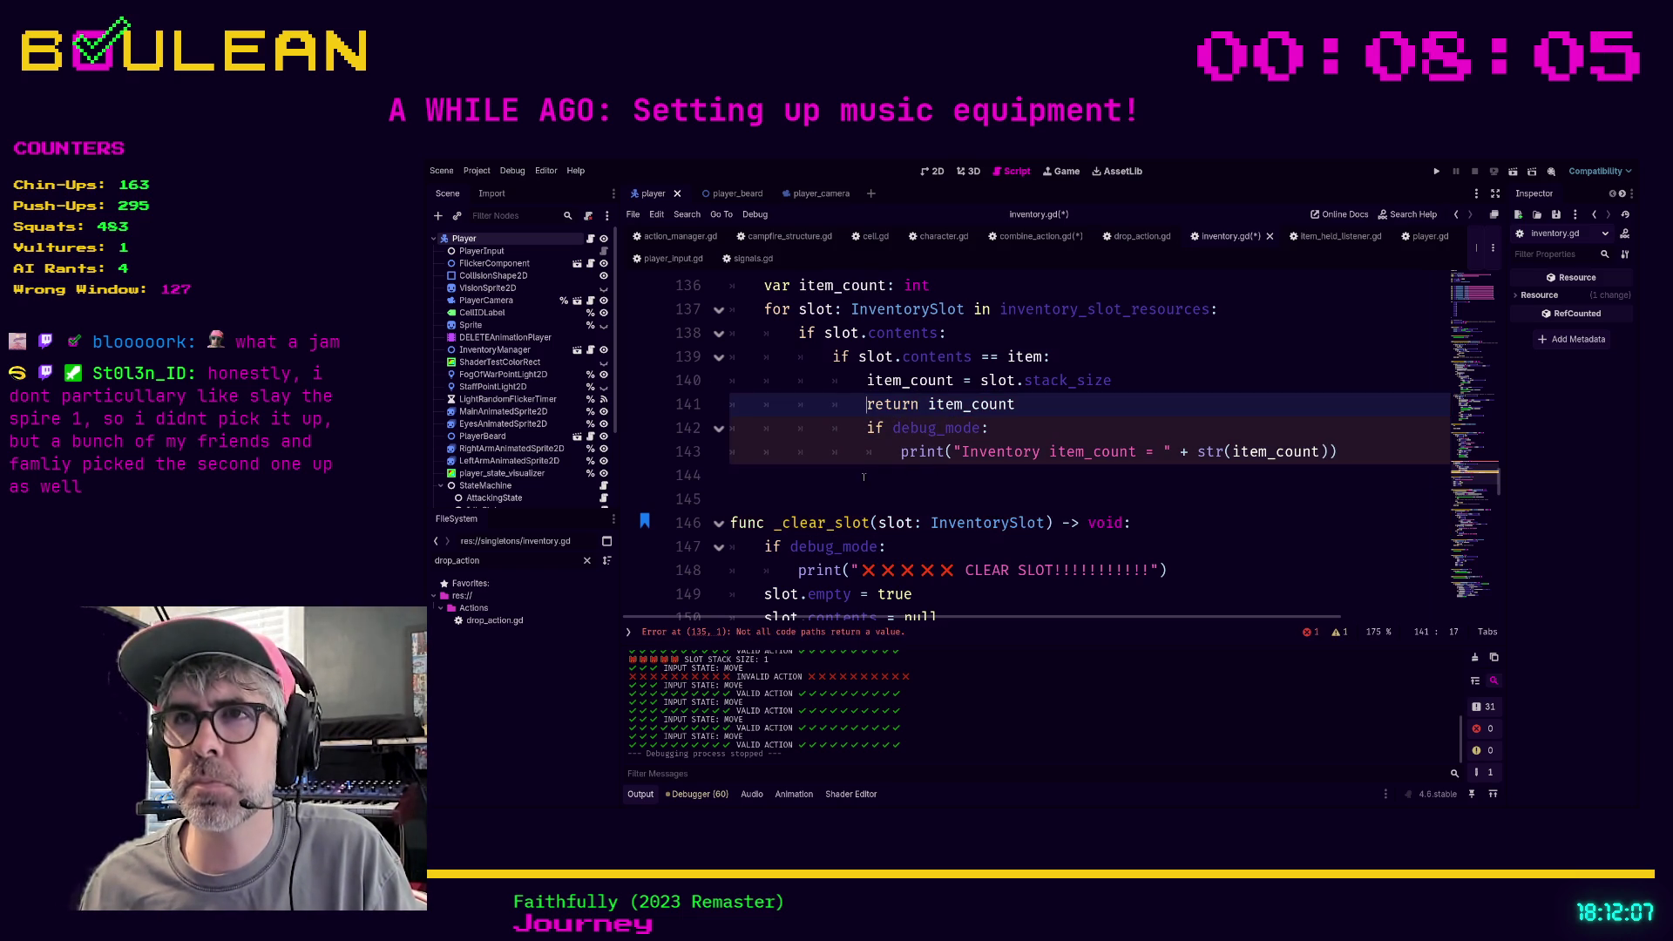
click(865, 477)
click(801, 390)
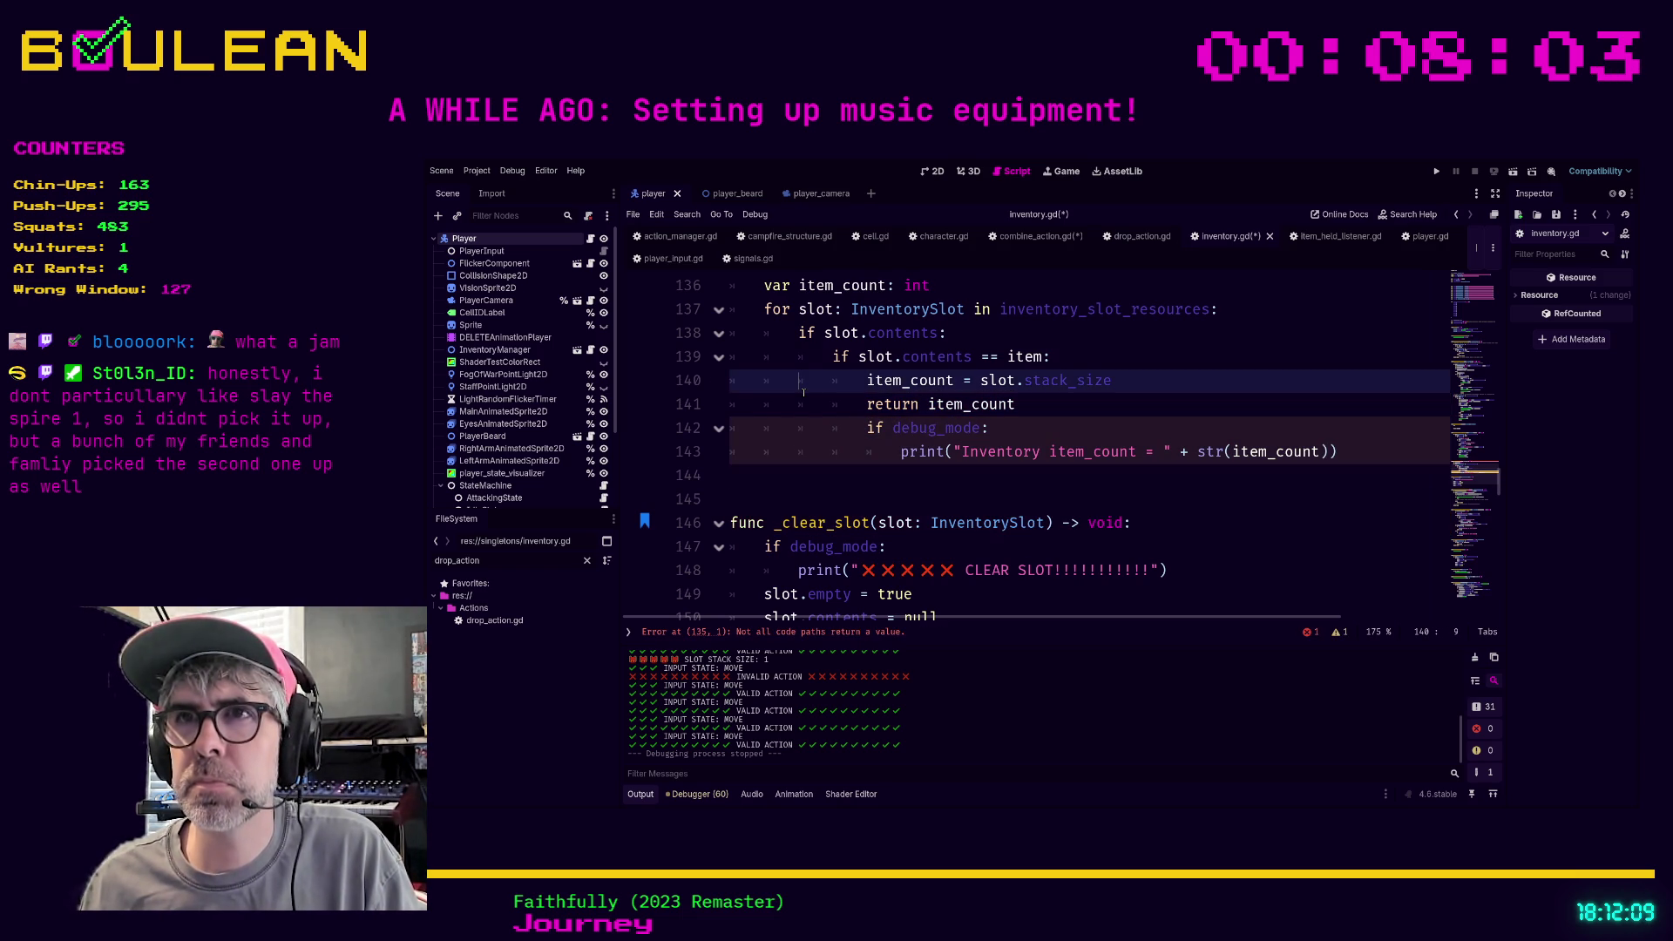
Add a fallback 'return 0' at function-body level and save inventory.gd
scroll(803, 392, up, 1)
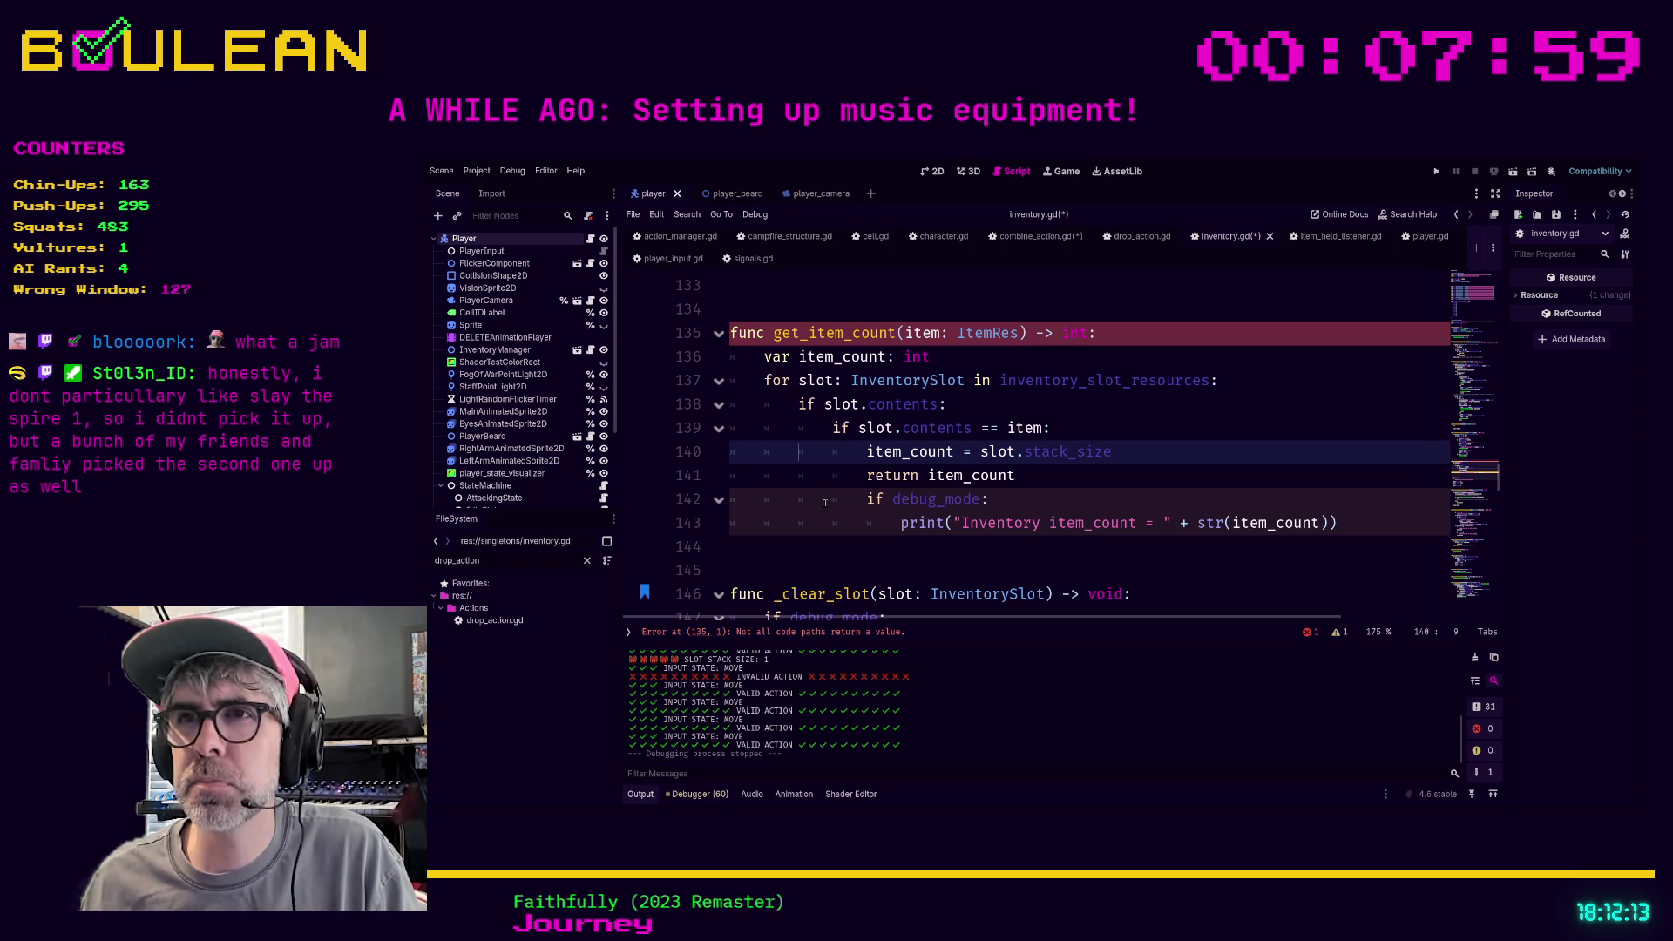
click(814, 548)
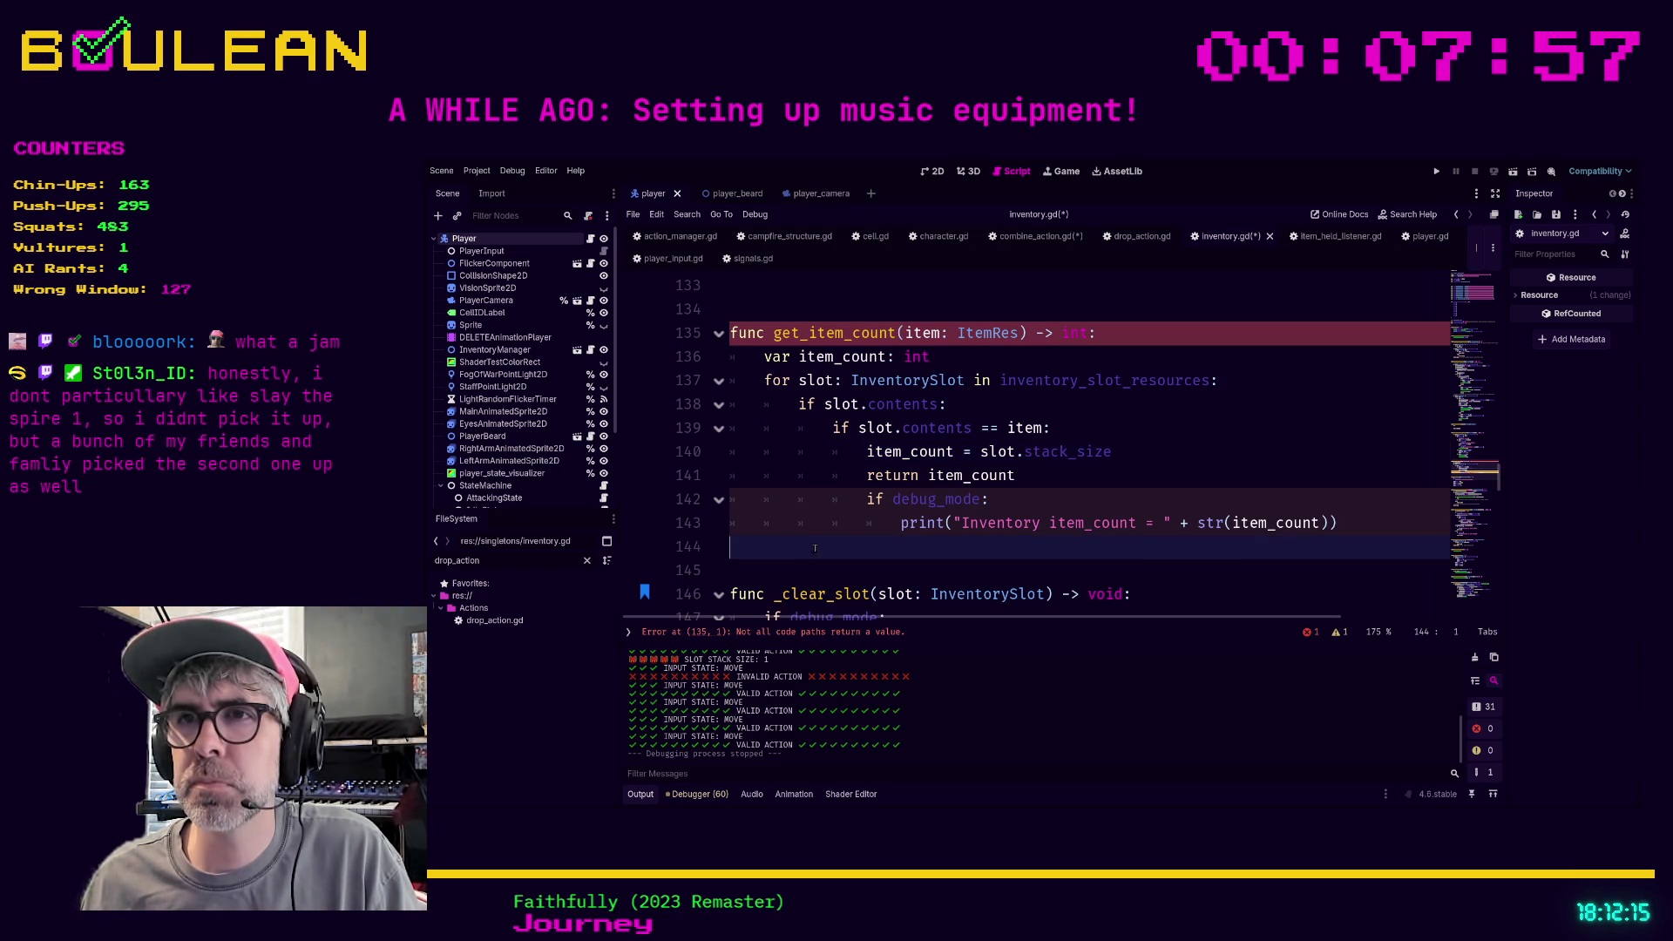
key(Tab)
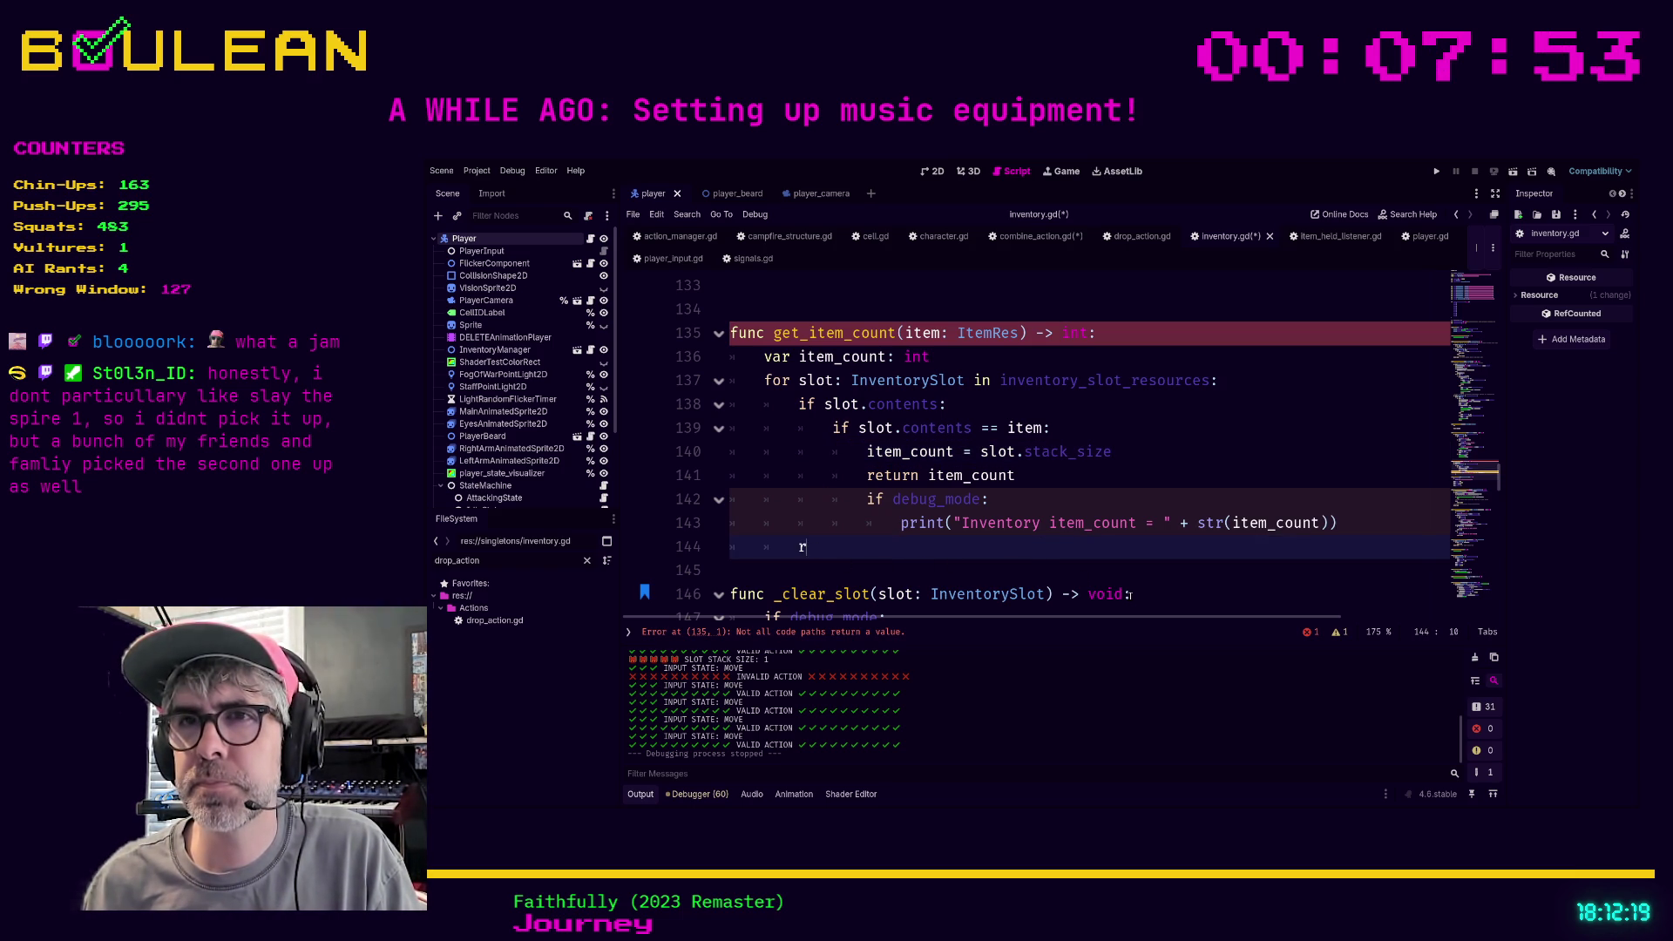
text(eturn -)
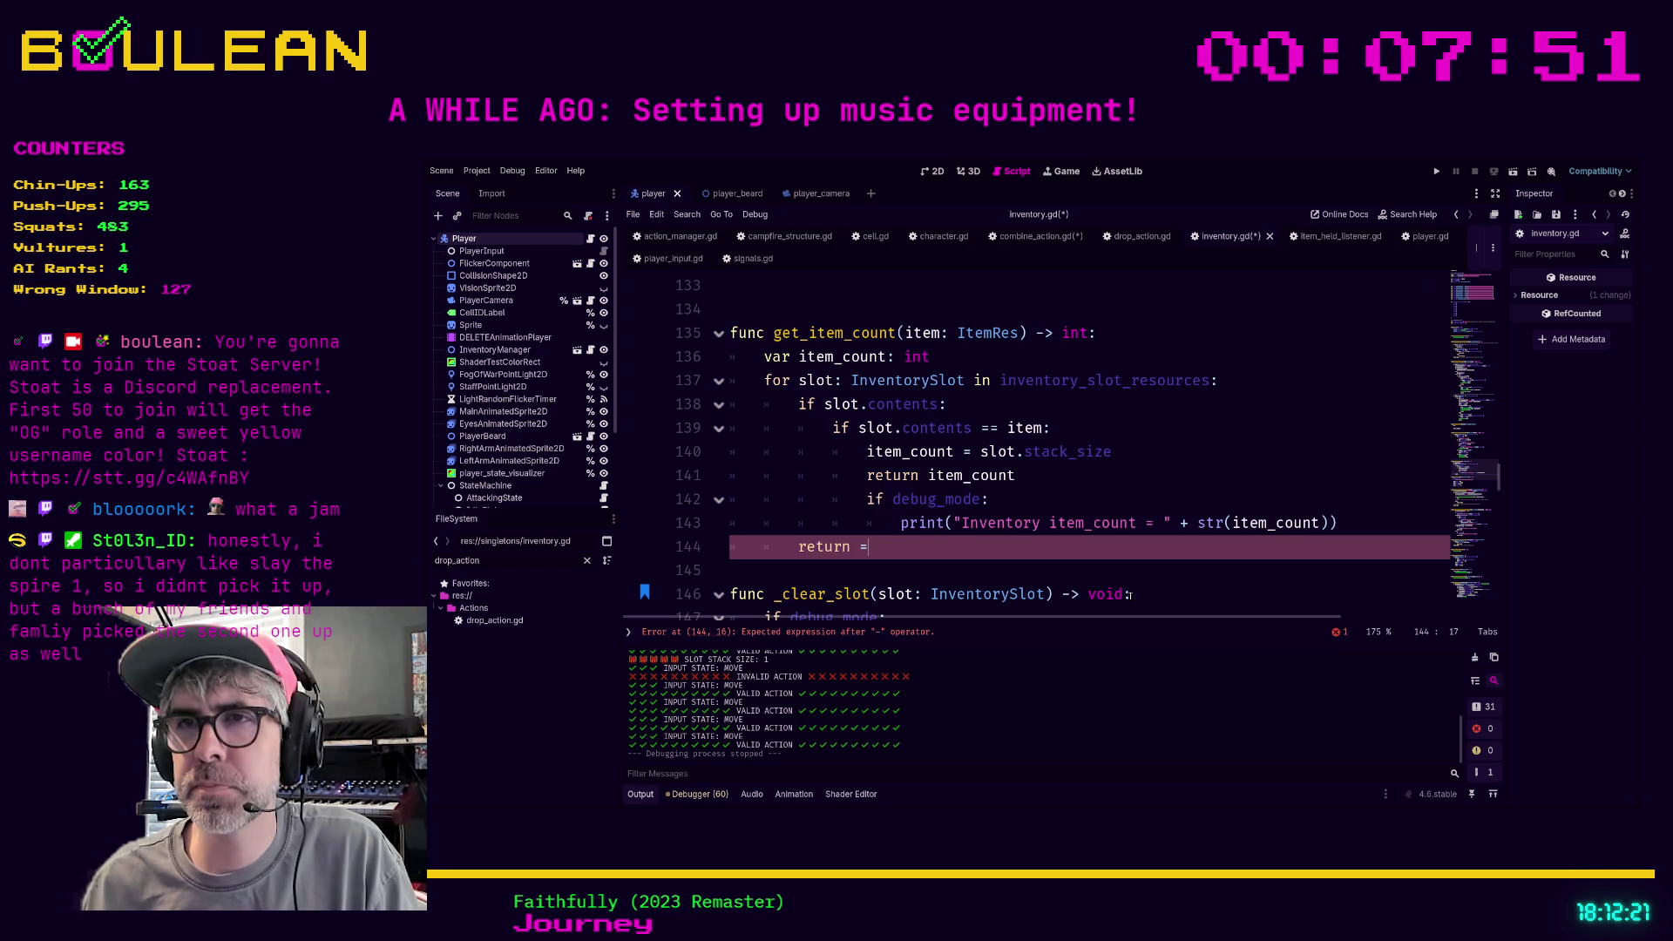
key(BackSpace)
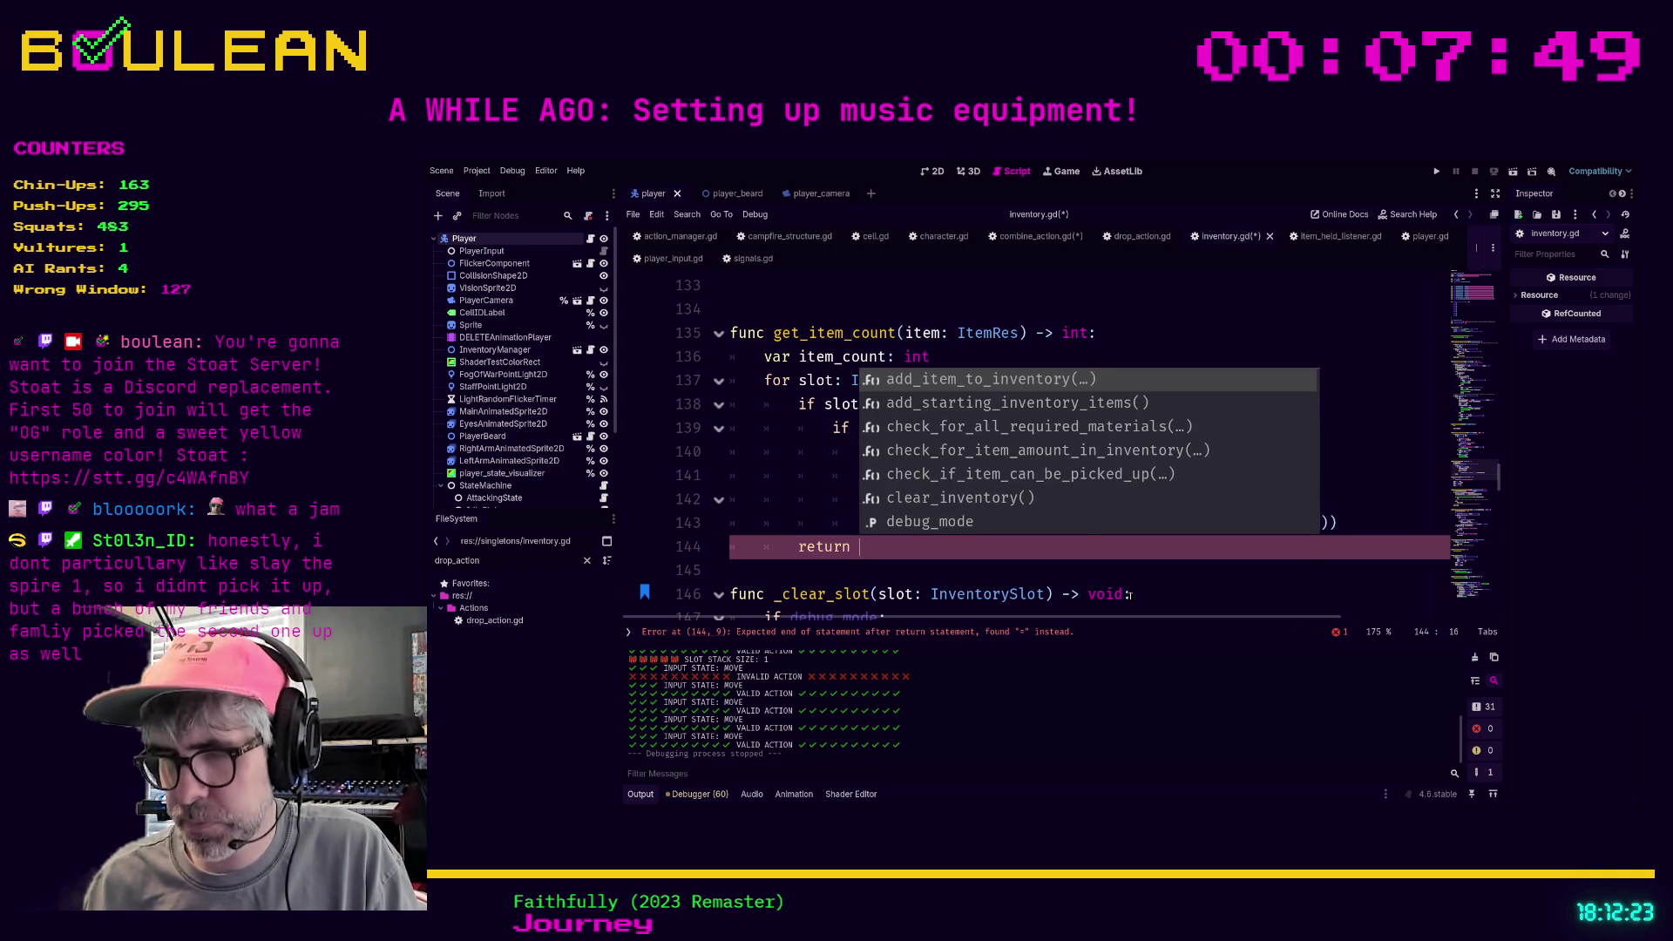
text(0)
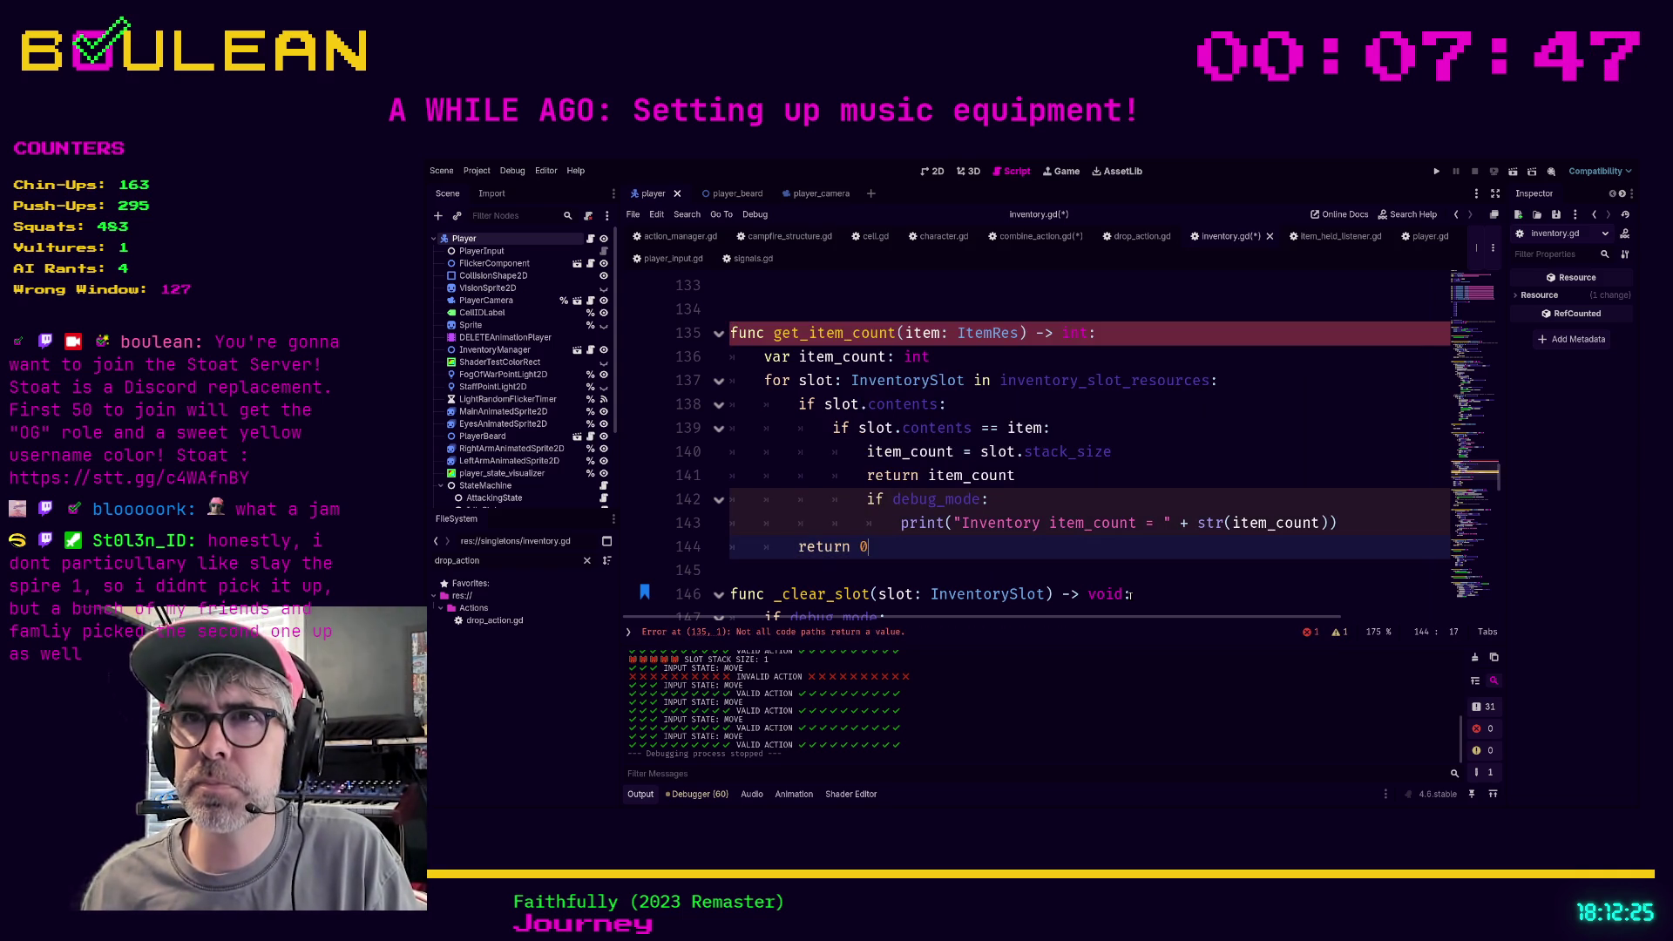
key(Down)
key(Up)
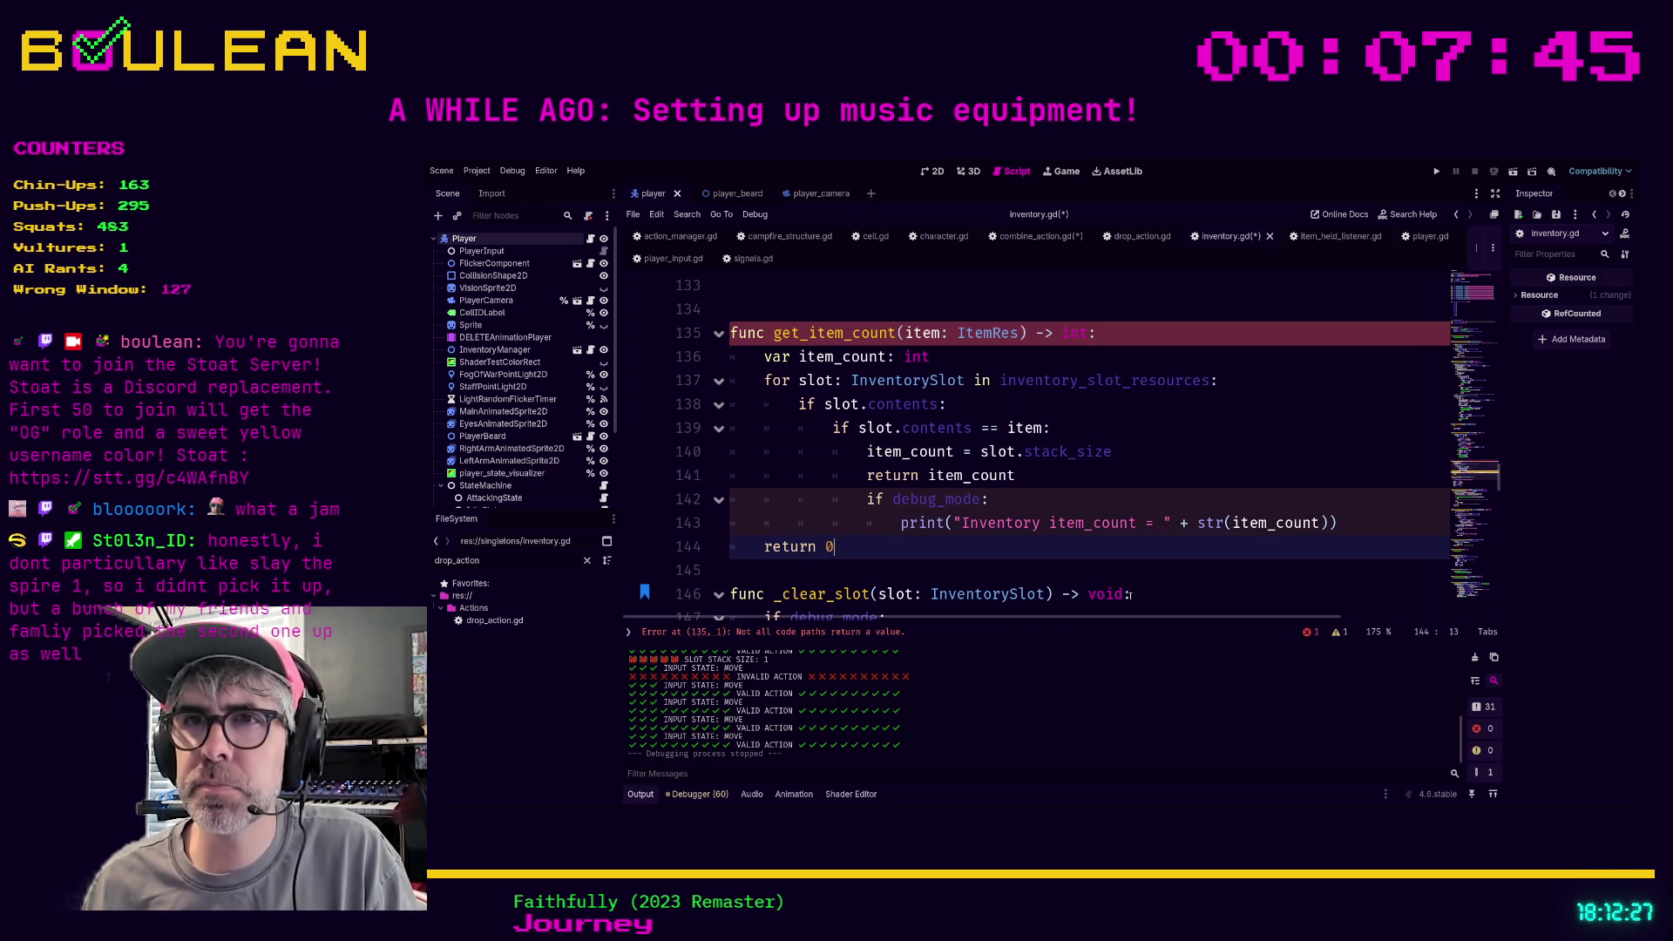
key(Down)
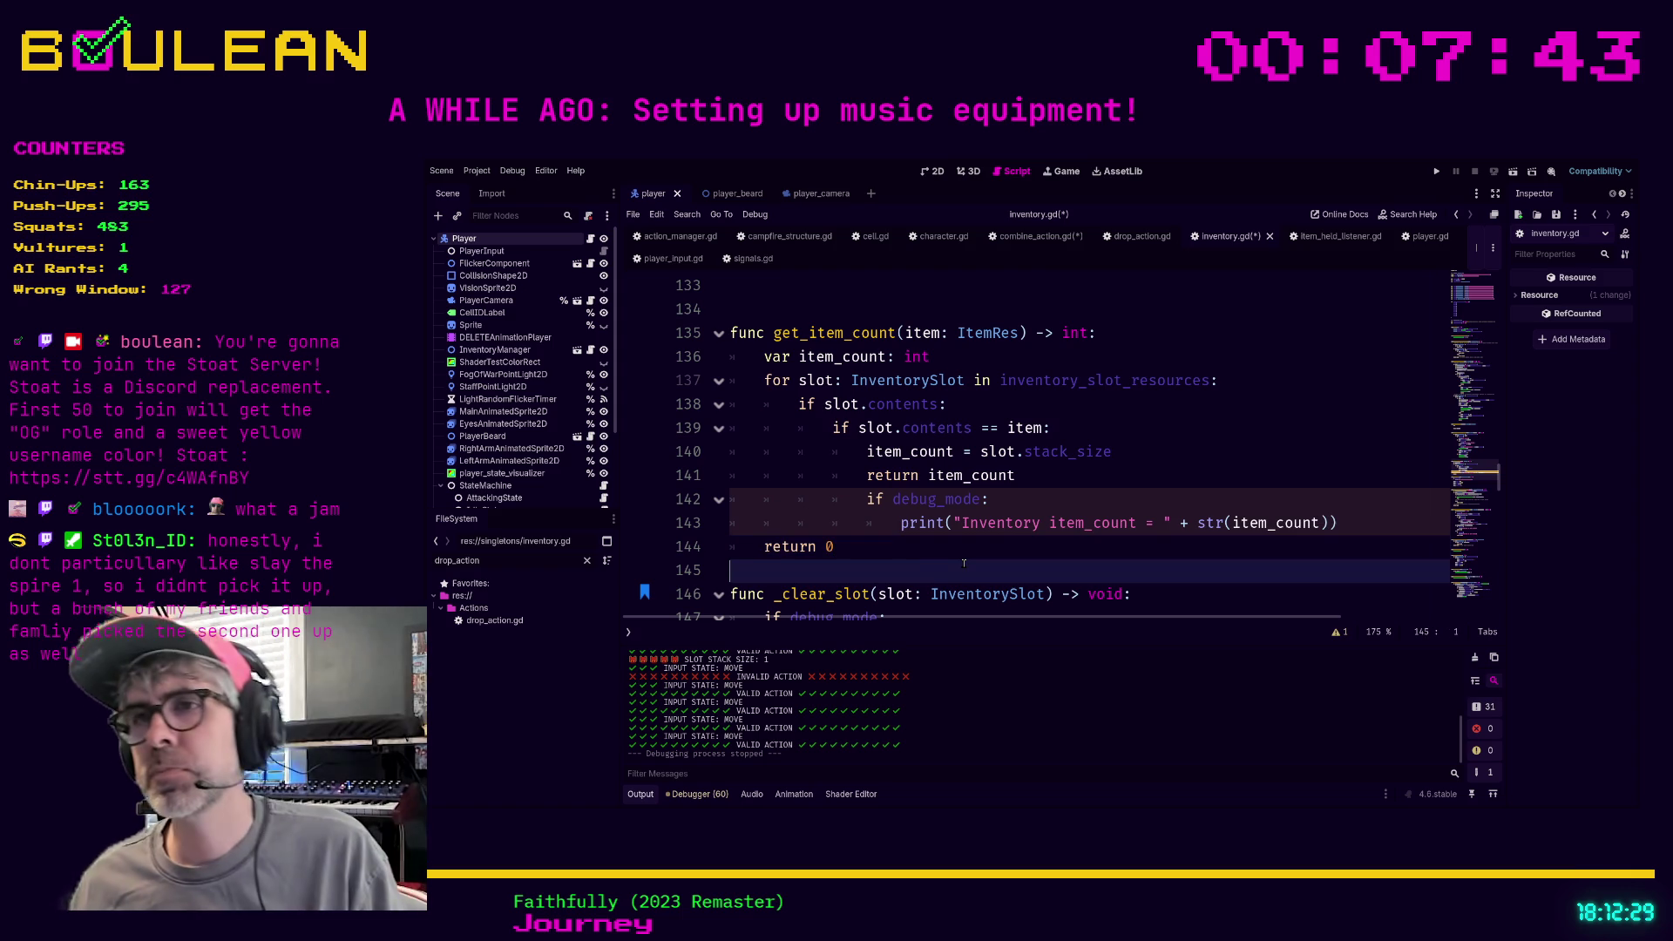
key(ctrl+s)
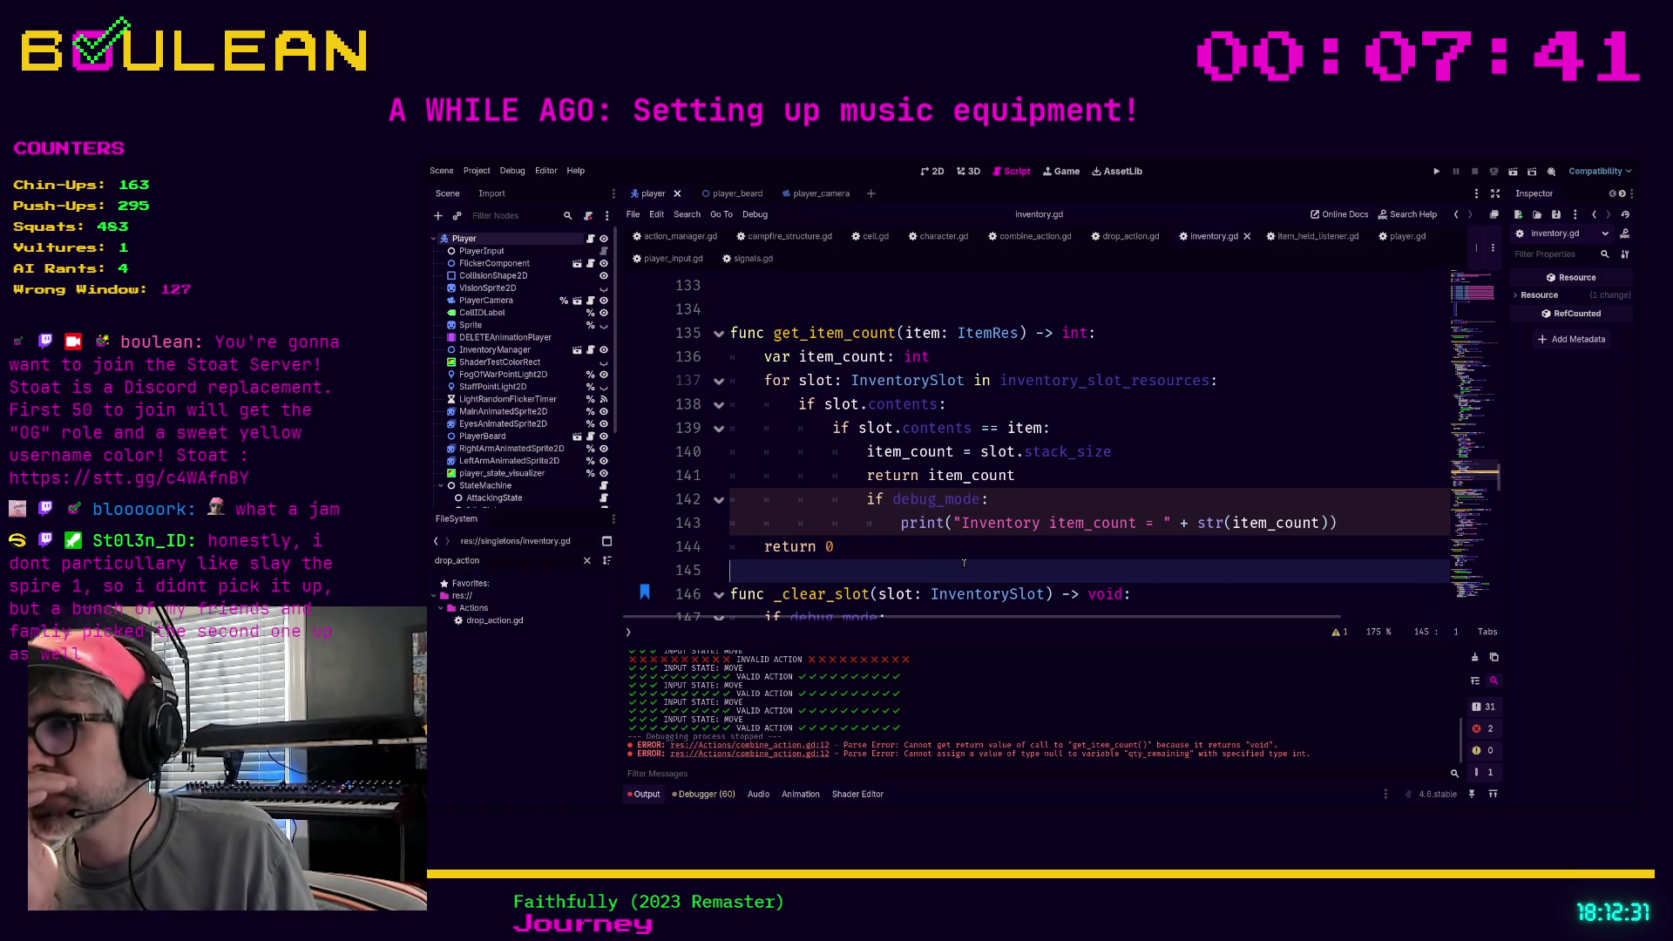
Test-run and stop the game, close the character script, and return to combine_action.gd
key(F5)
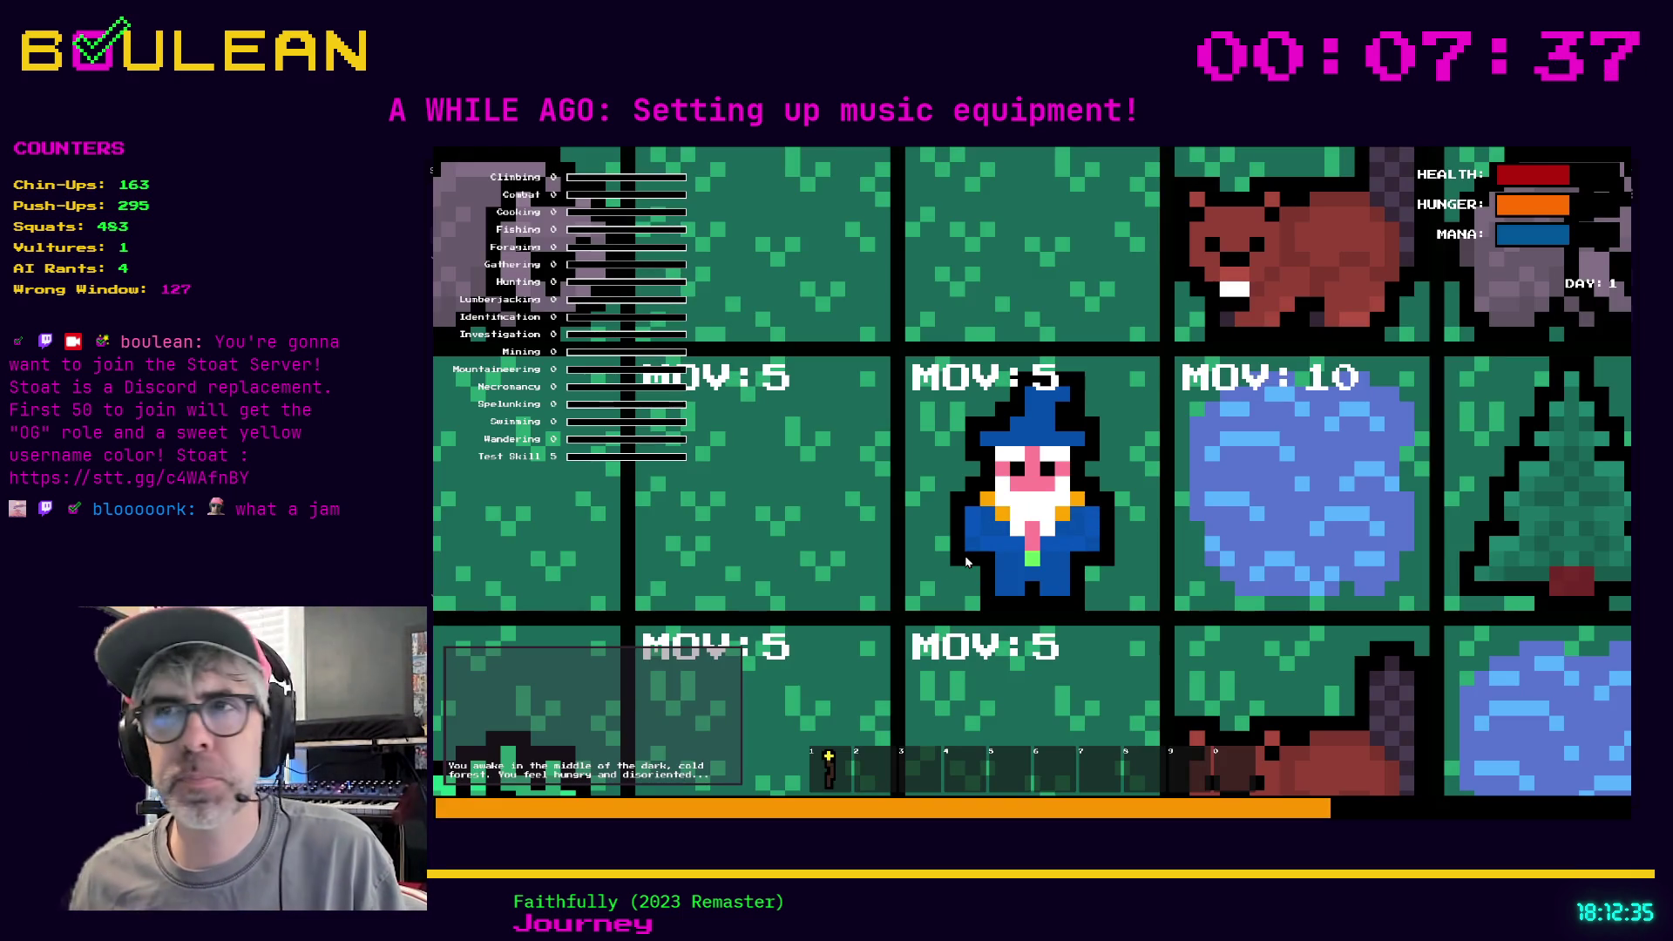
key(F8)
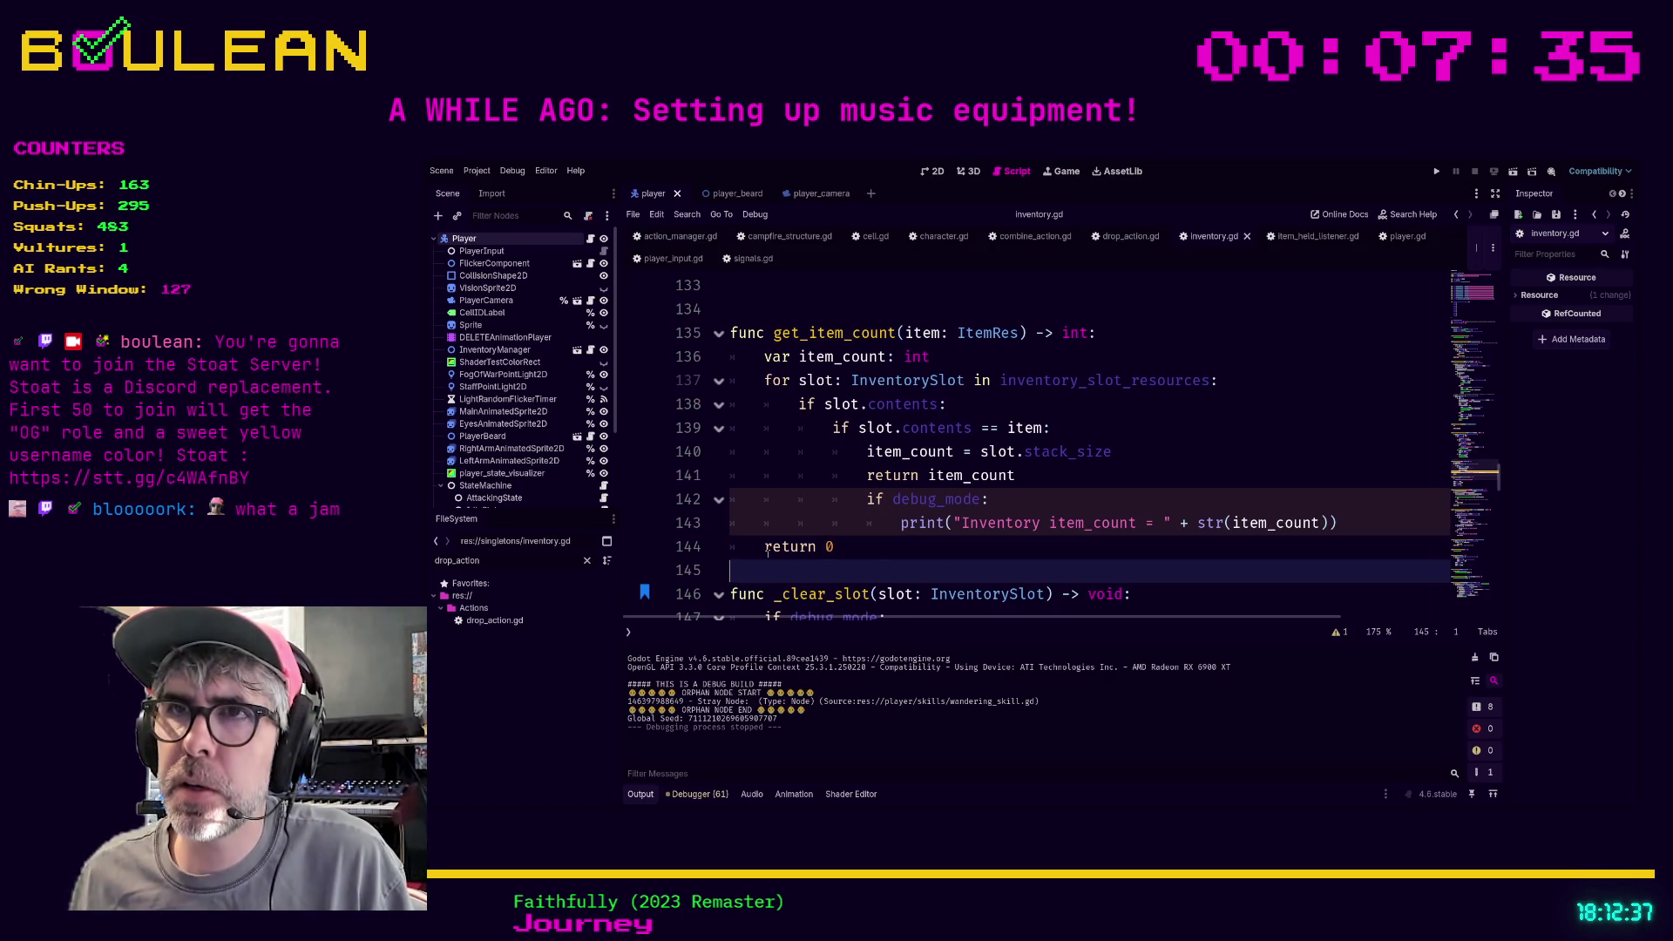
click(766, 547)
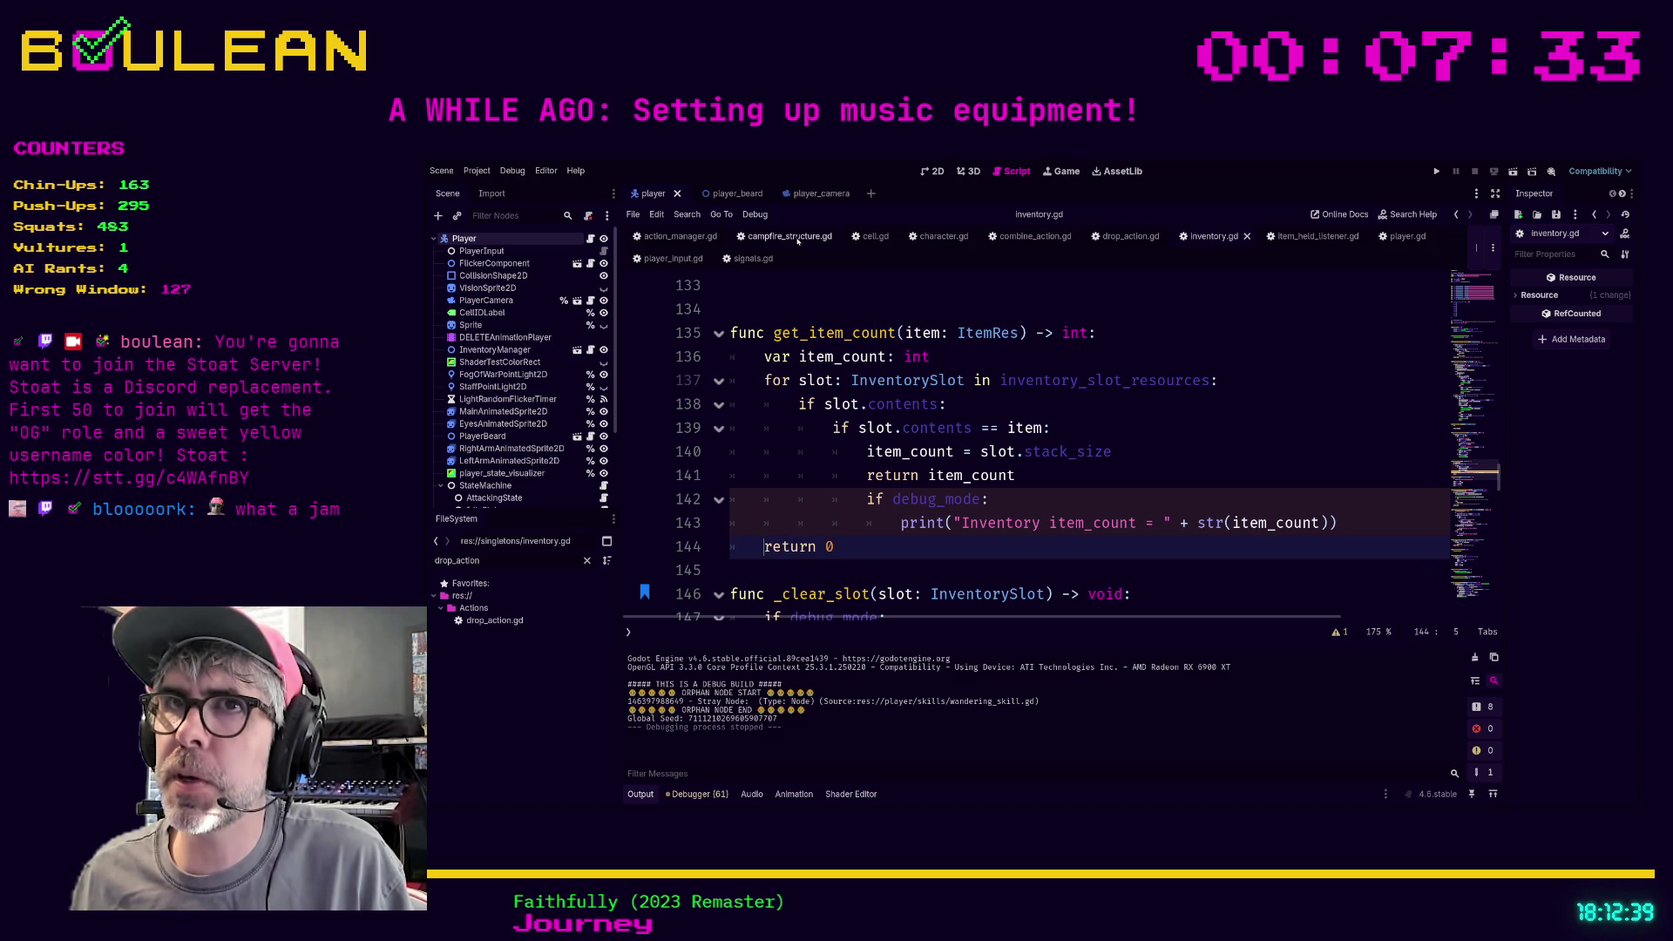
click(1112, 240)
click(967, 236)
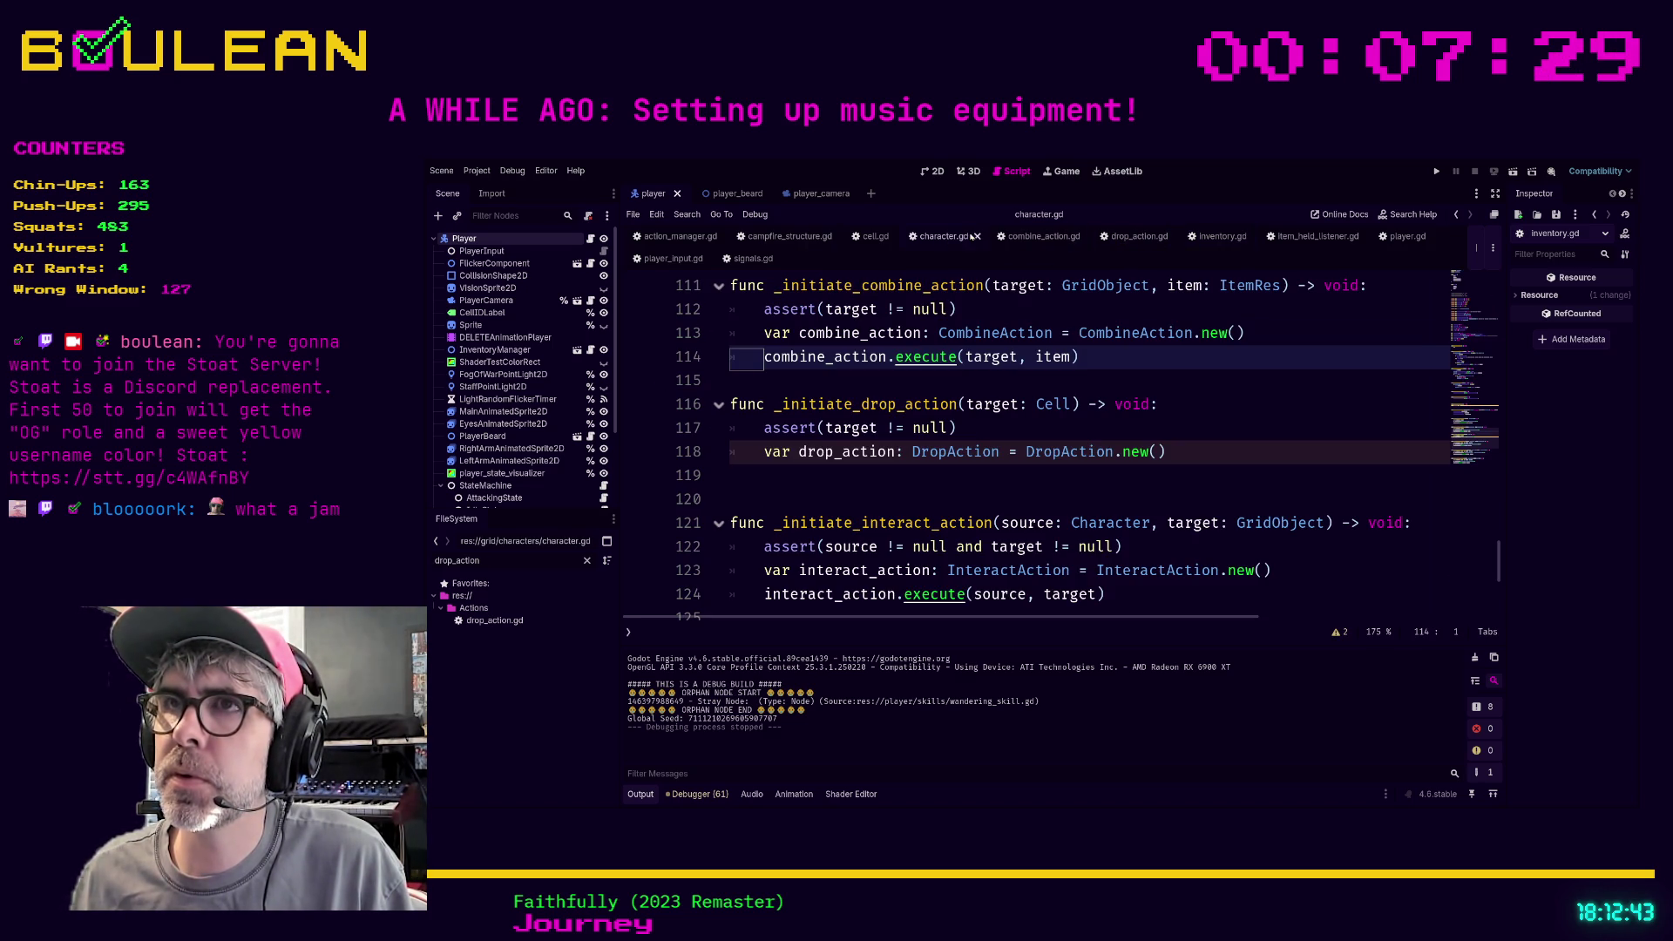
click(975, 236)
click(956, 236)
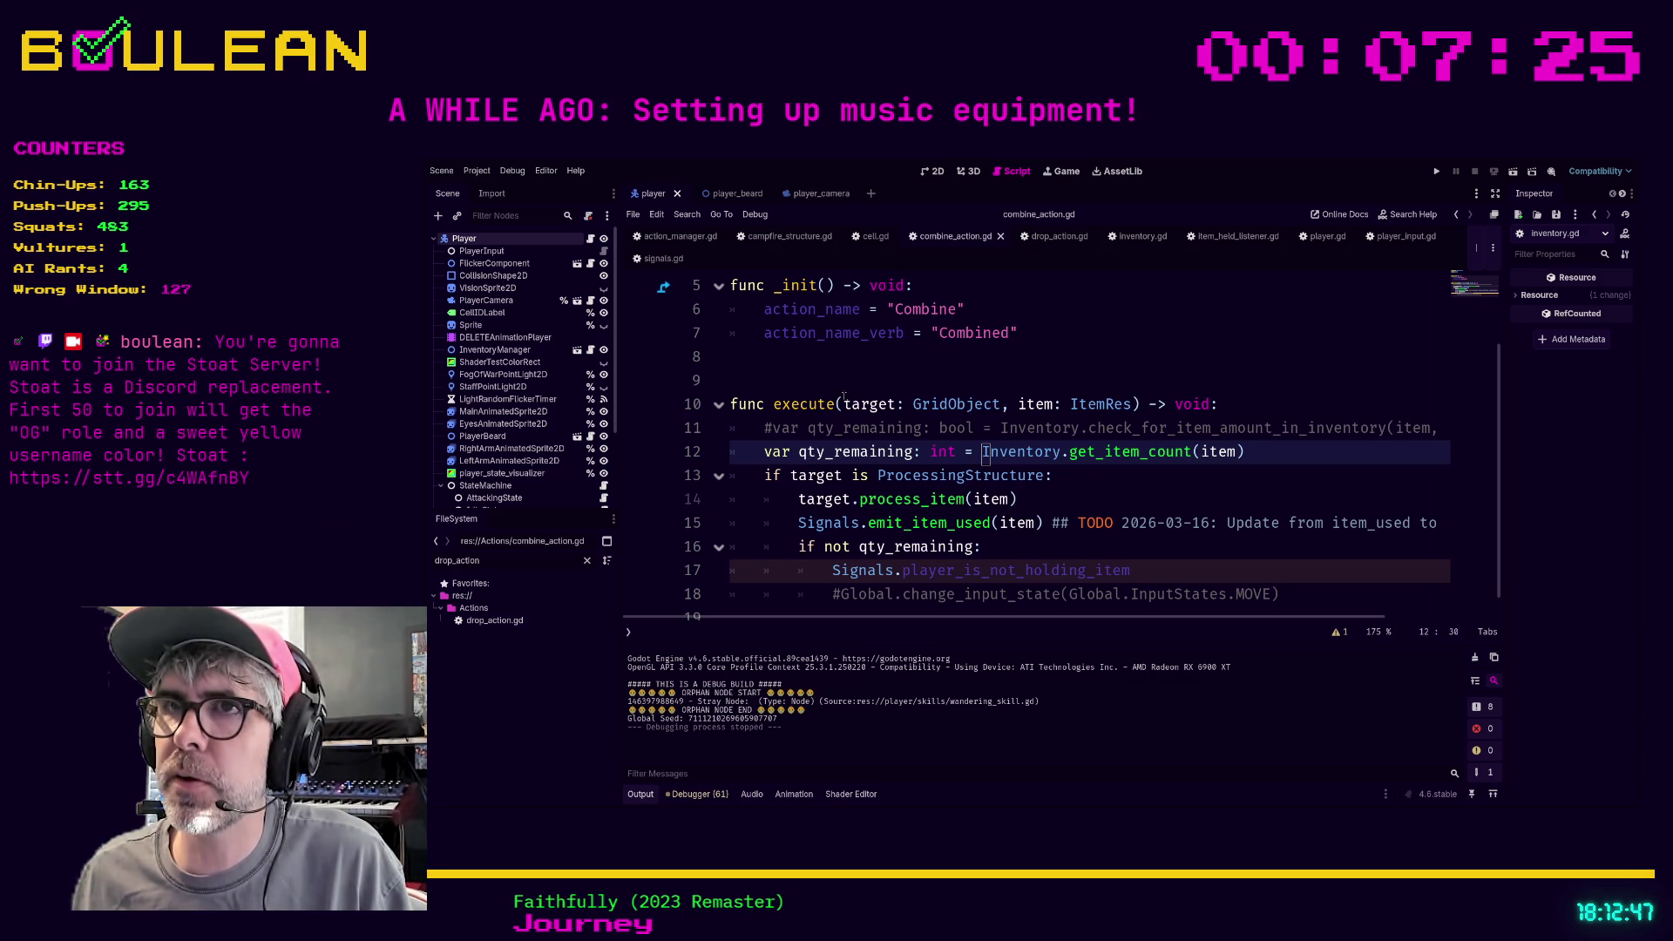
Change line 16's condition from the 'not' check to 'if qty_remaining <= 0:'
click(1298, 594)
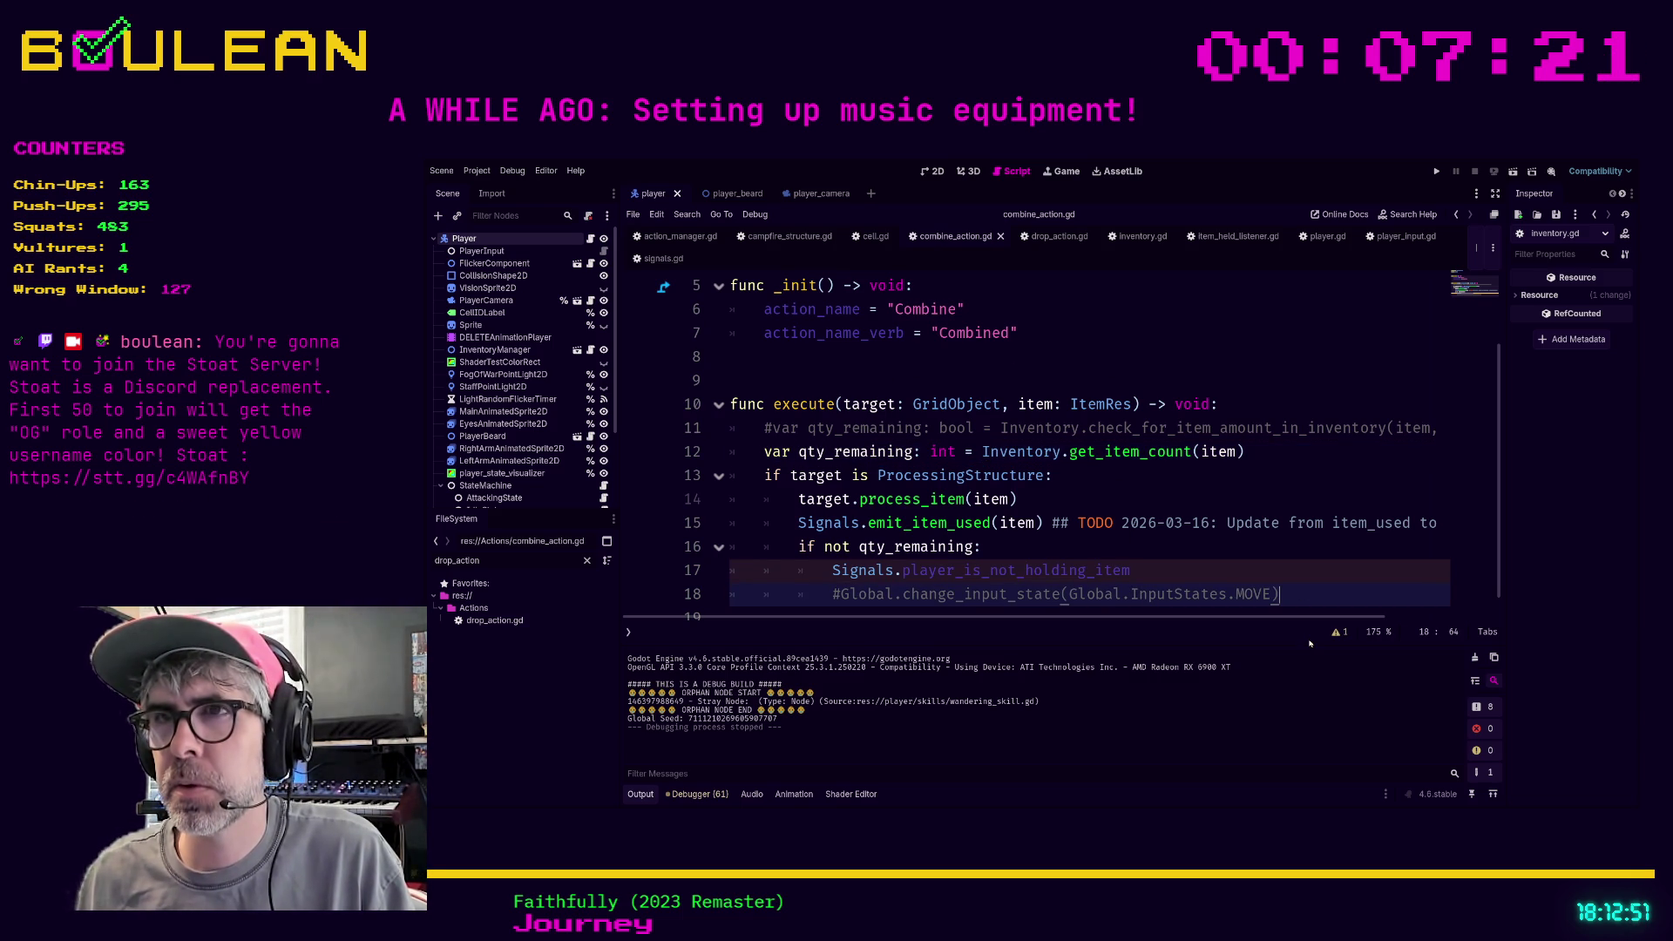
key(shift+Home)
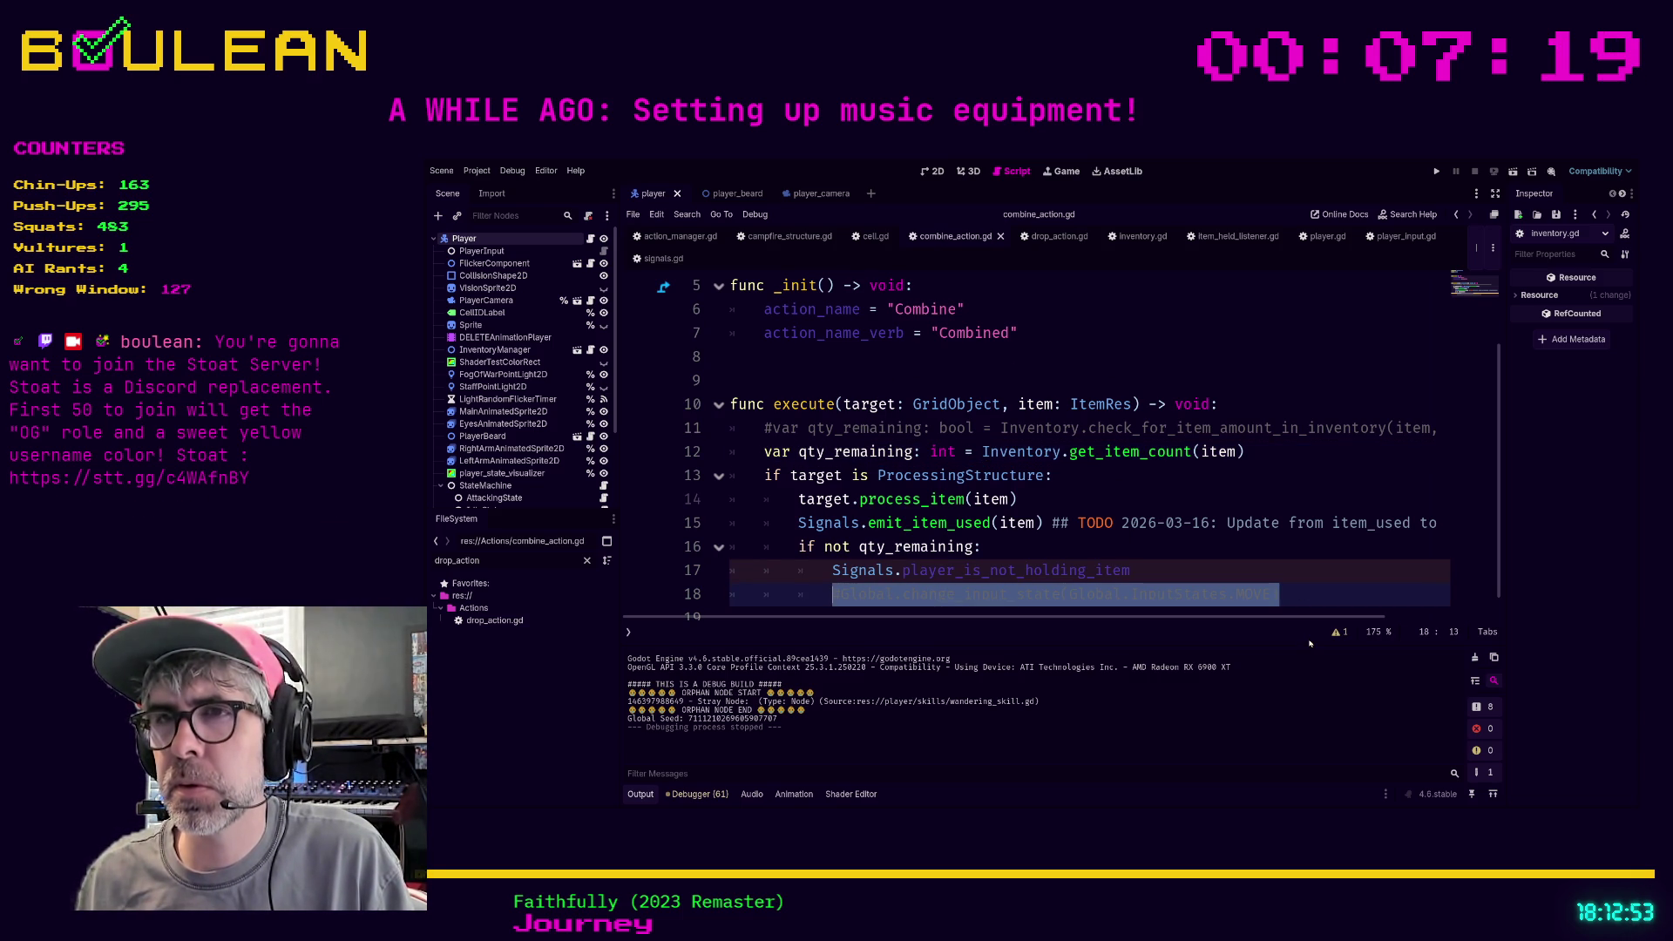
key(Up)
key(Up)
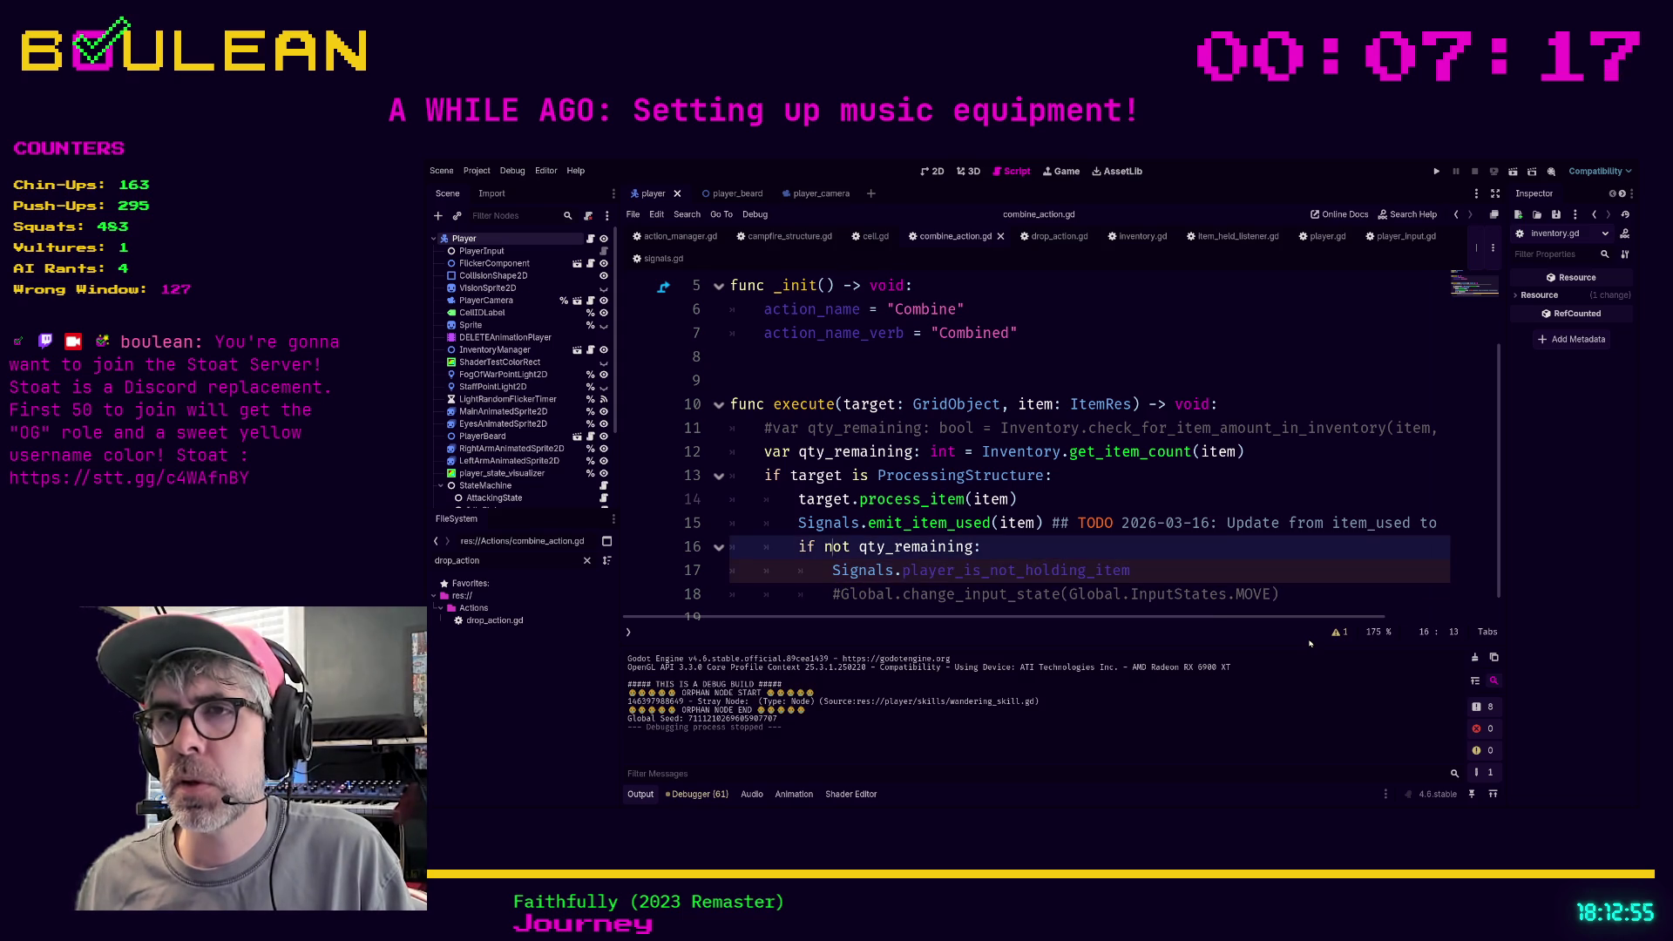
key(BackSpace)
key(BackSpace)
key(Delete)
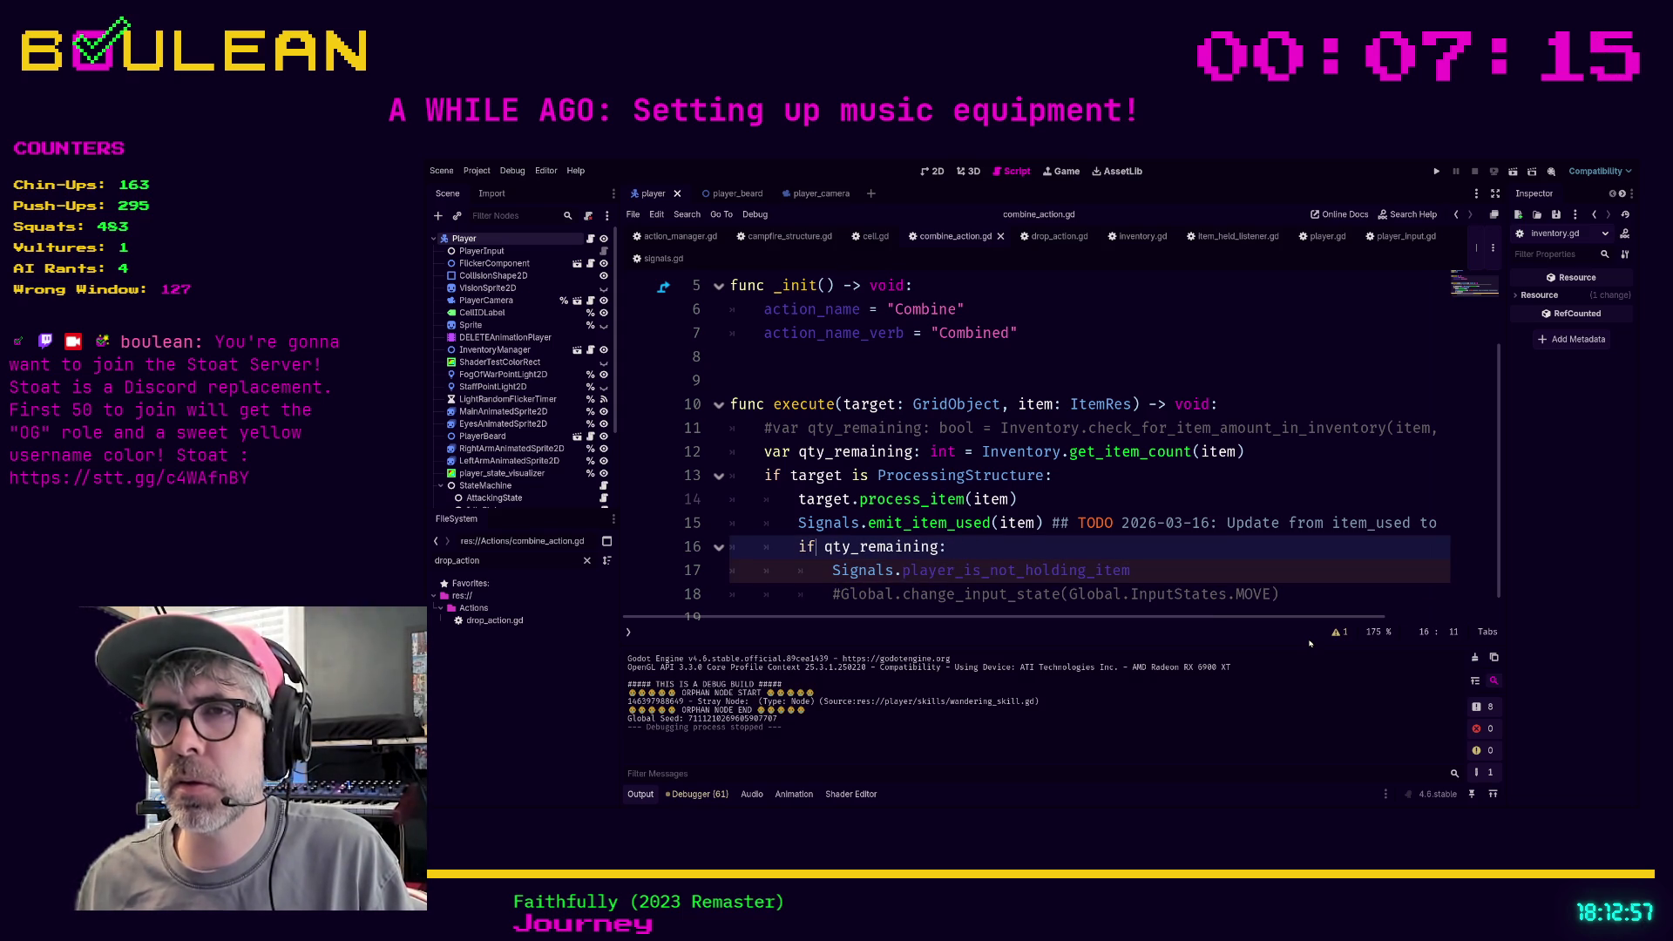
key(End)
key(Left)
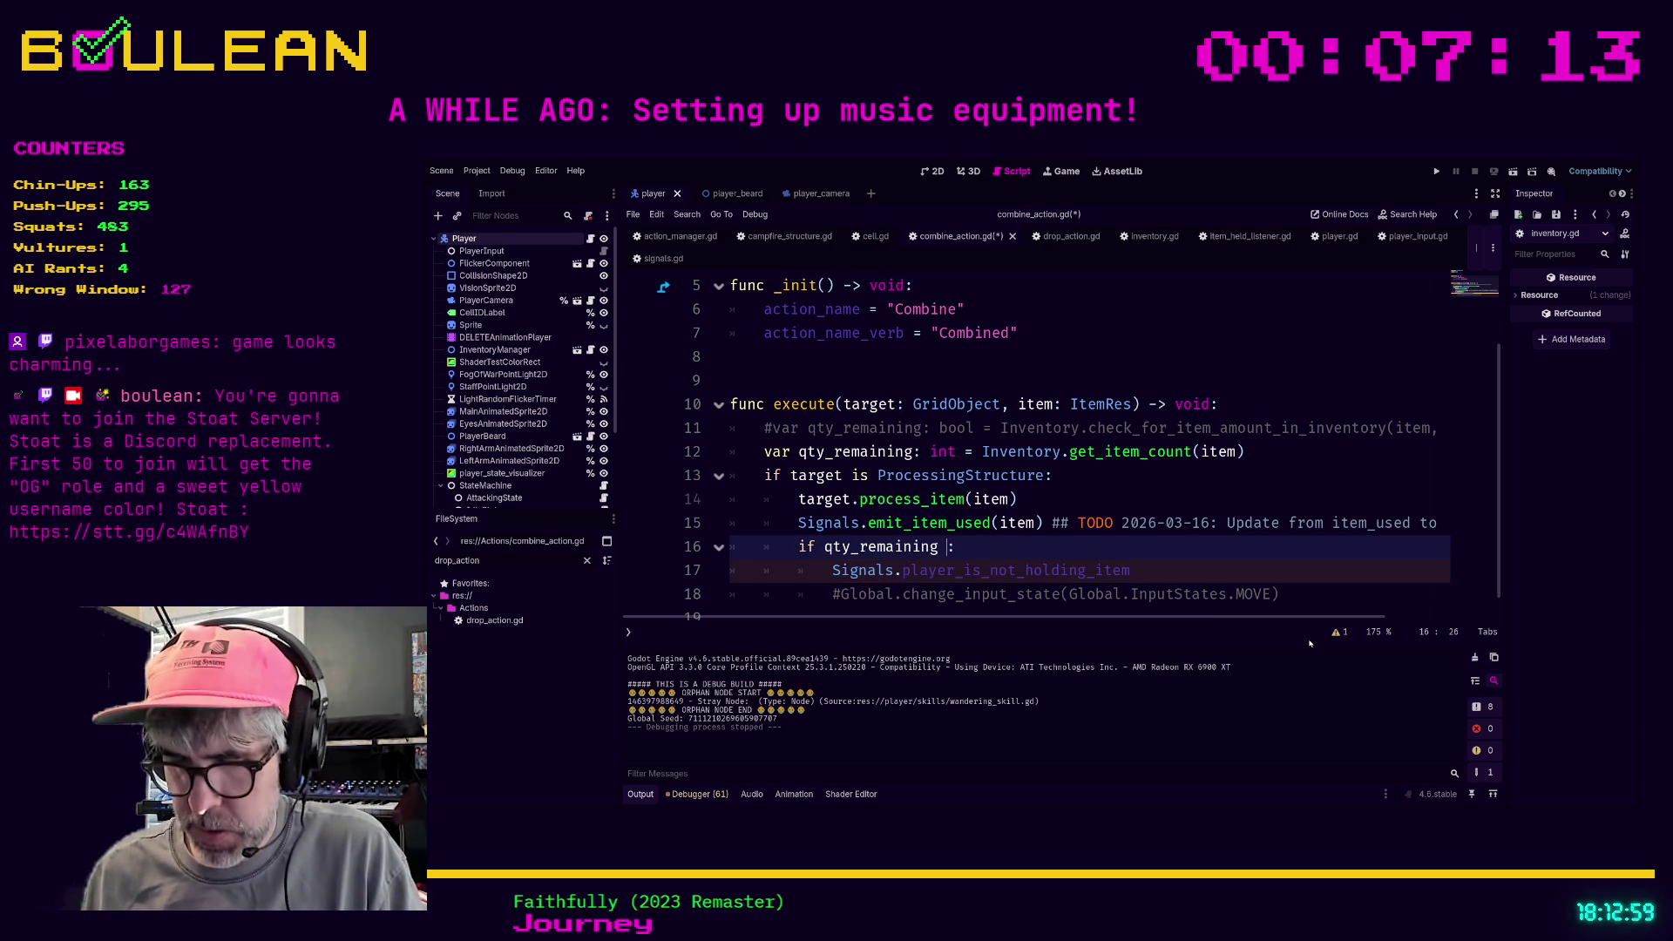
text(<= 0)
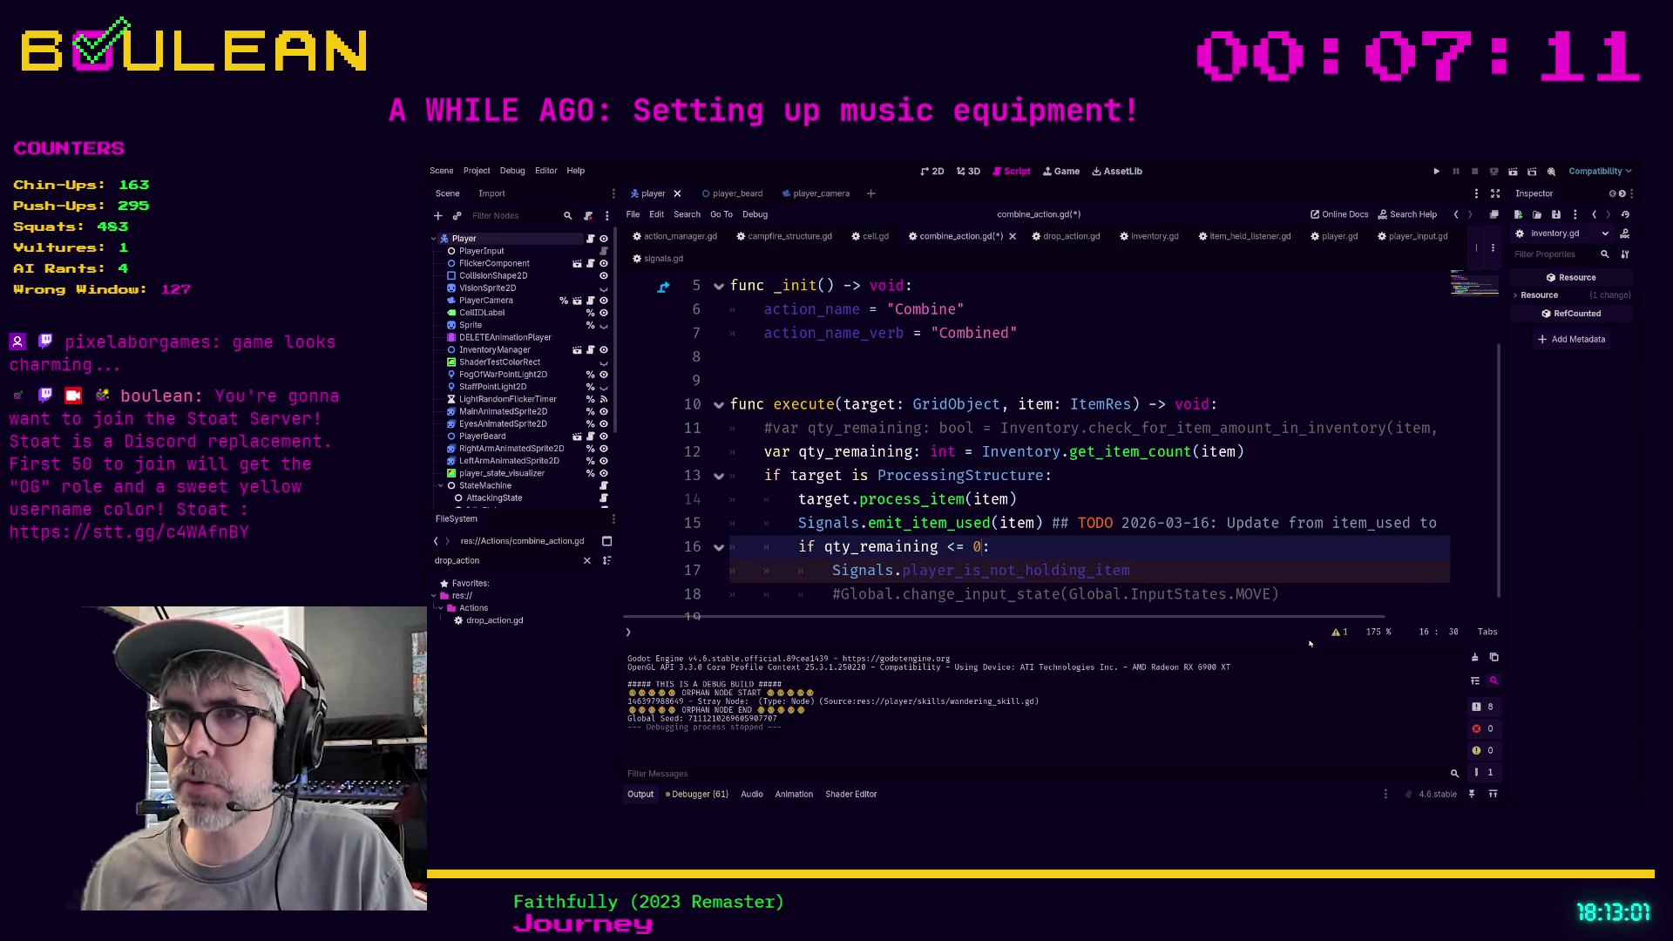
Save combine_action.gd and launch the game to test the fix
click(1175, 577)
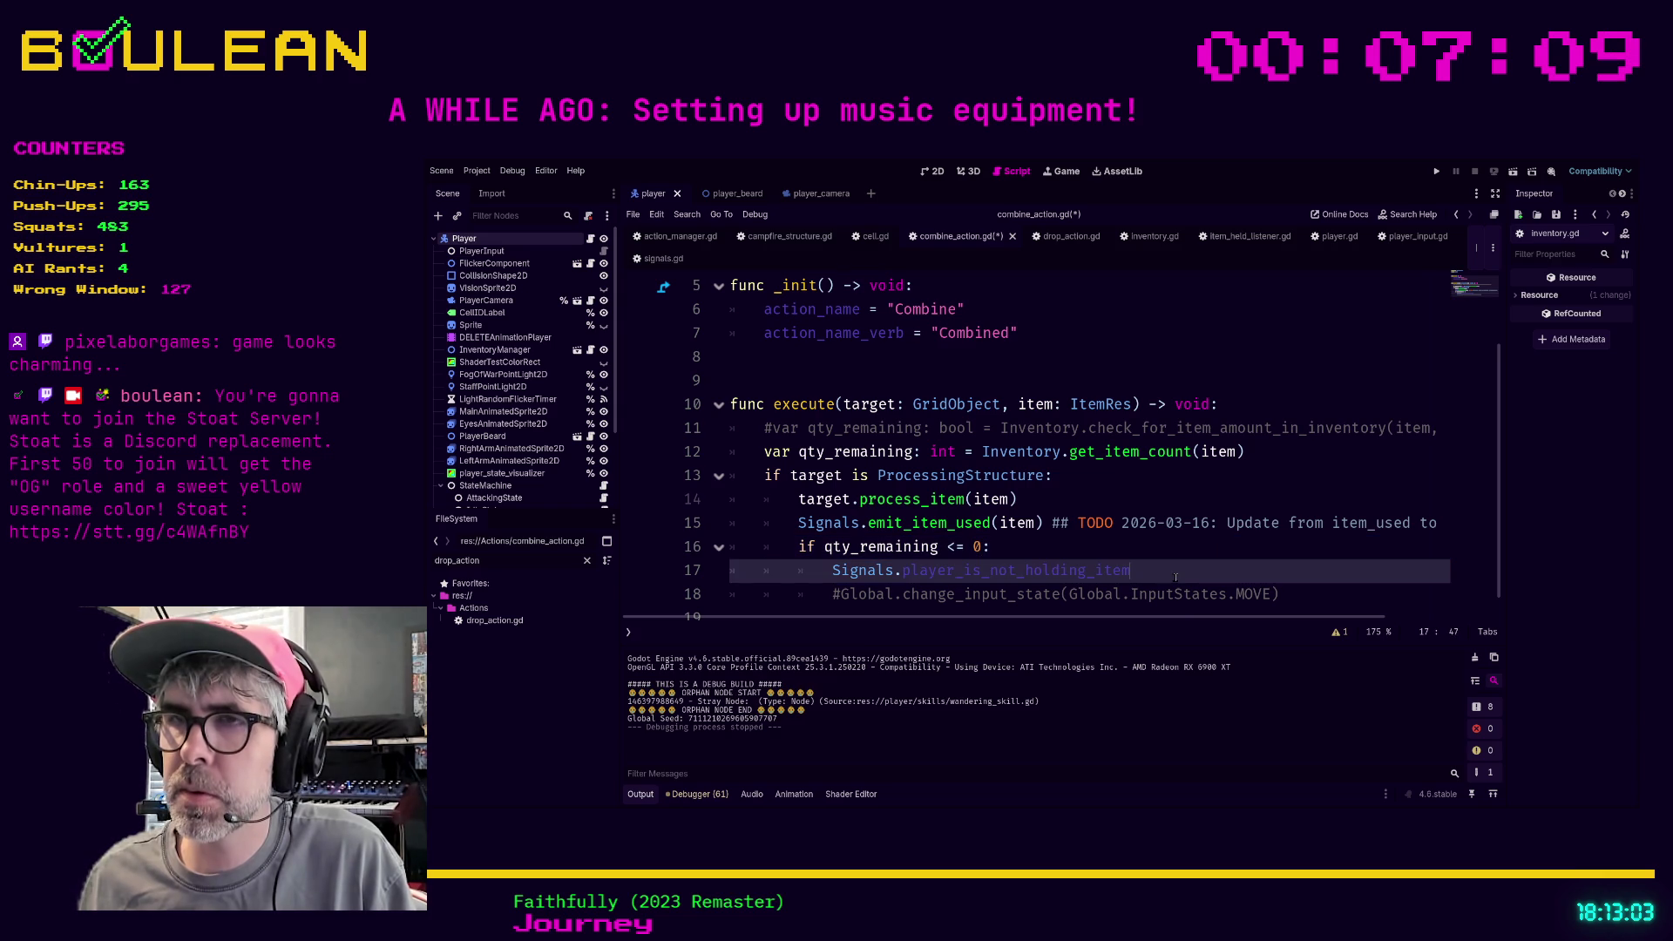
scroll(1175, 578, down, 1)
scroll(834, 579, up, 1)
click(834, 593)
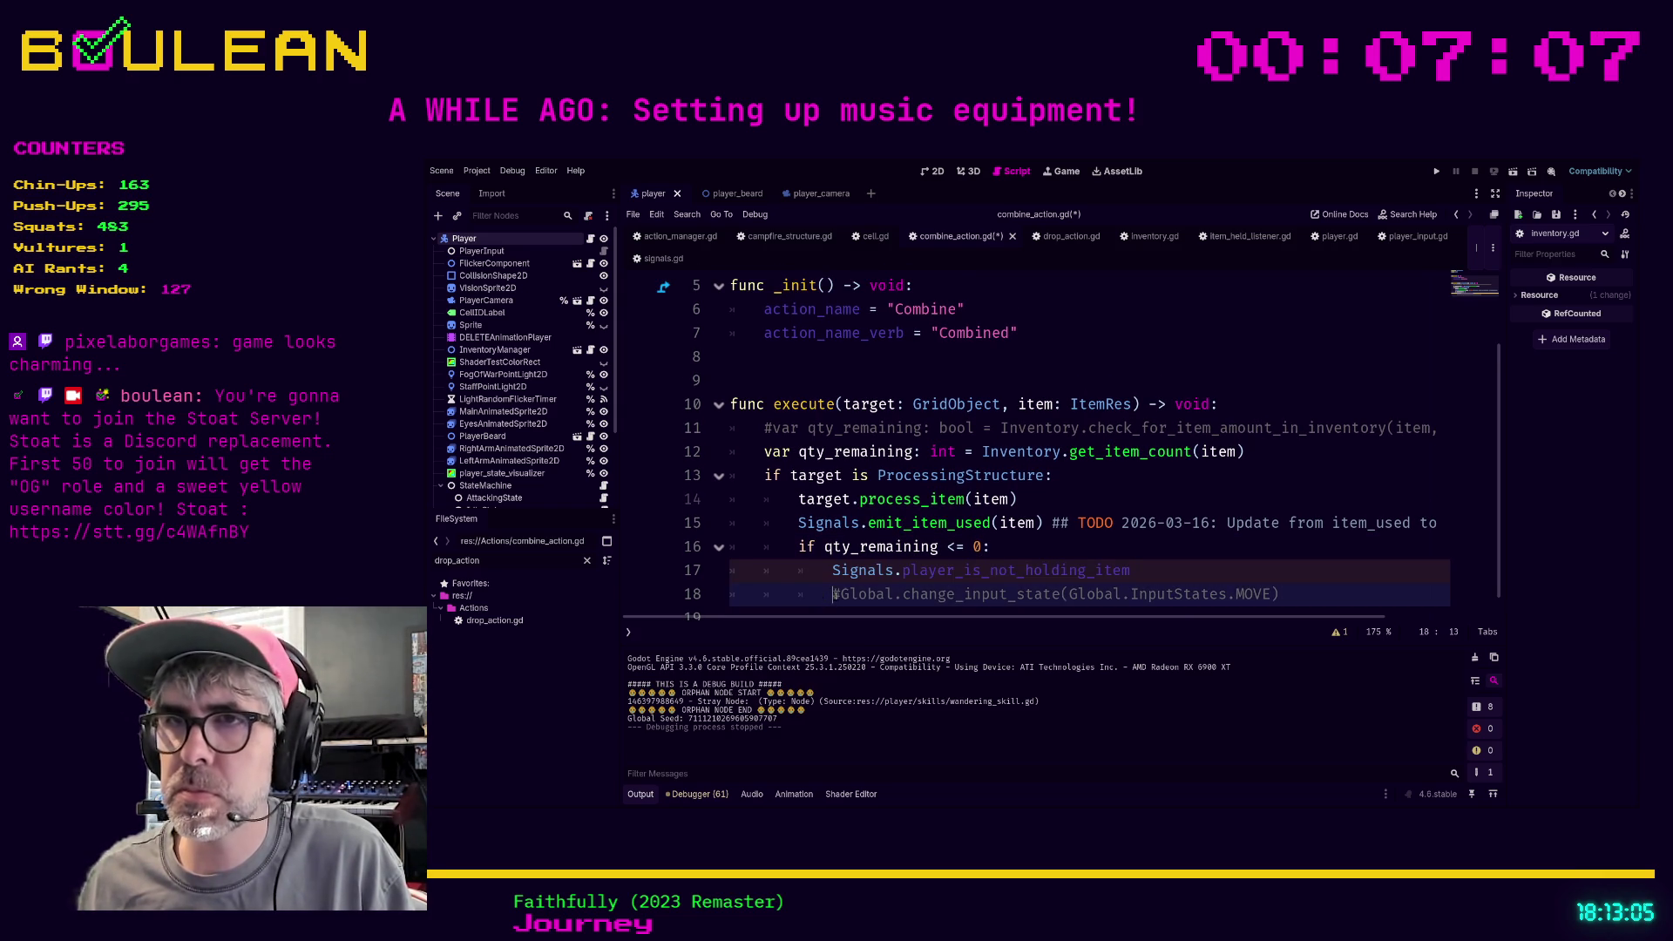
key(ctrl+s)
key(F5)
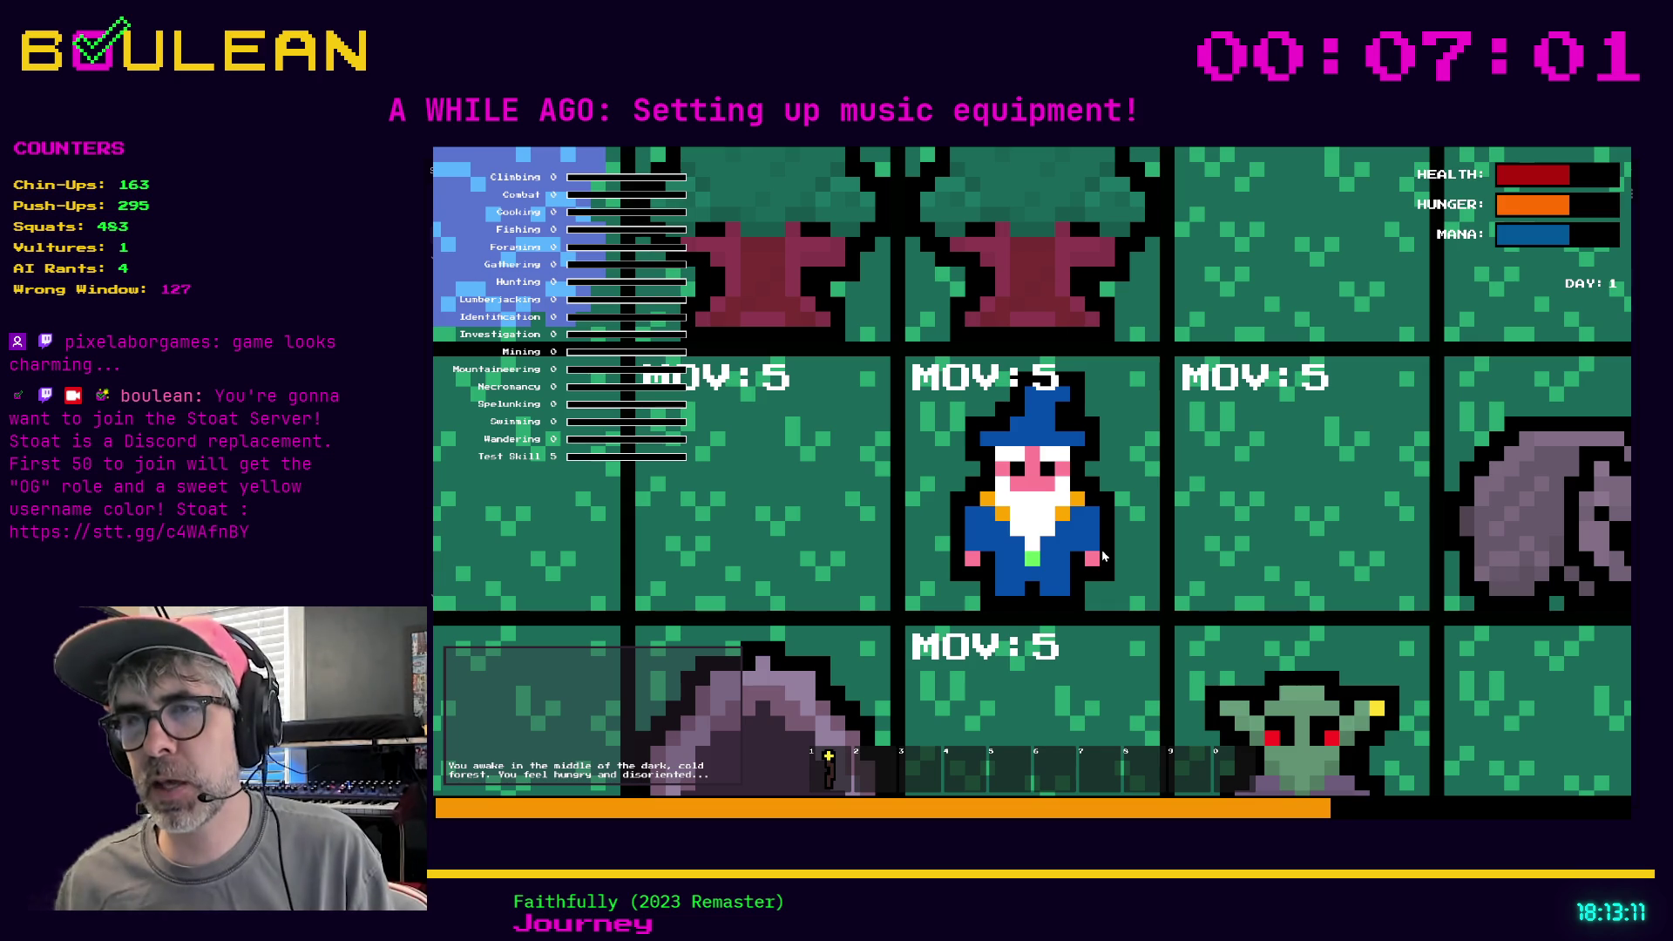
Craft a Campfire and place it to the left of the wizard
scroll(1102, 556, down, 3)
key(c)
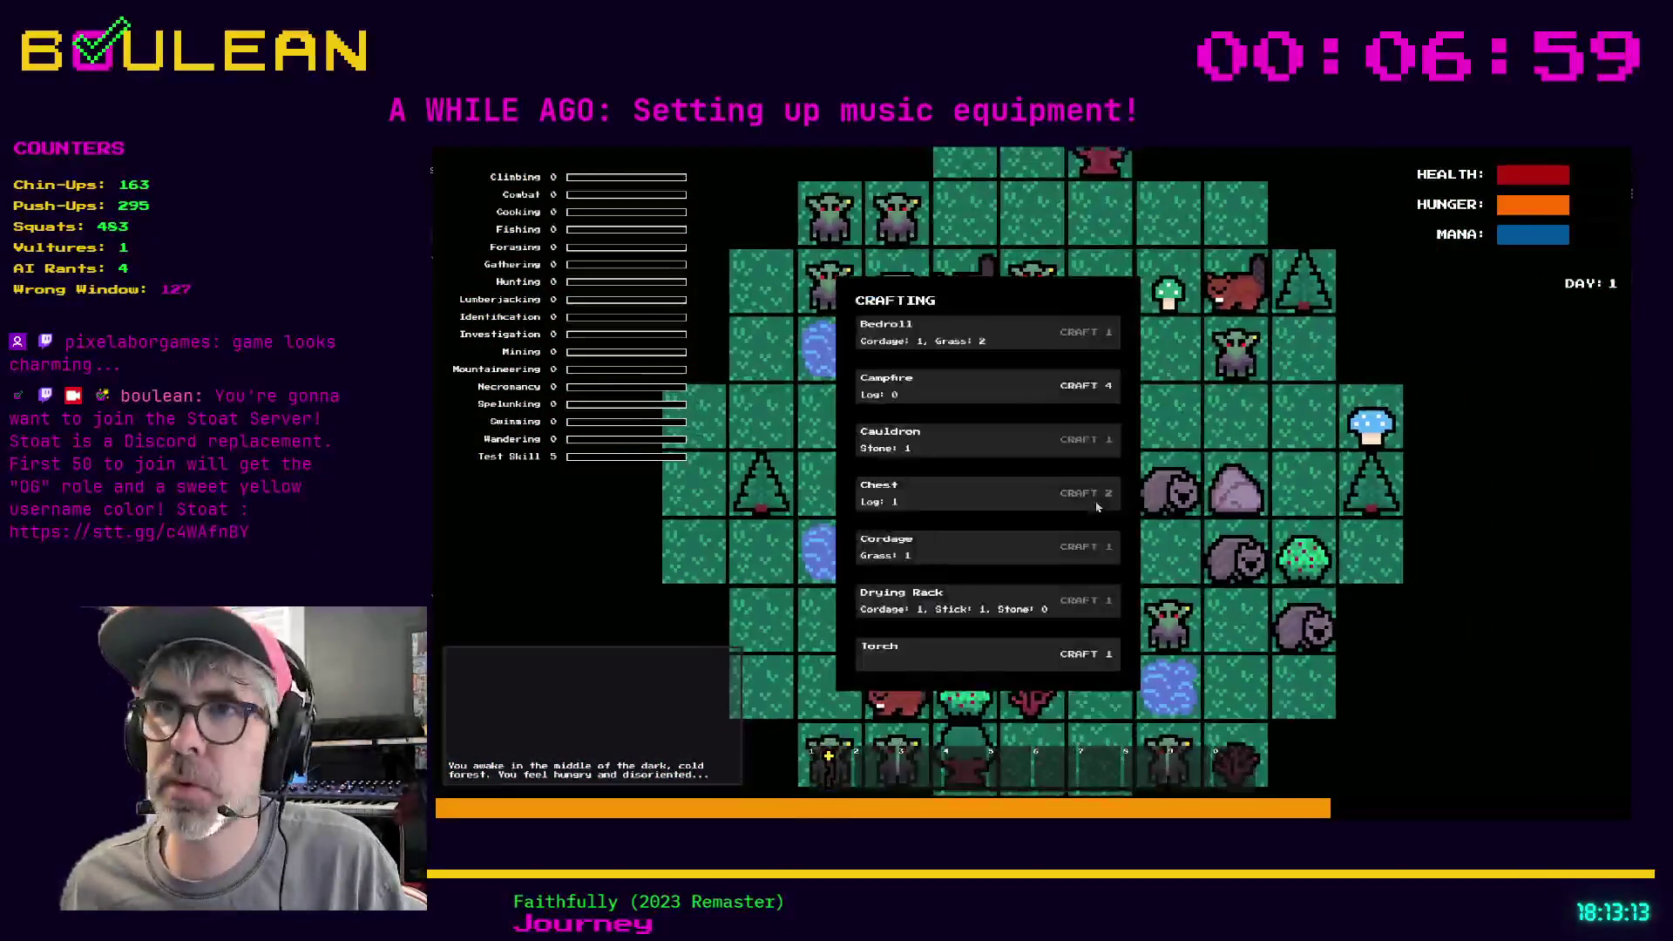
click(1077, 392)
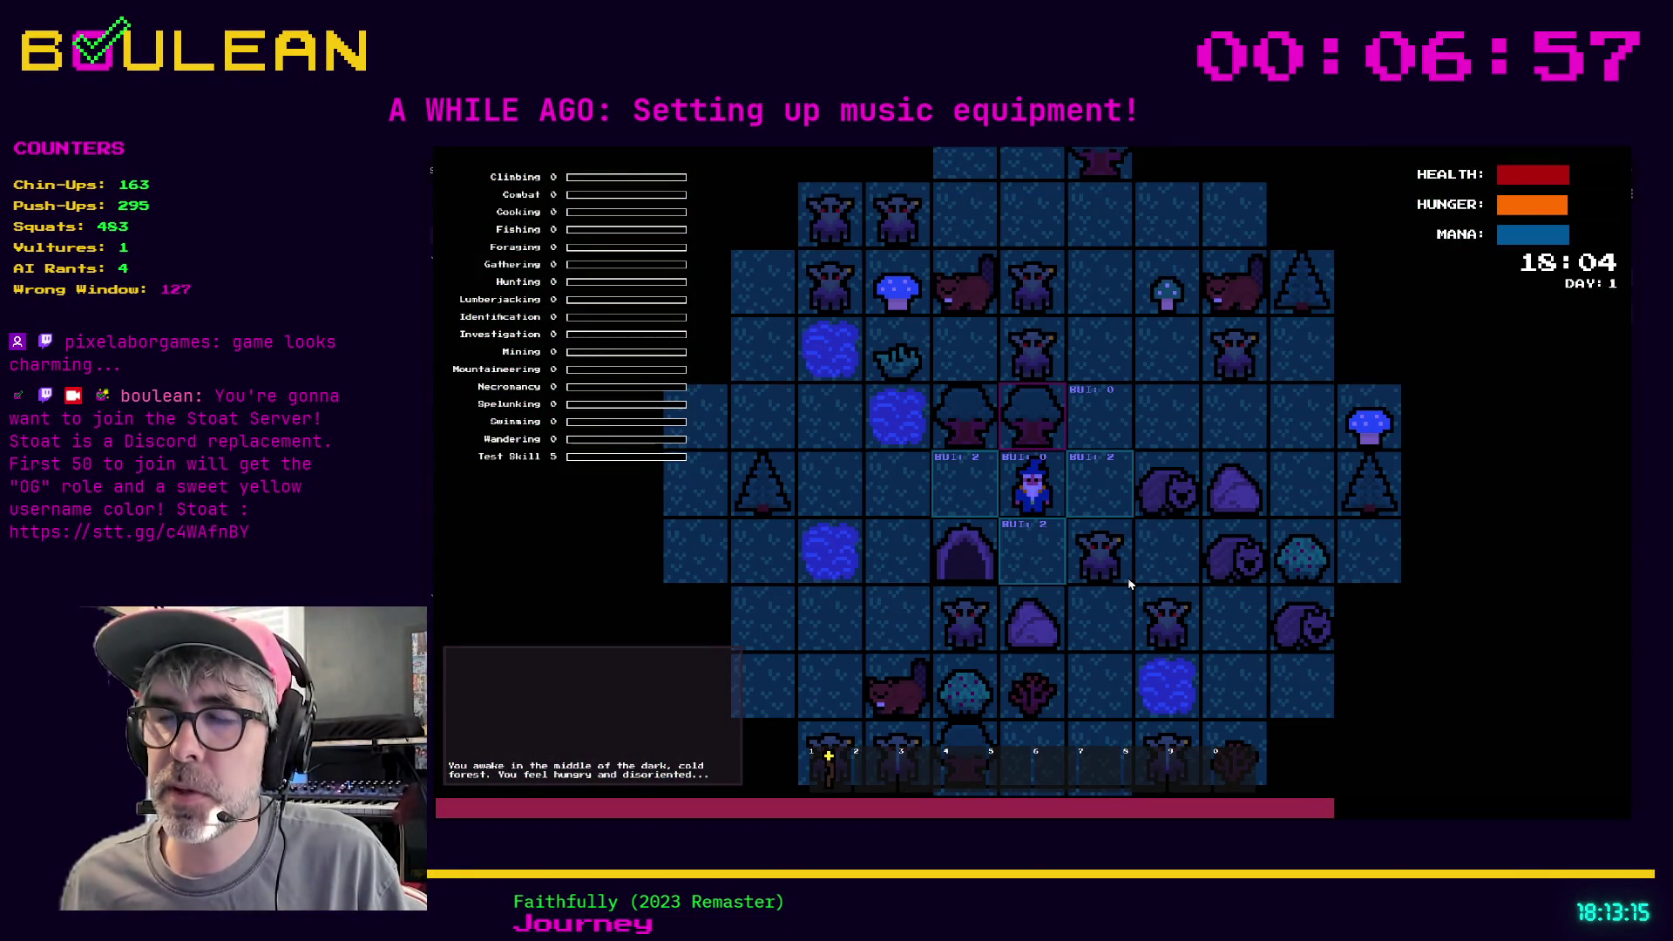
key(Left)
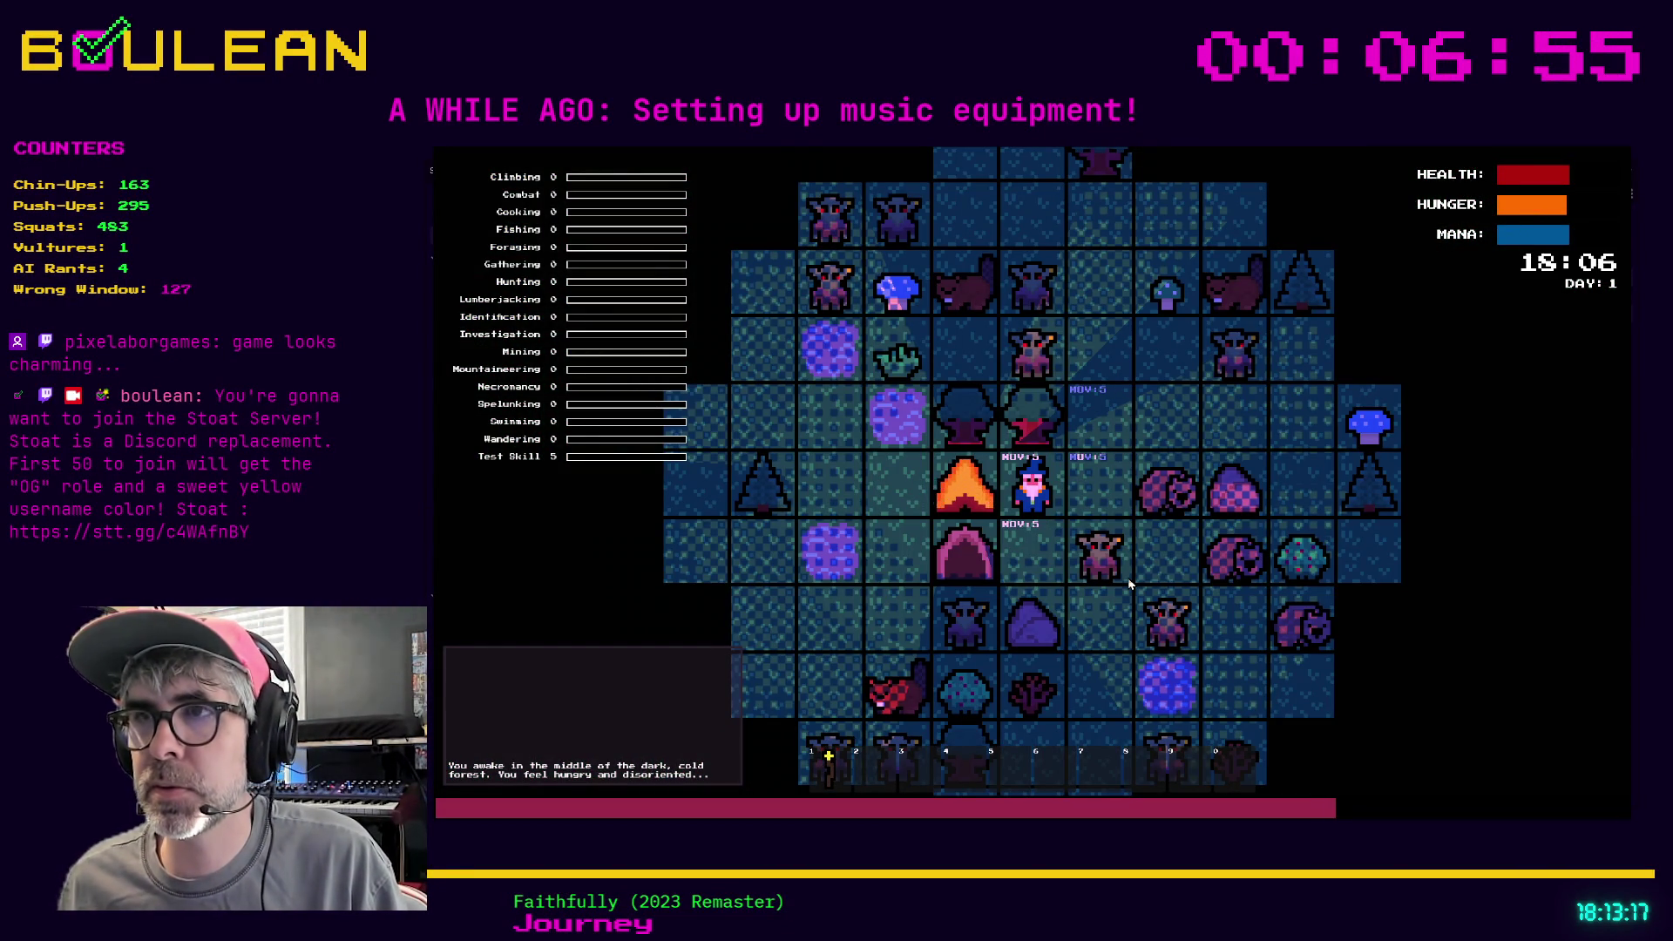
Attack the Wombat for Raw Meat, step back beside the campfire, and eat one
key(Right)
key(Right)
key(Right)
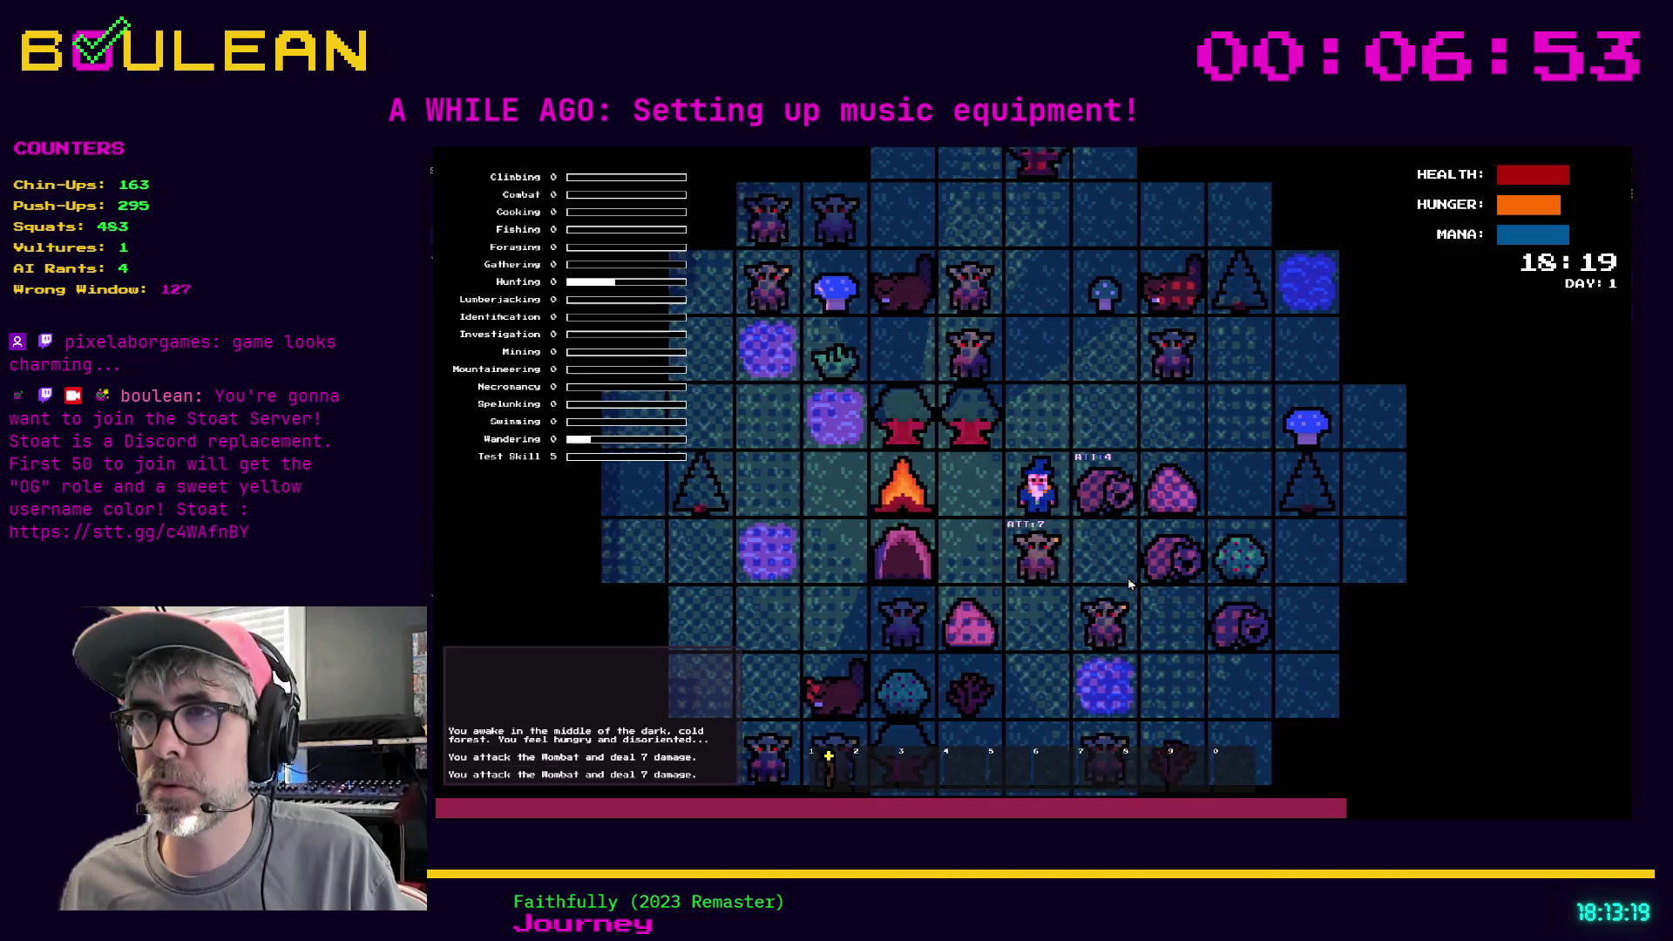
key(Right)
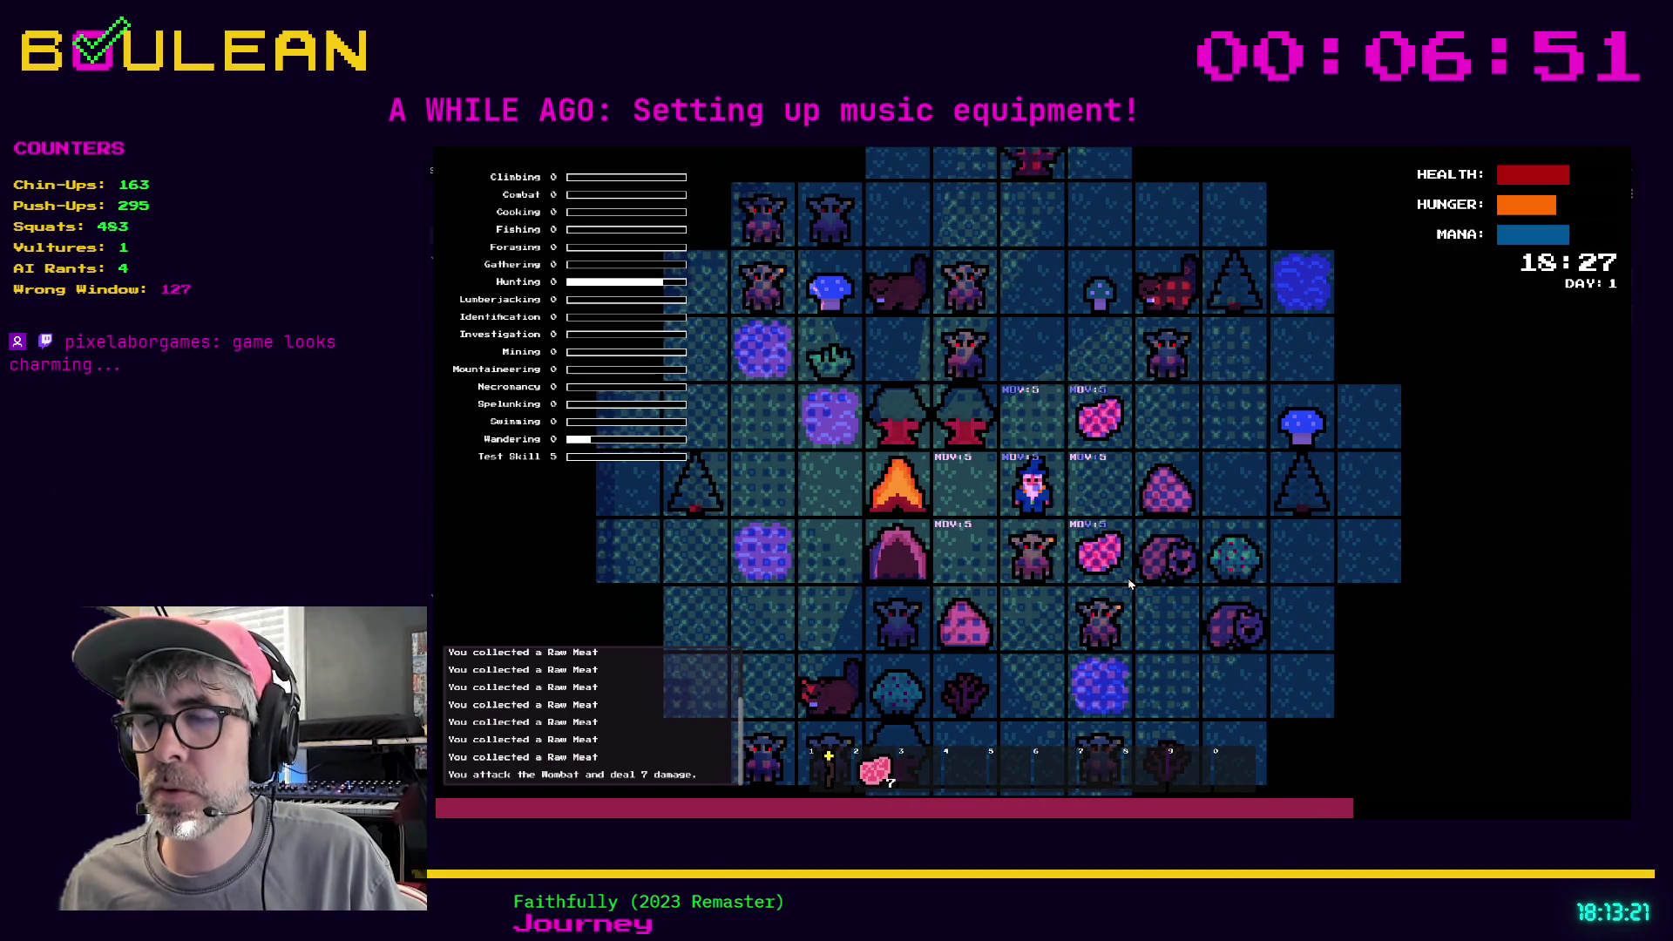
key(Left)
key(2)
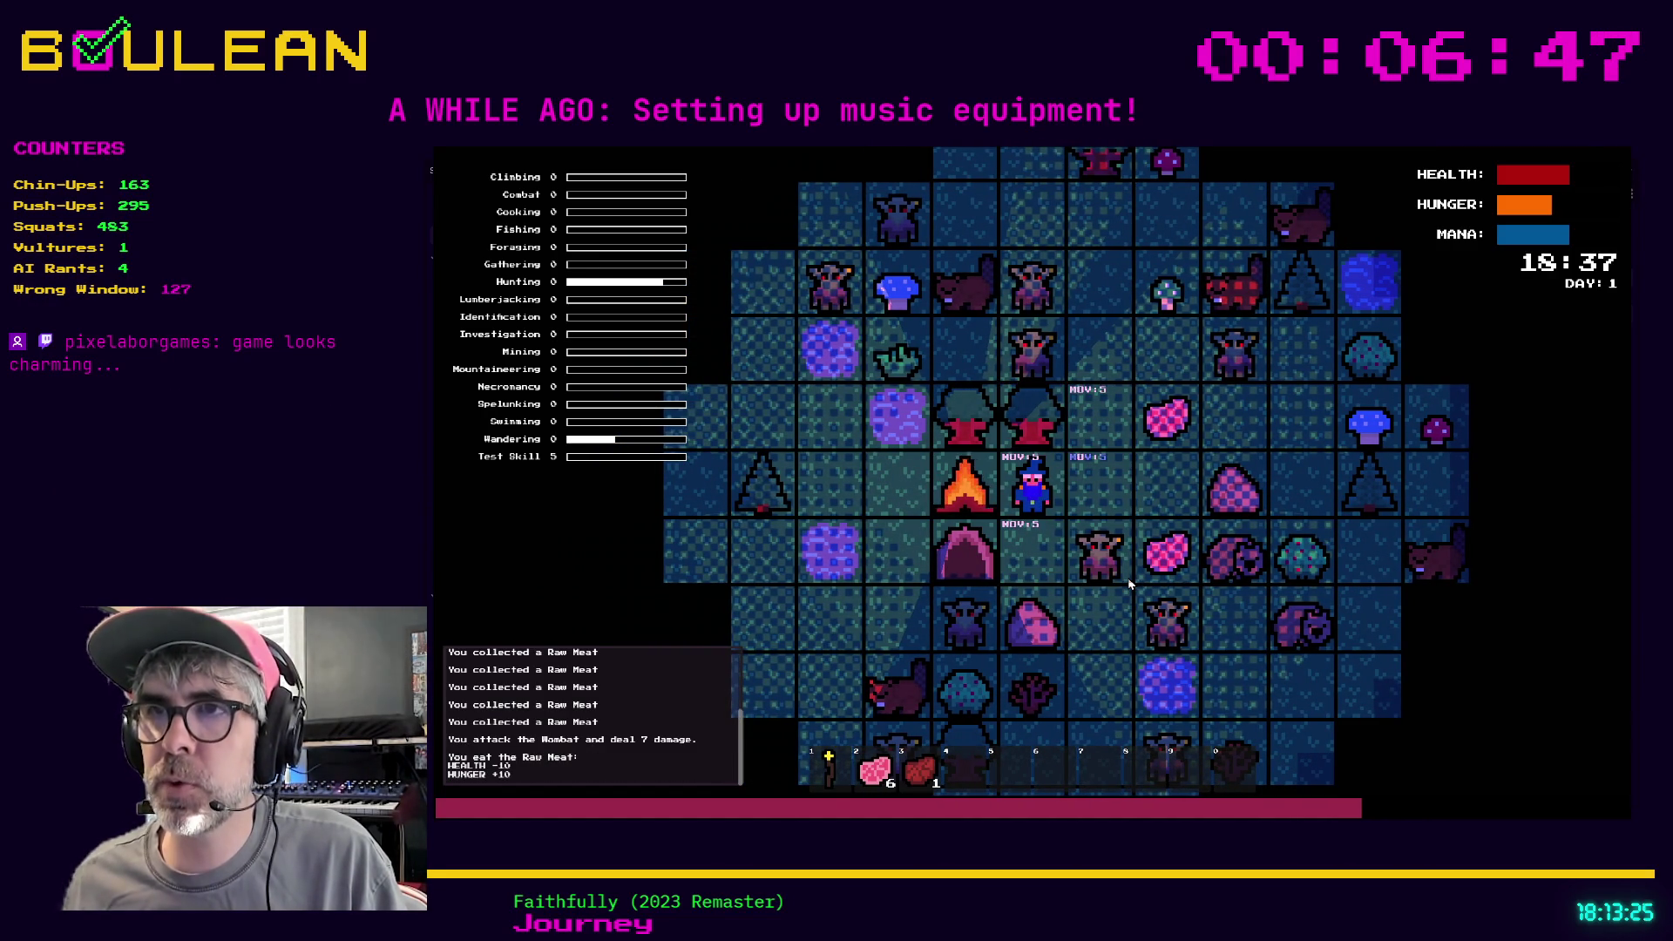
scroll(1089, 618, up, 3)
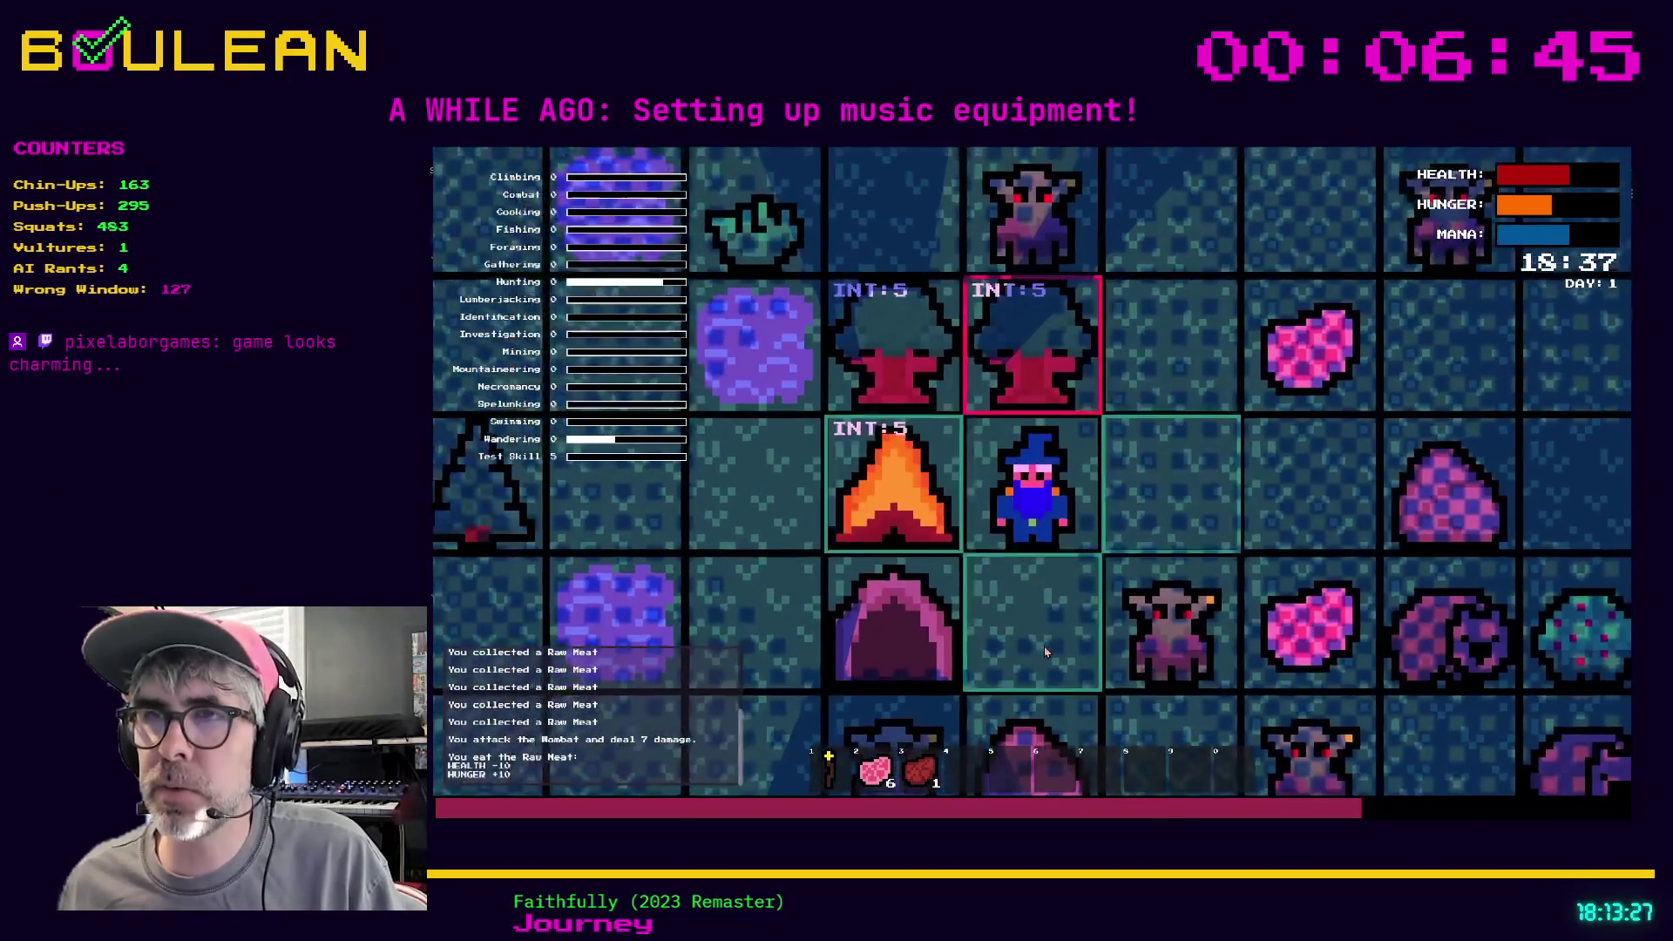
Eat another Raw Meat, then stop the game and return to the editor
key(2)
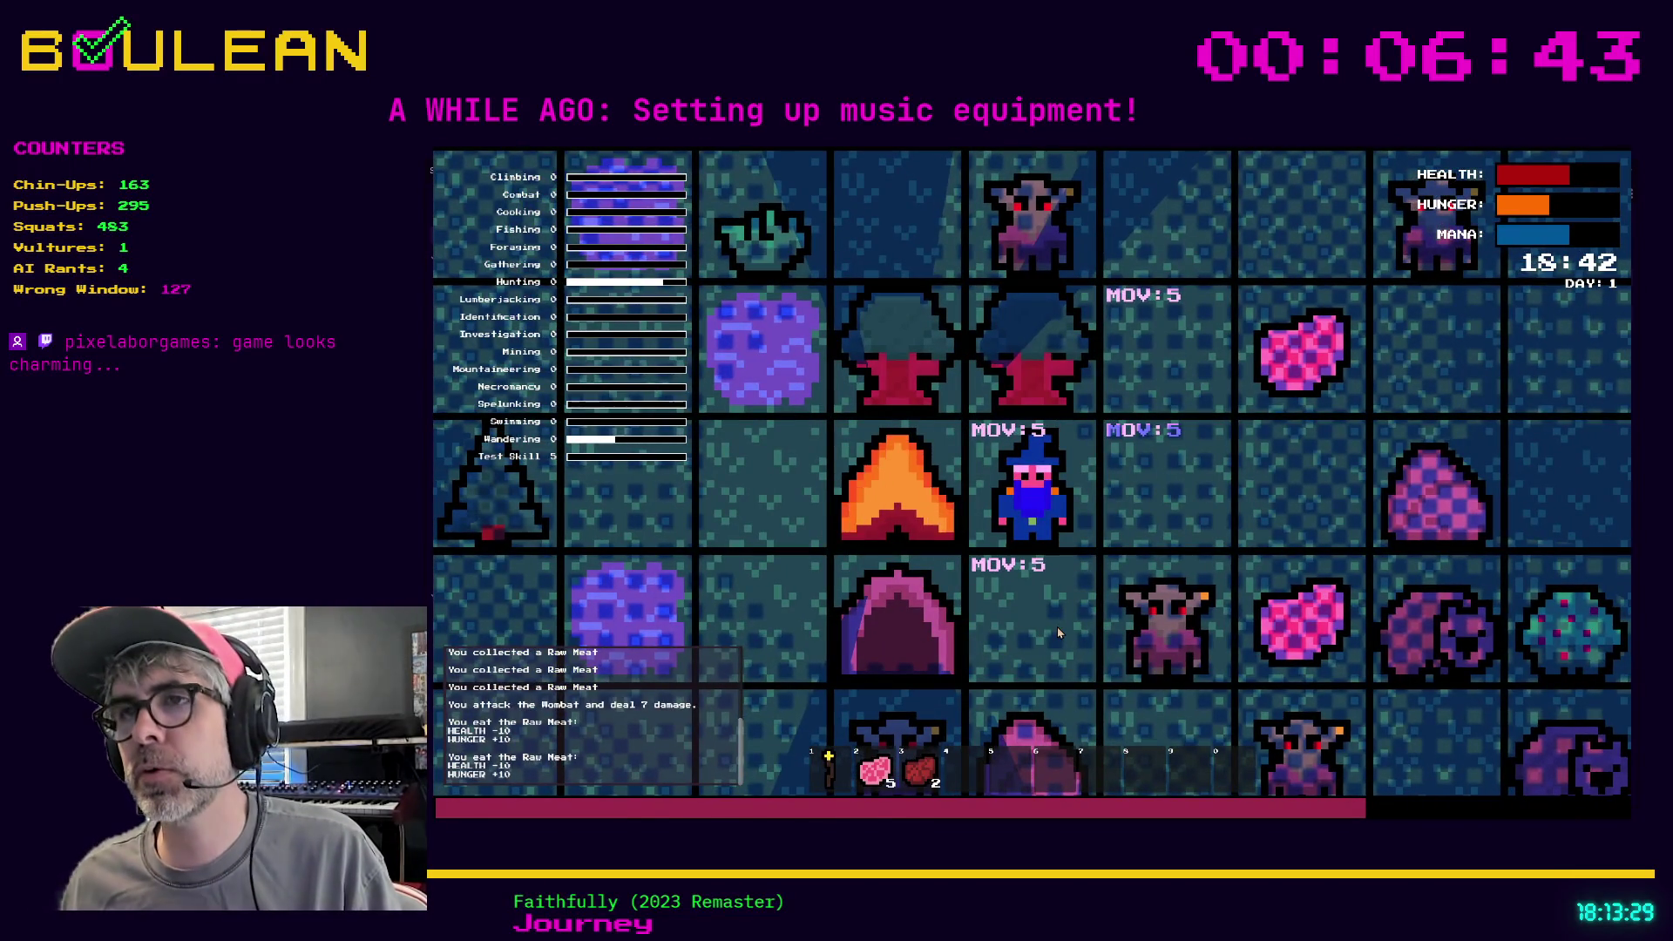
key(F8)
key(ctrl+s)
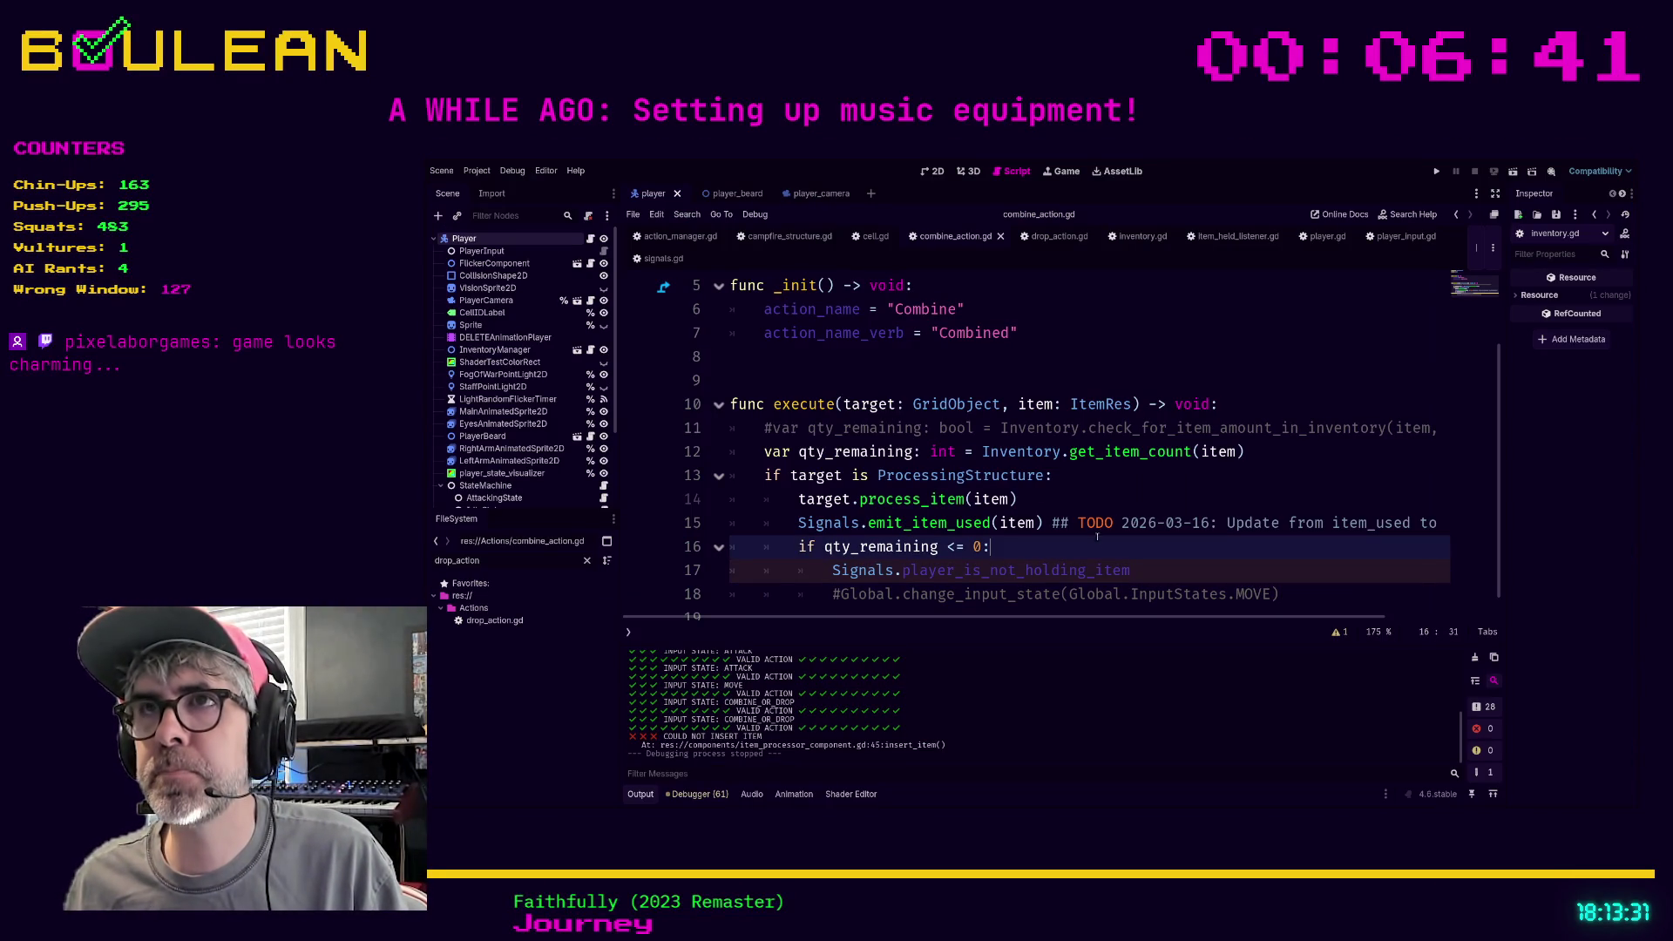
In player.gd, prefix line 155's Signals.player_is_not_holding_item.emit() with '#' and relaunch
click(1311, 242)
scroll(768, 442, down, 1)
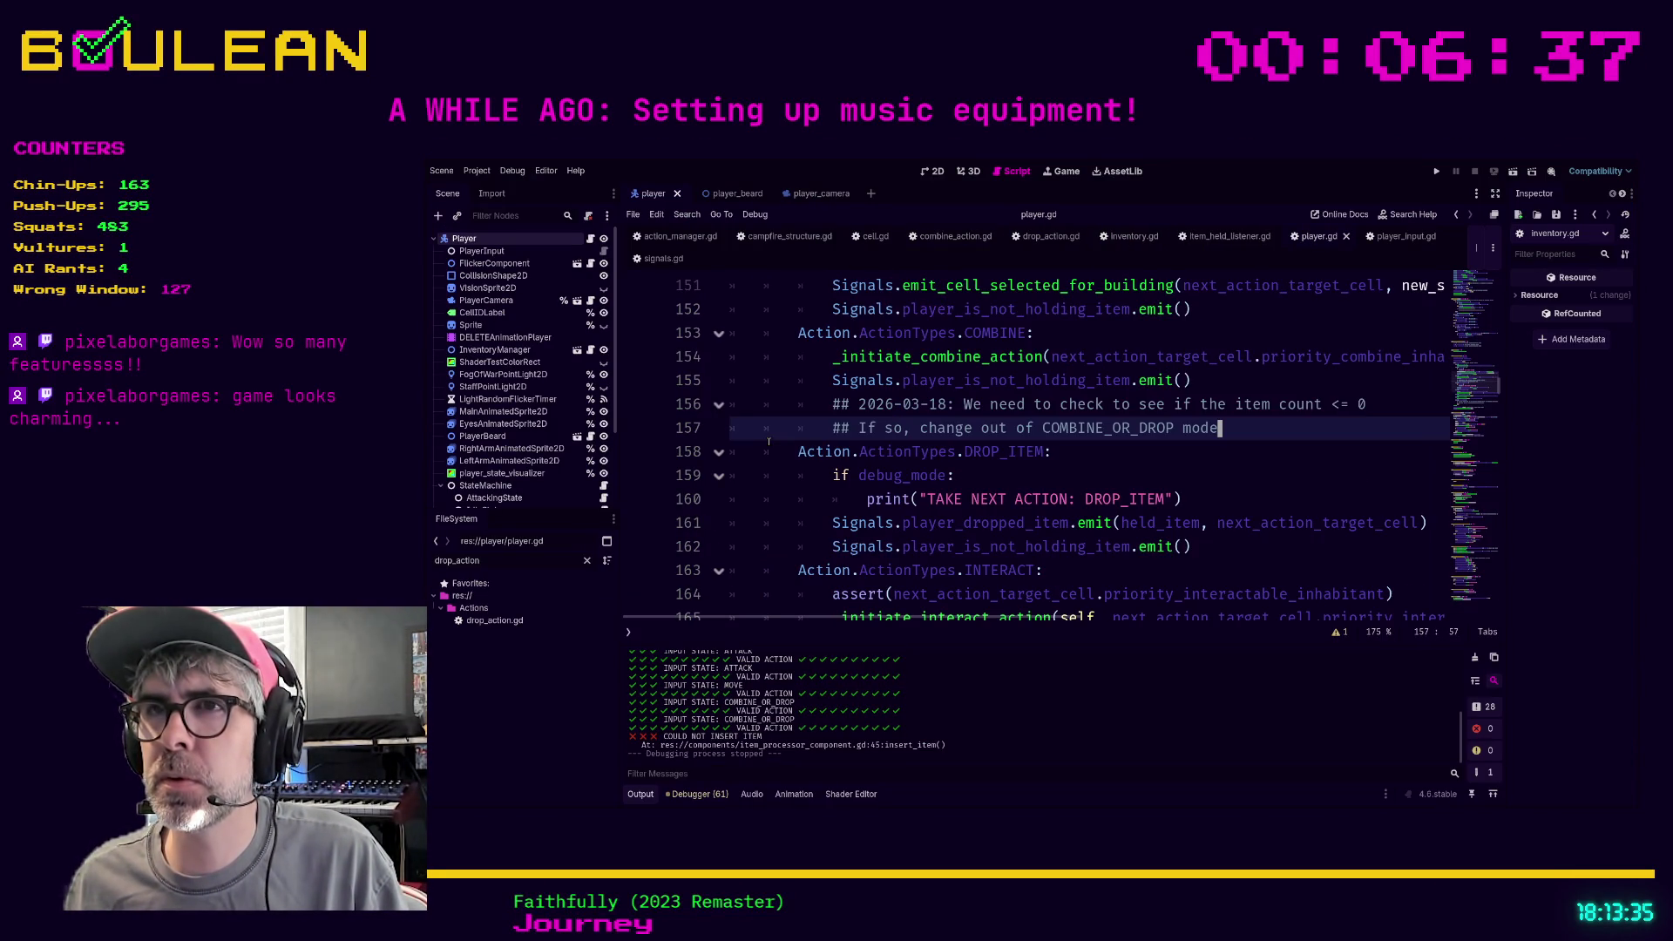
scroll(817, 439, down, 2)
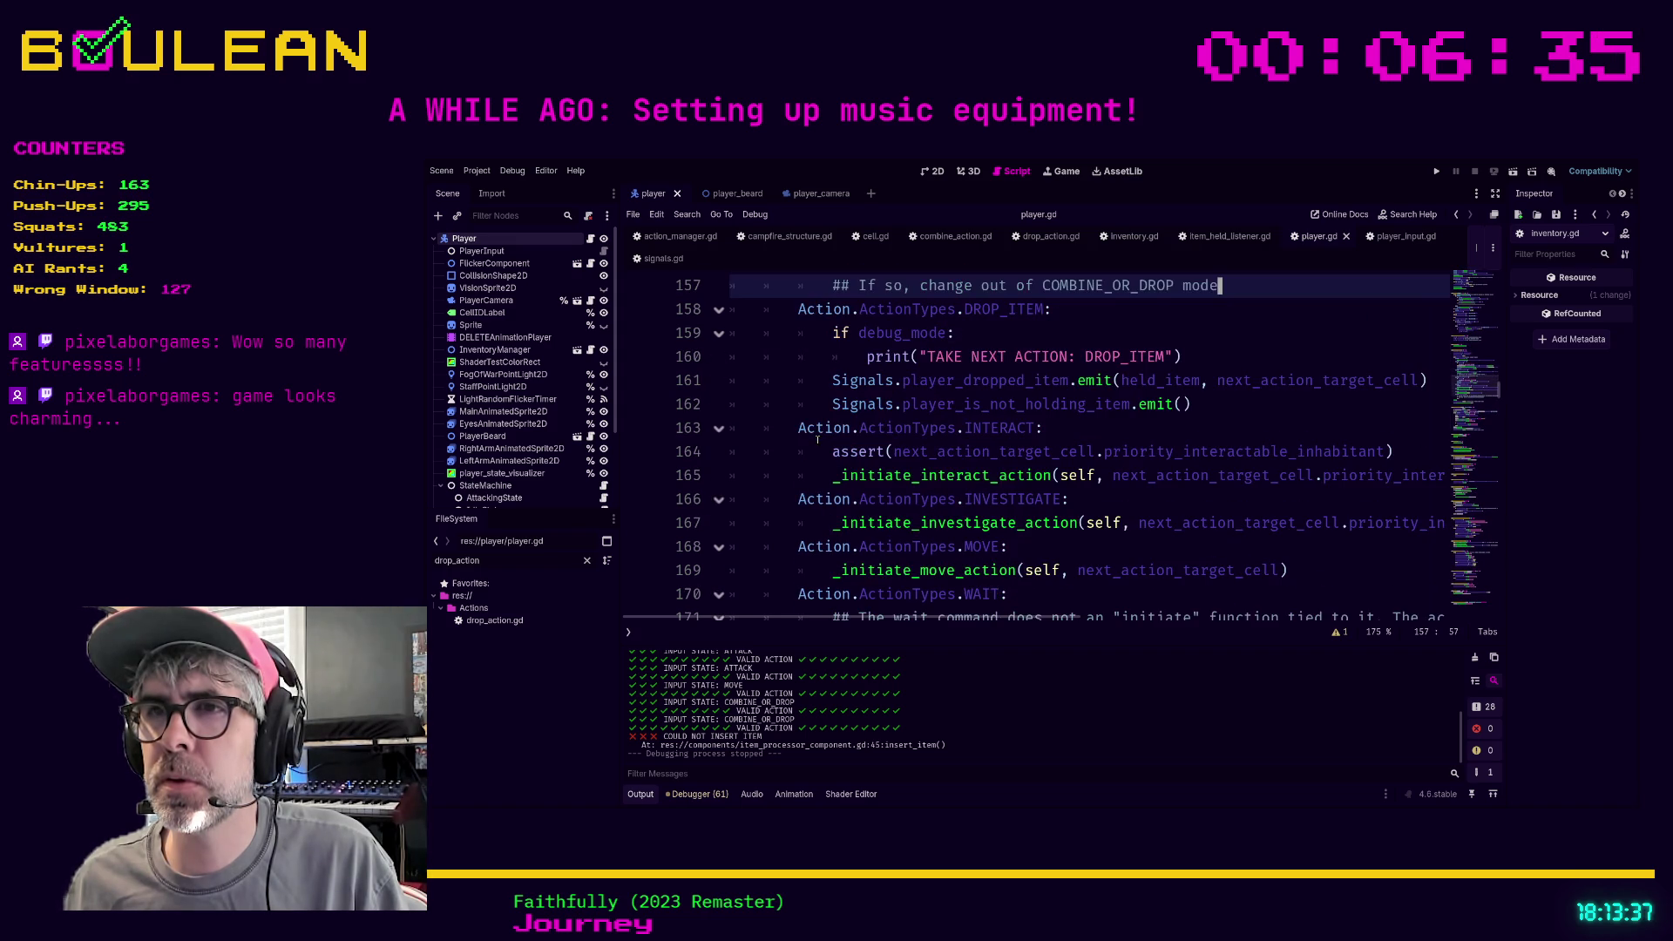
scroll(817, 440, down, 1)
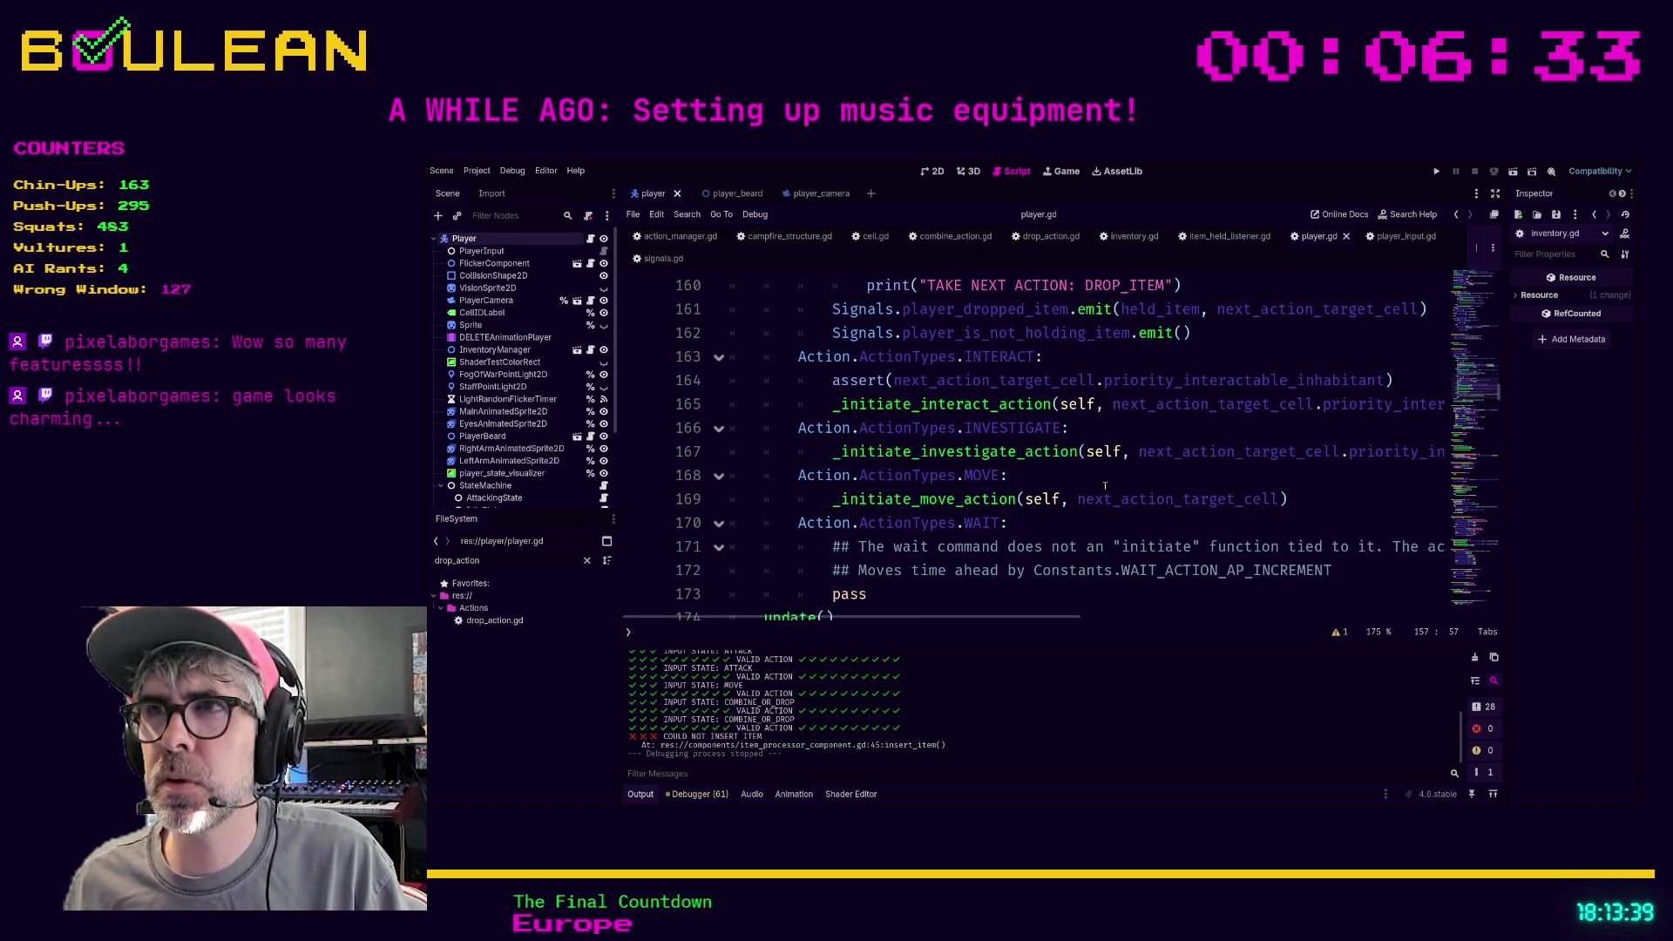
scroll(1104, 484, up, 2)
scroll(1111, 495, up, 1)
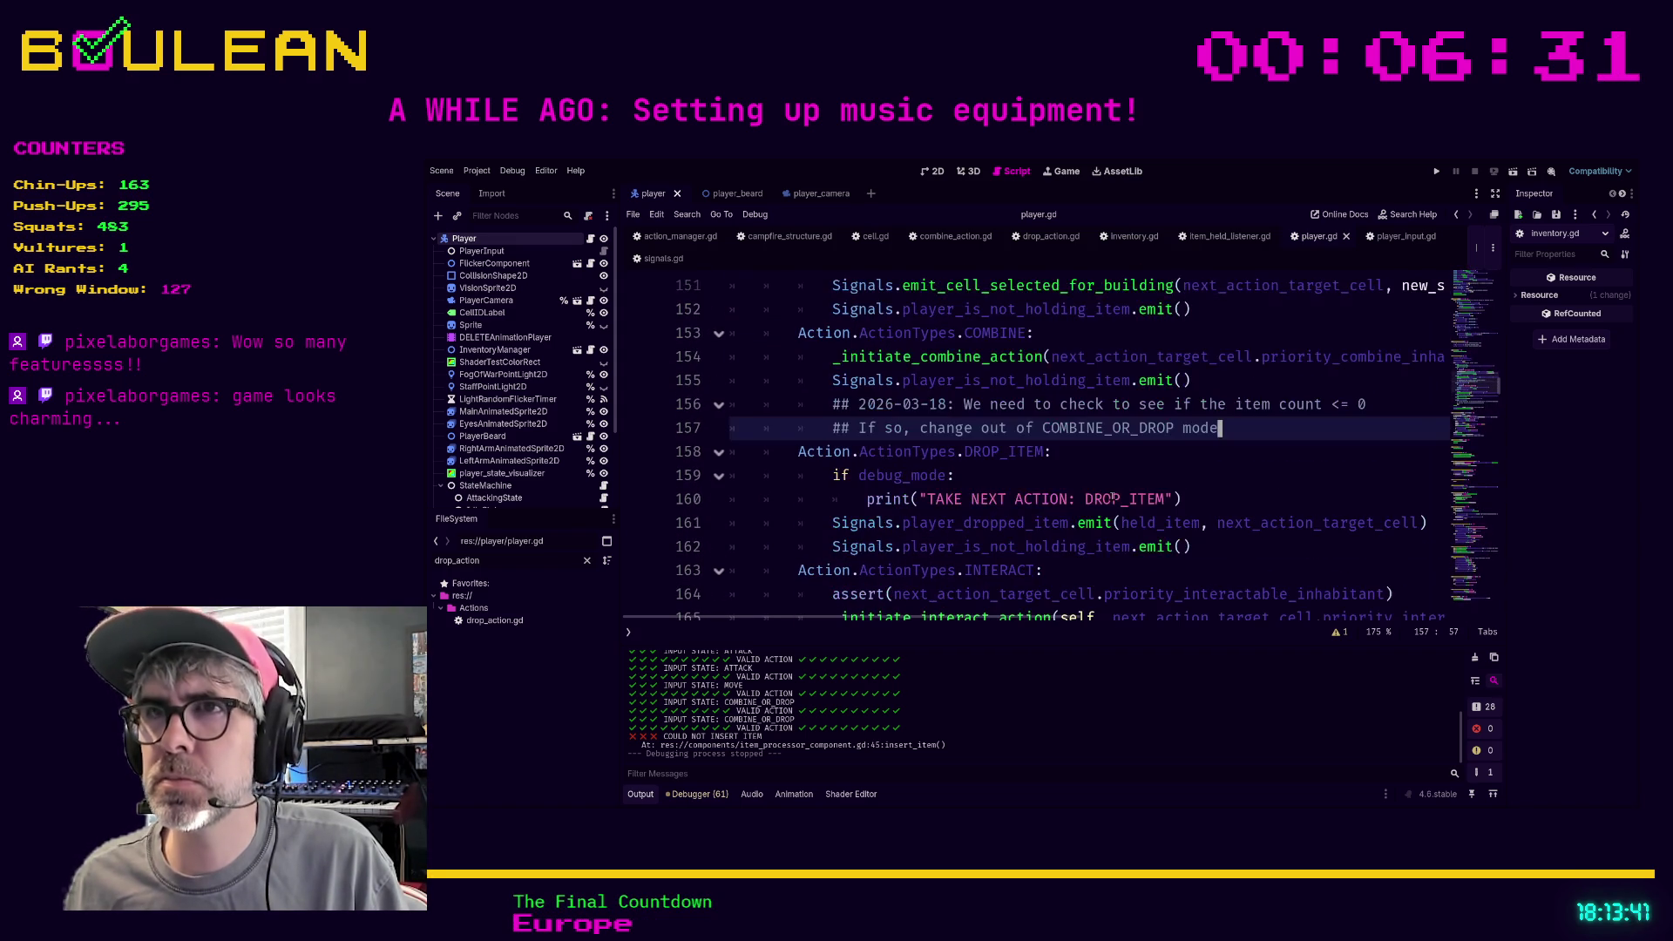
scroll(1110, 497, up, 1)
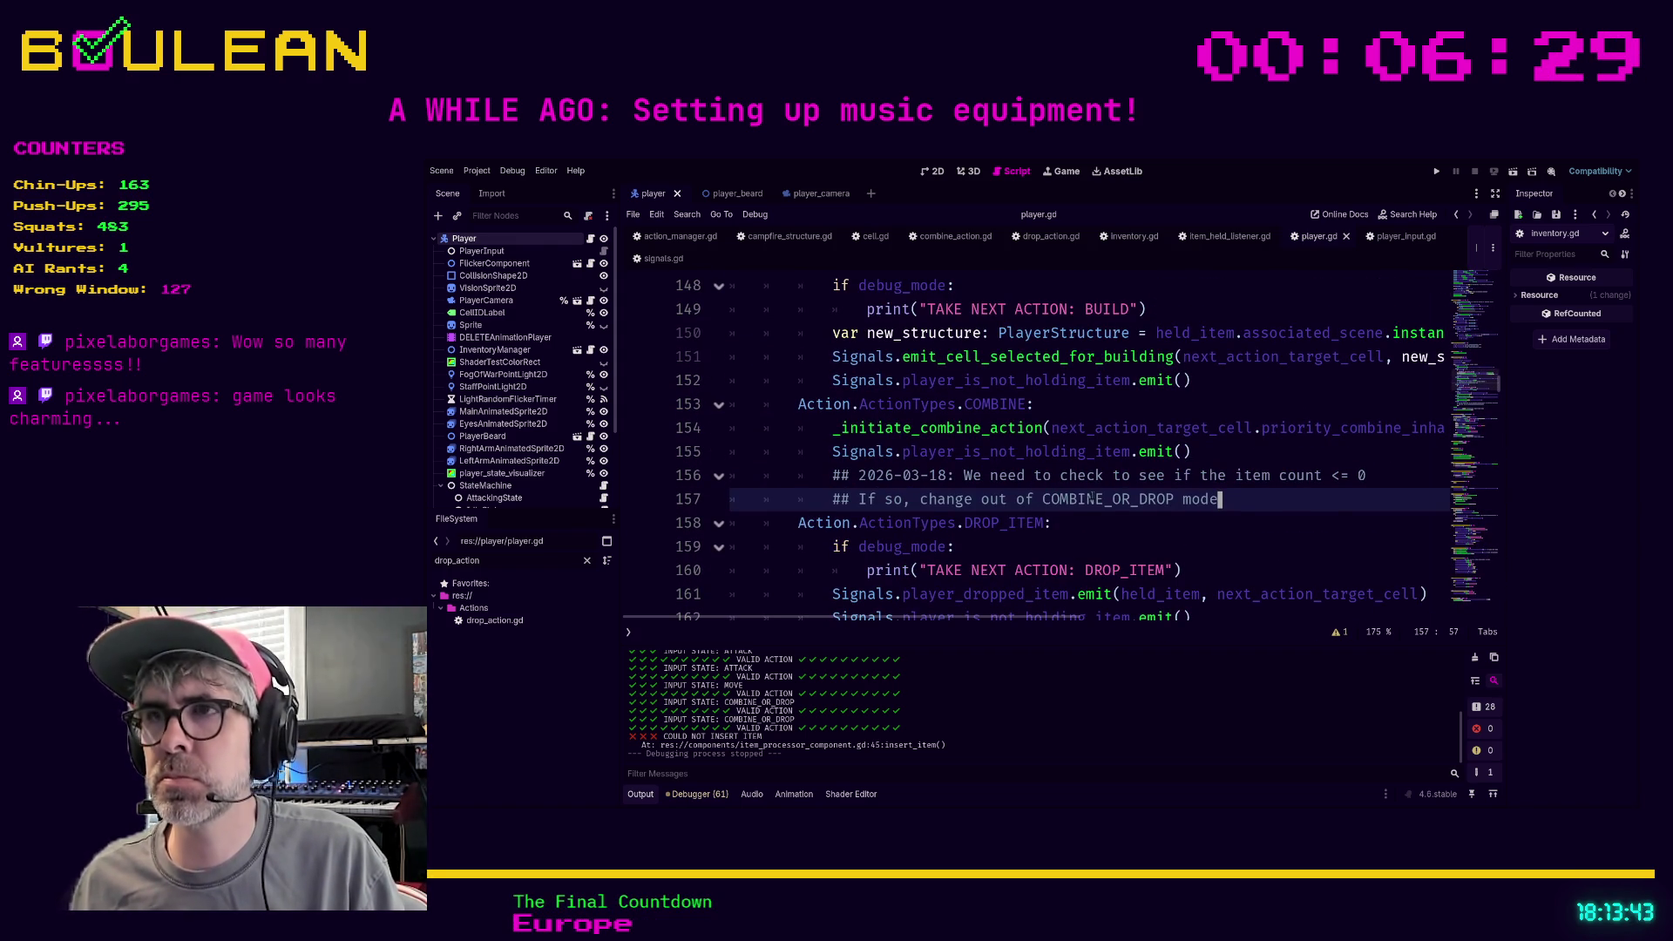
click(826, 453)
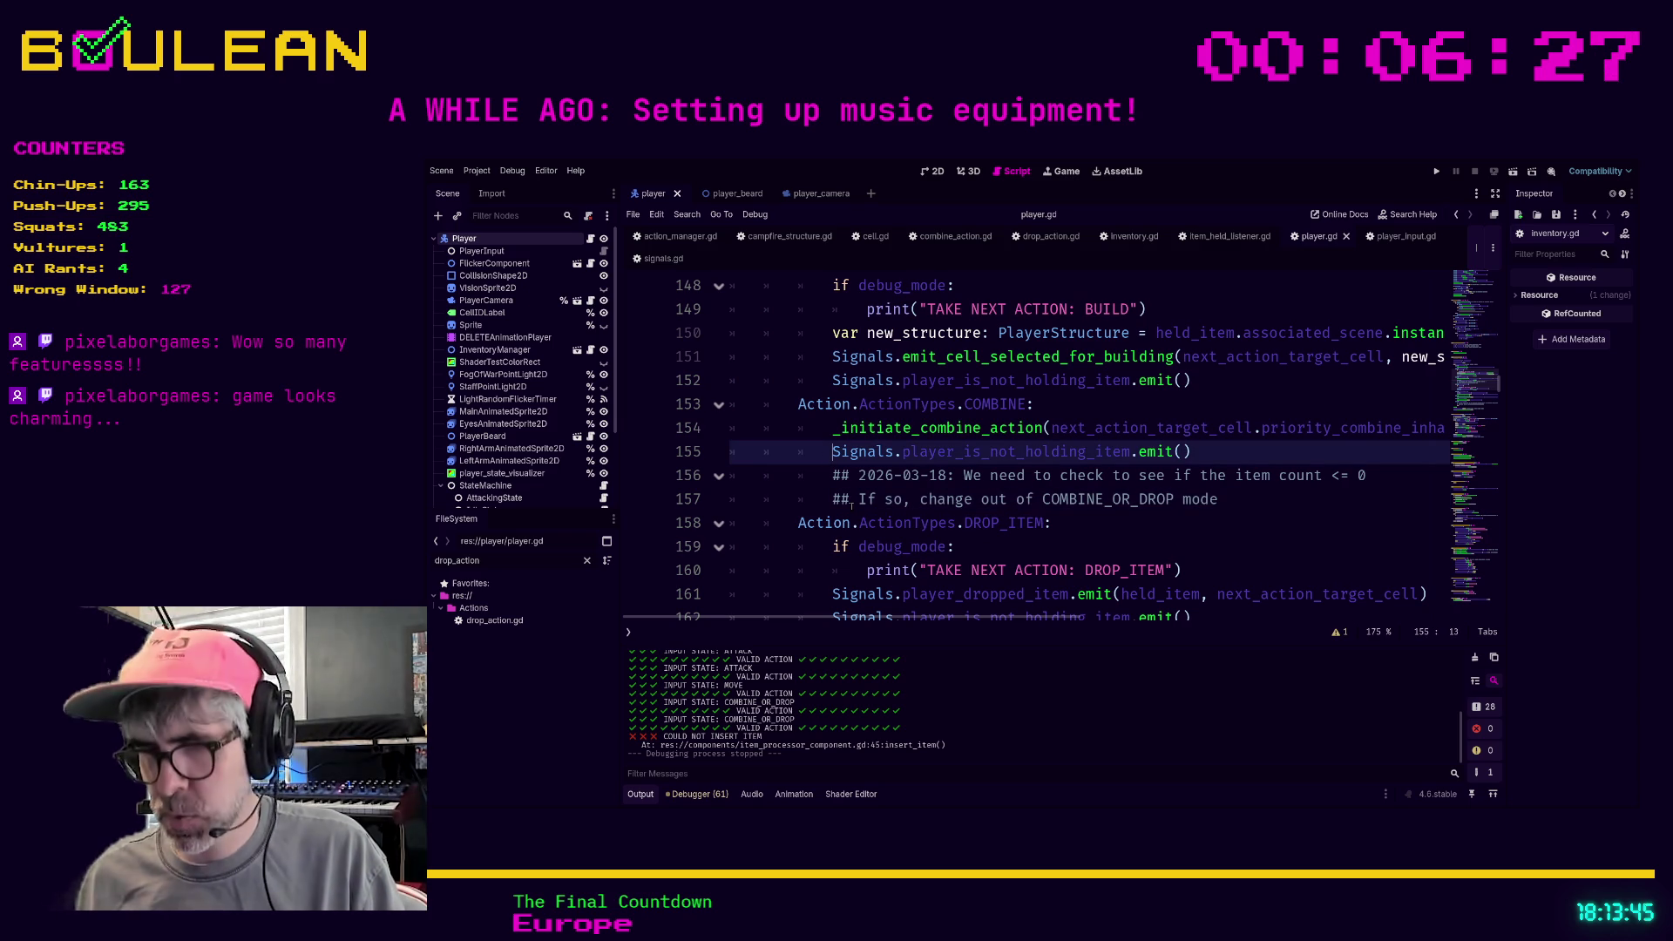
text(#)
key(F5)
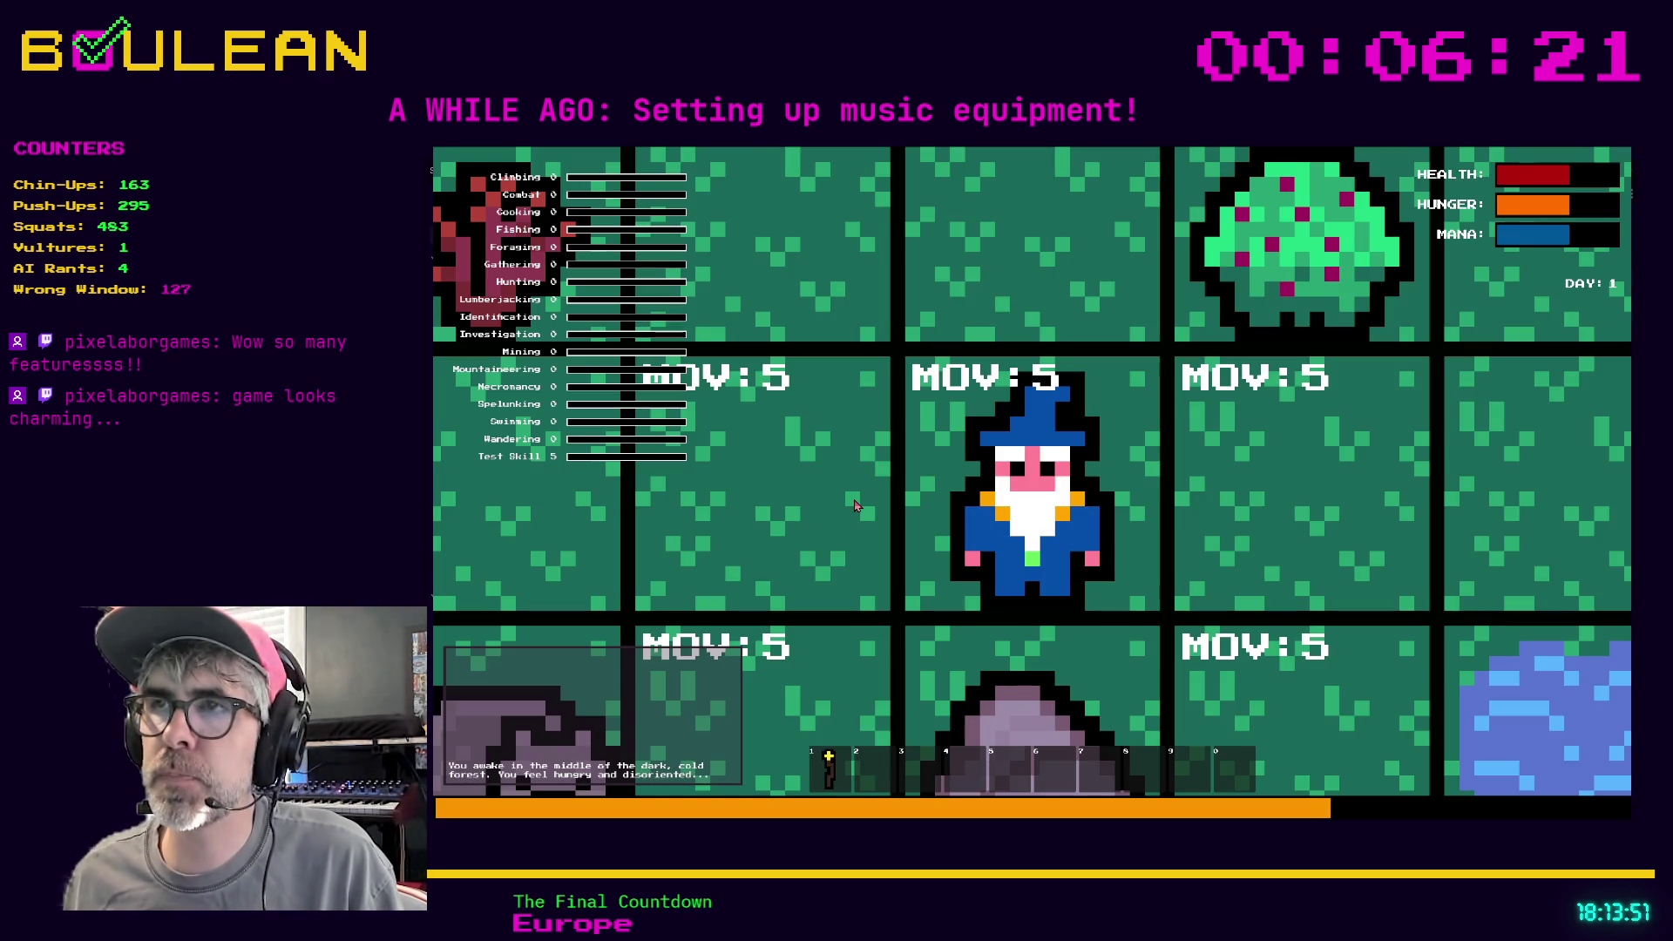
Gather two Berries from the bush, then craft a Campfire and place it below the wizard
key(Up)
key(Right)
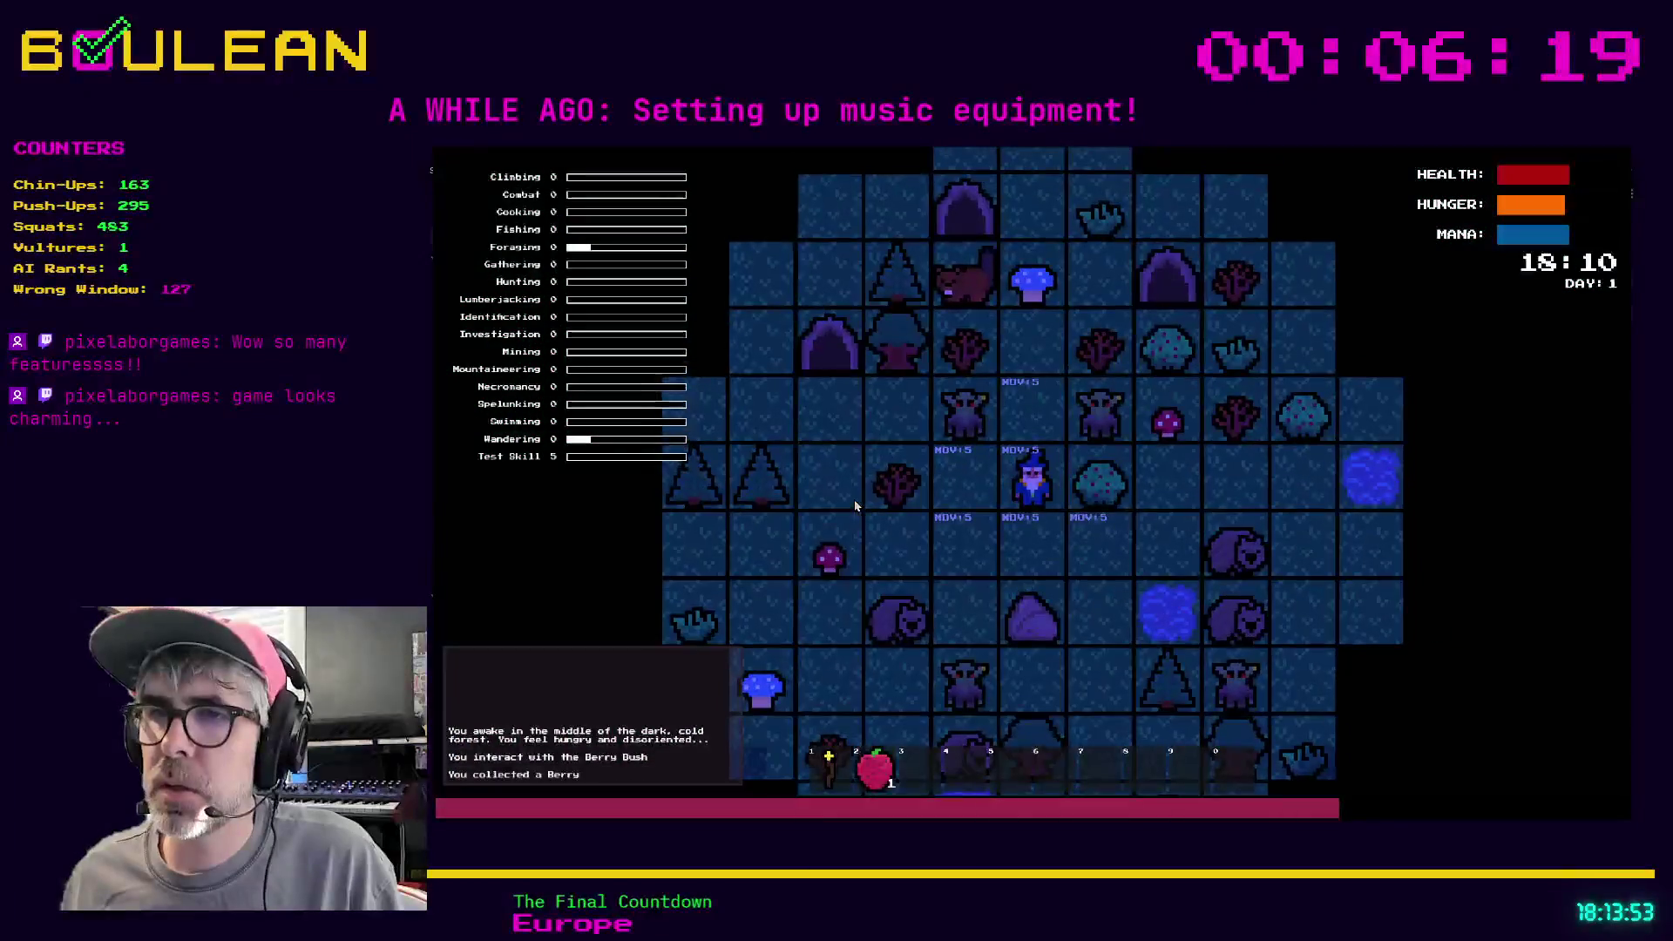
key(Right)
key(c)
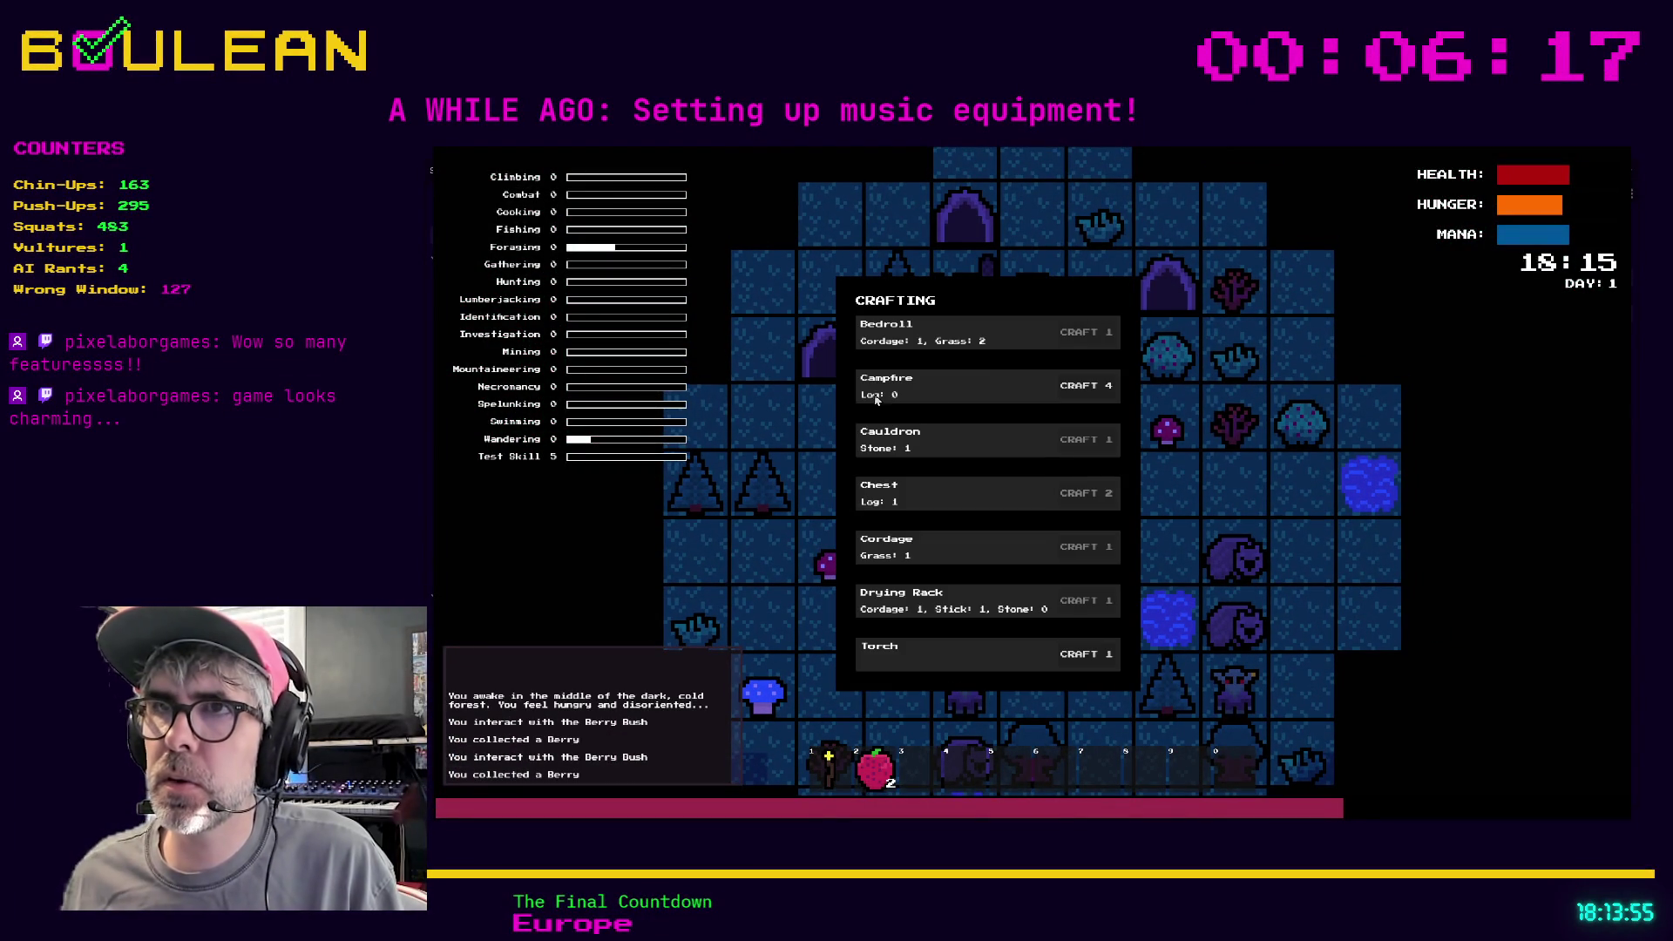
click(1072, 394)
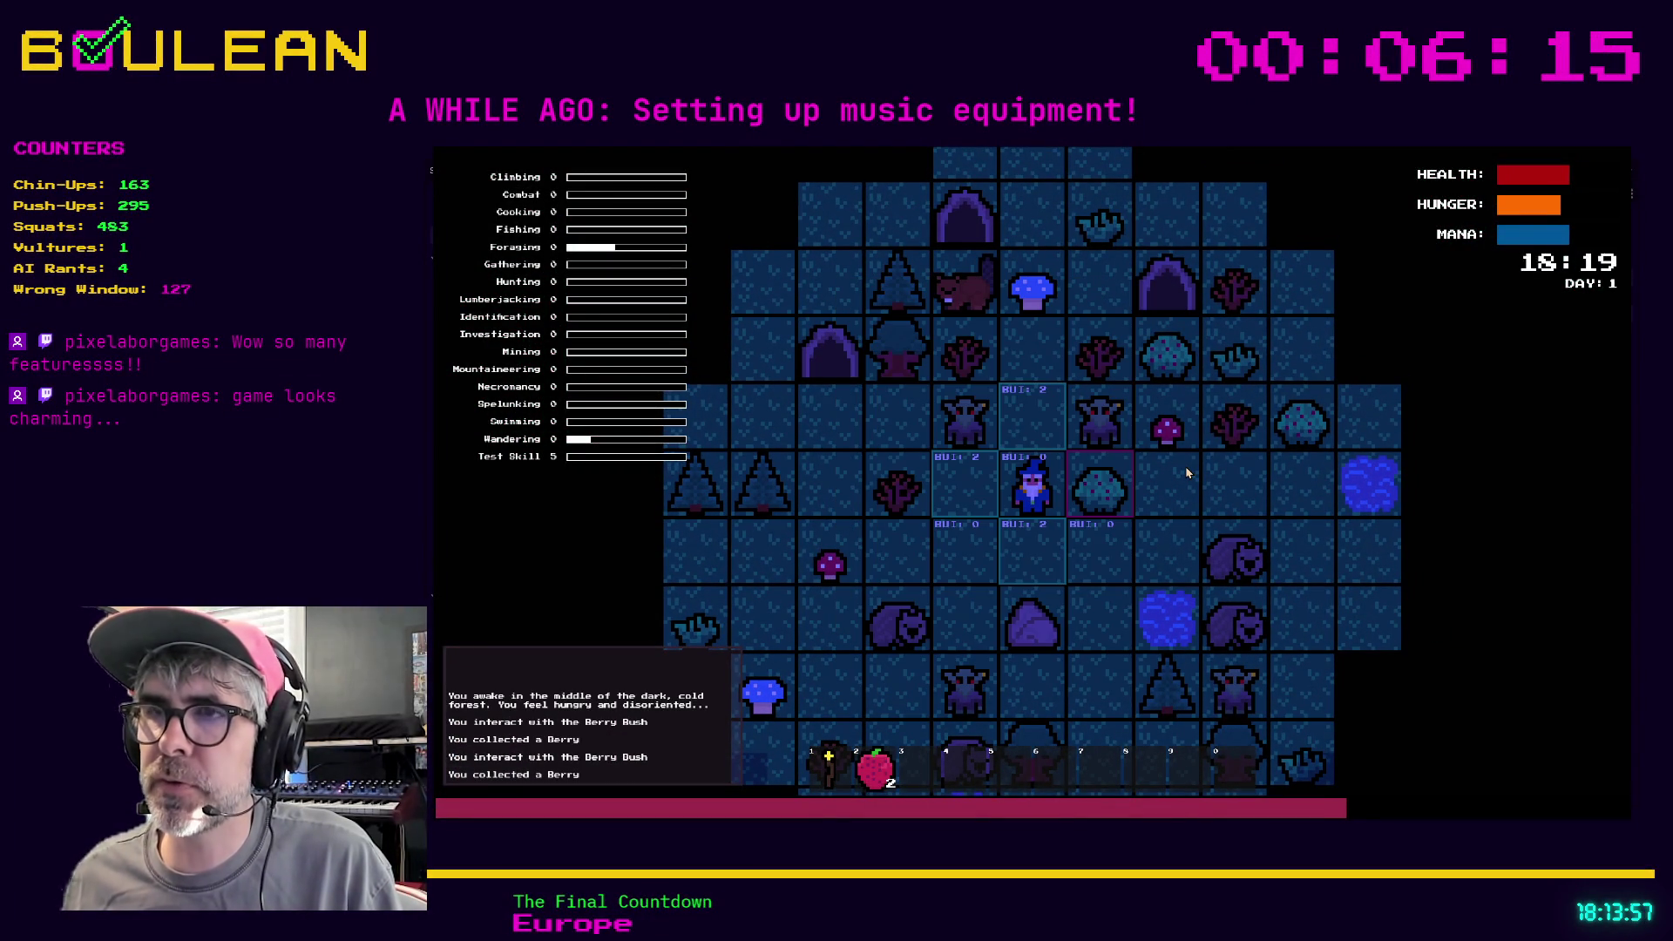
key(Down)
scroll(1158, 540, up, 3)
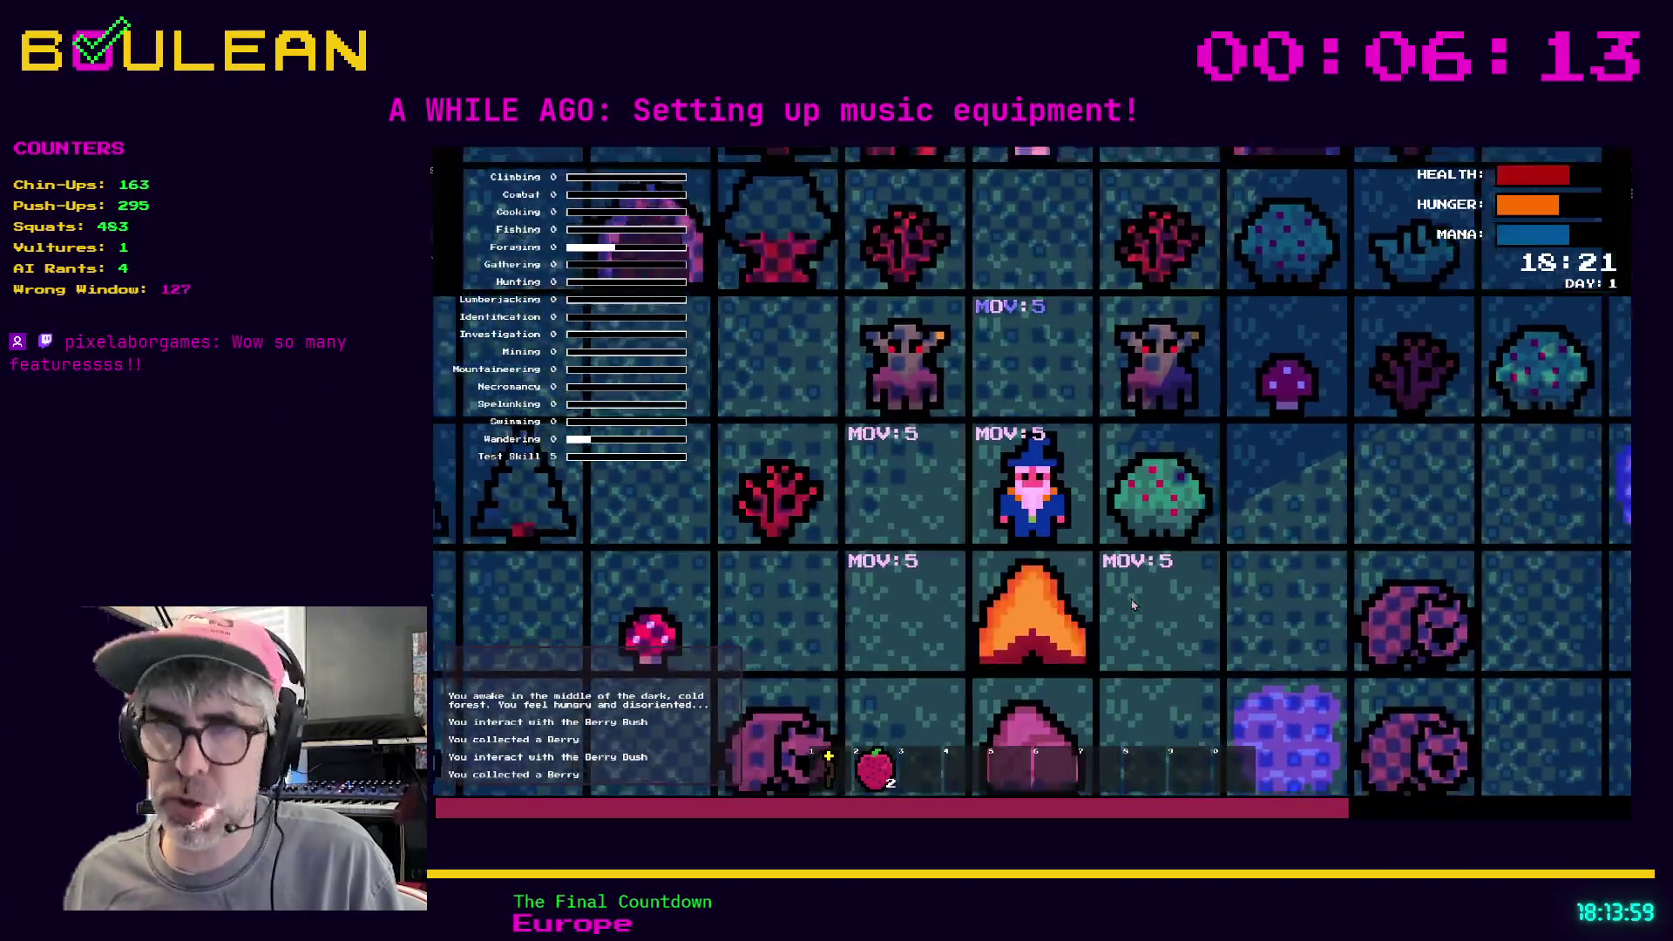
Eat one Berry, combine the other with the campfire as food, then stop the game
key(Tab)
key(Tab)
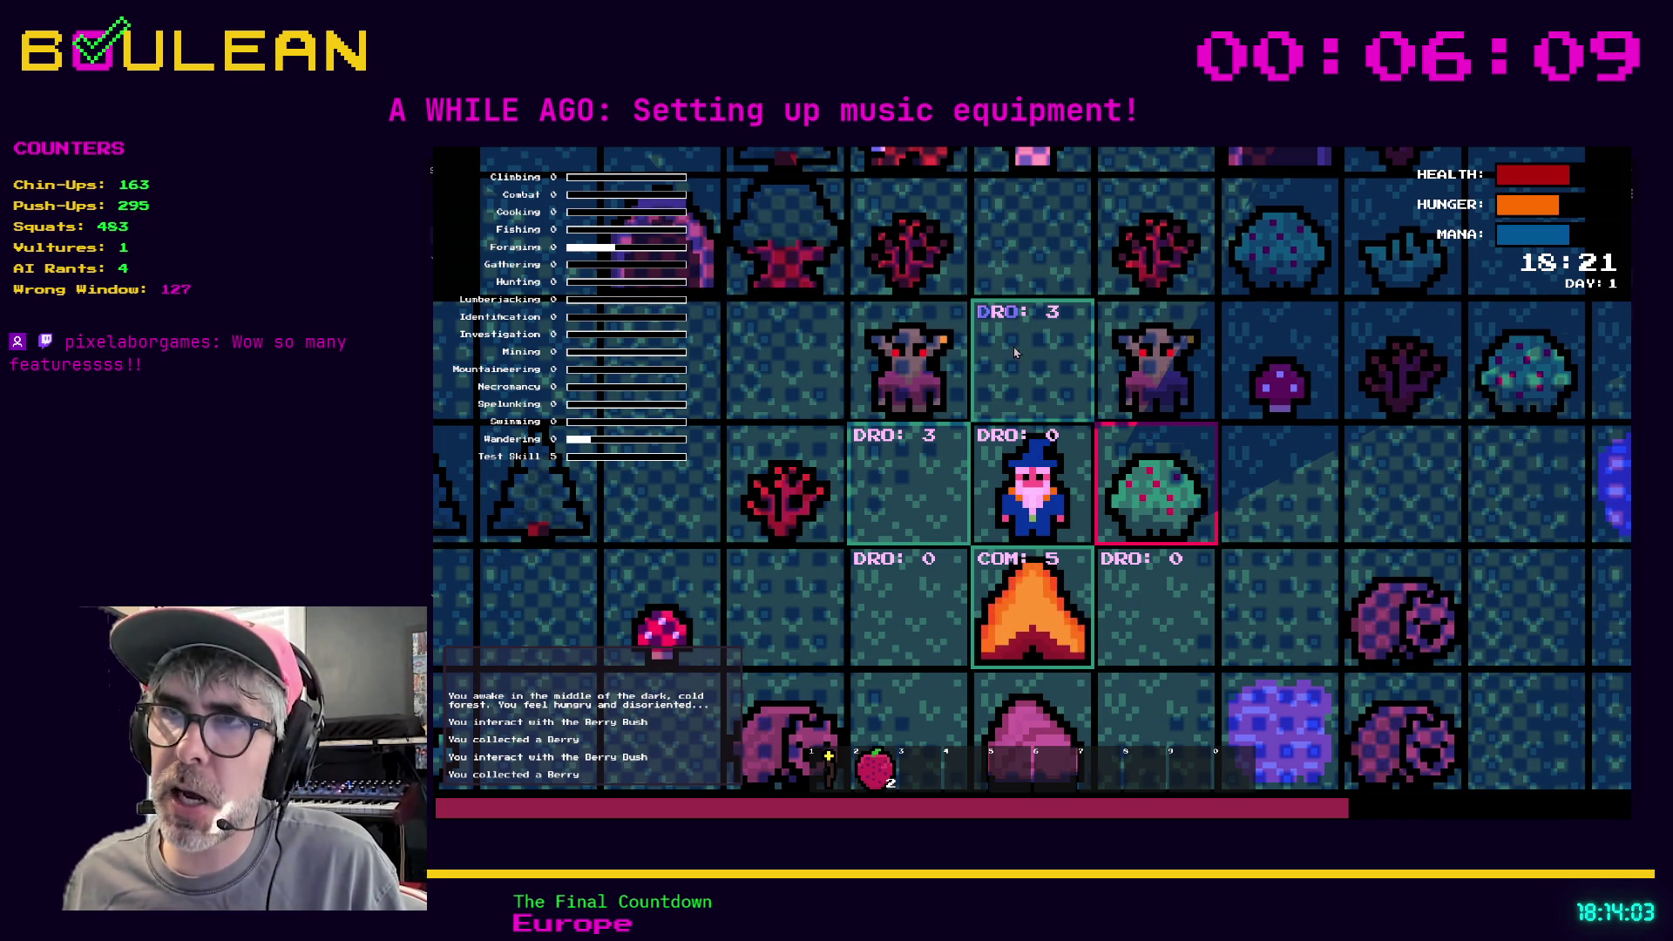
key(2)
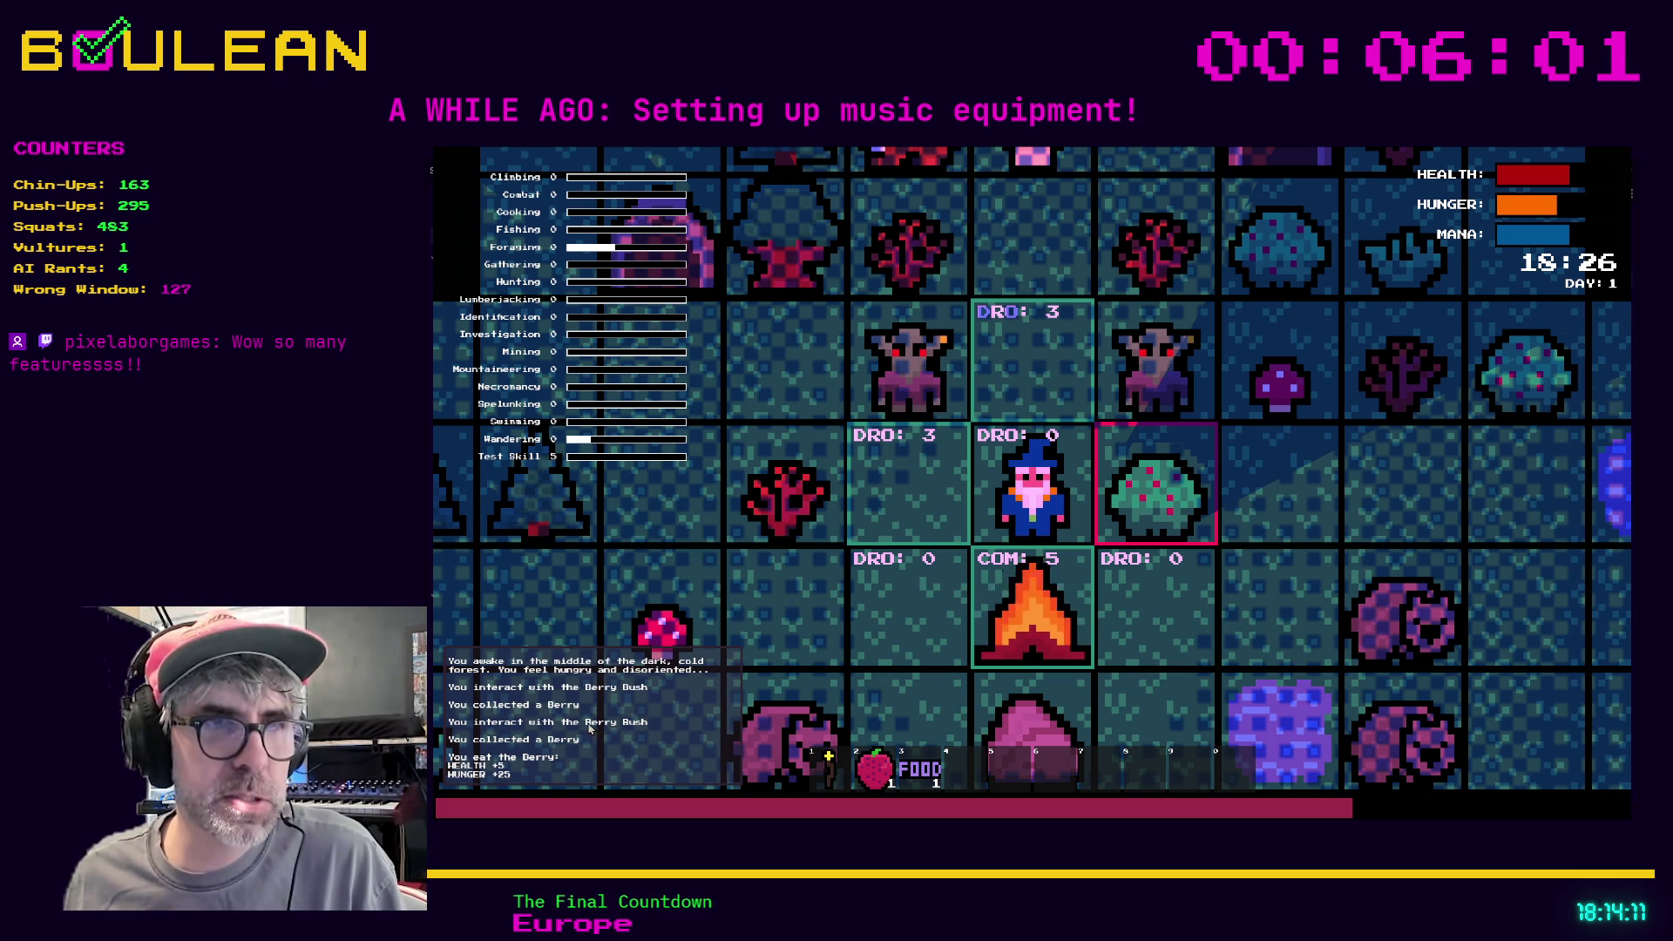
key(grave)
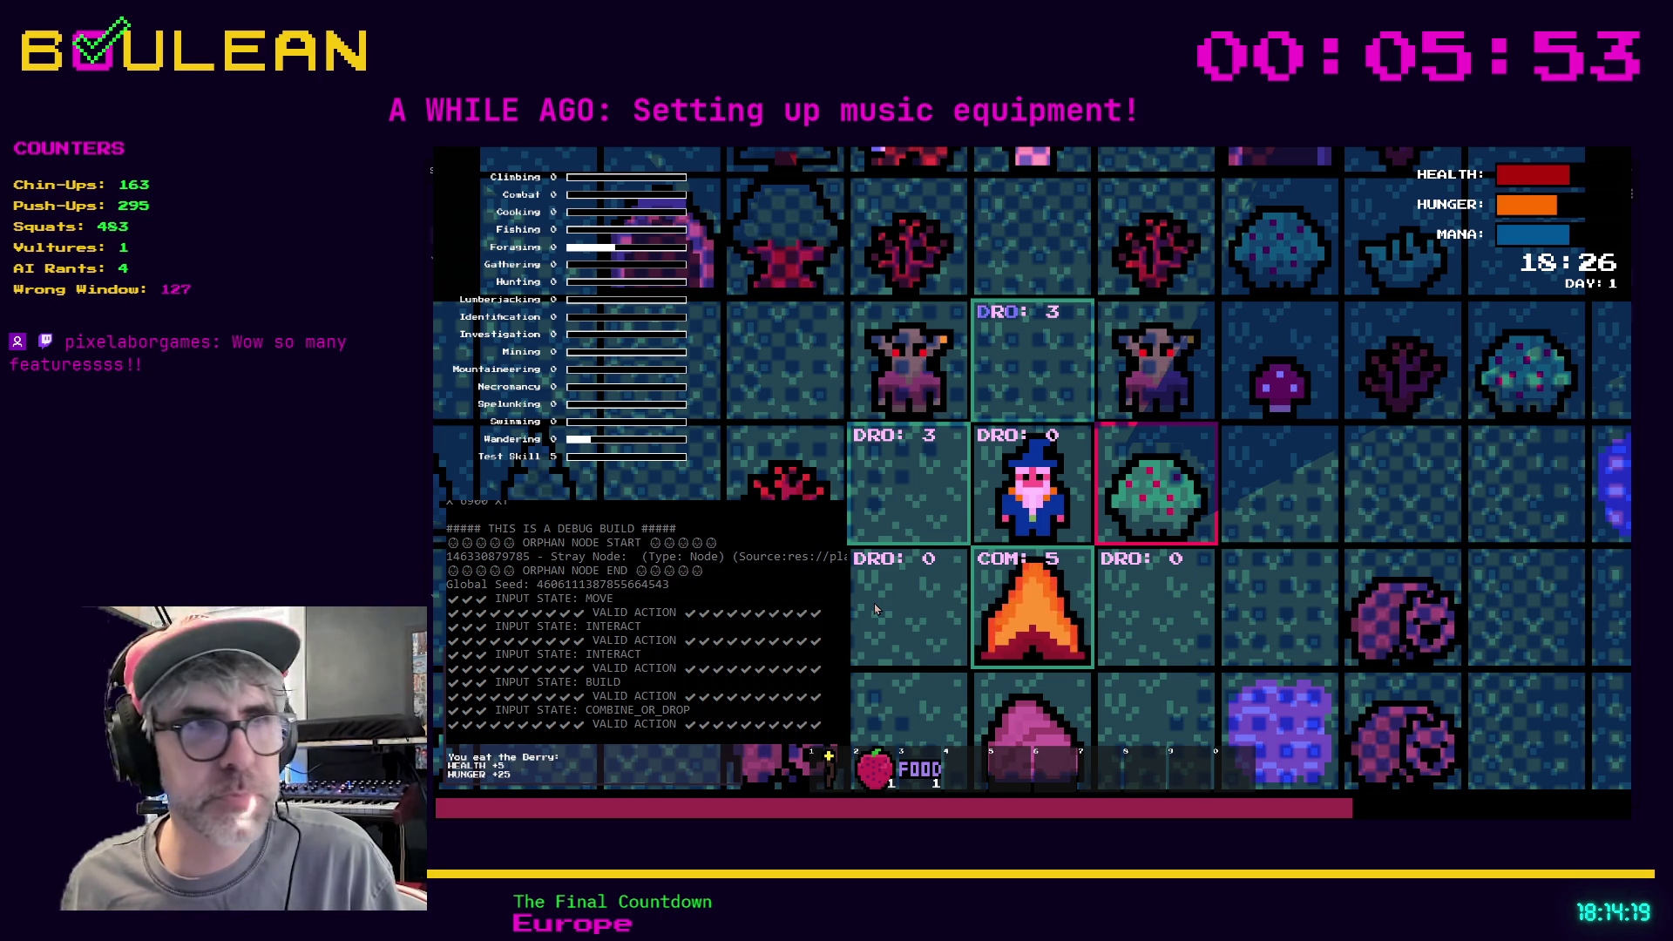
key(c)
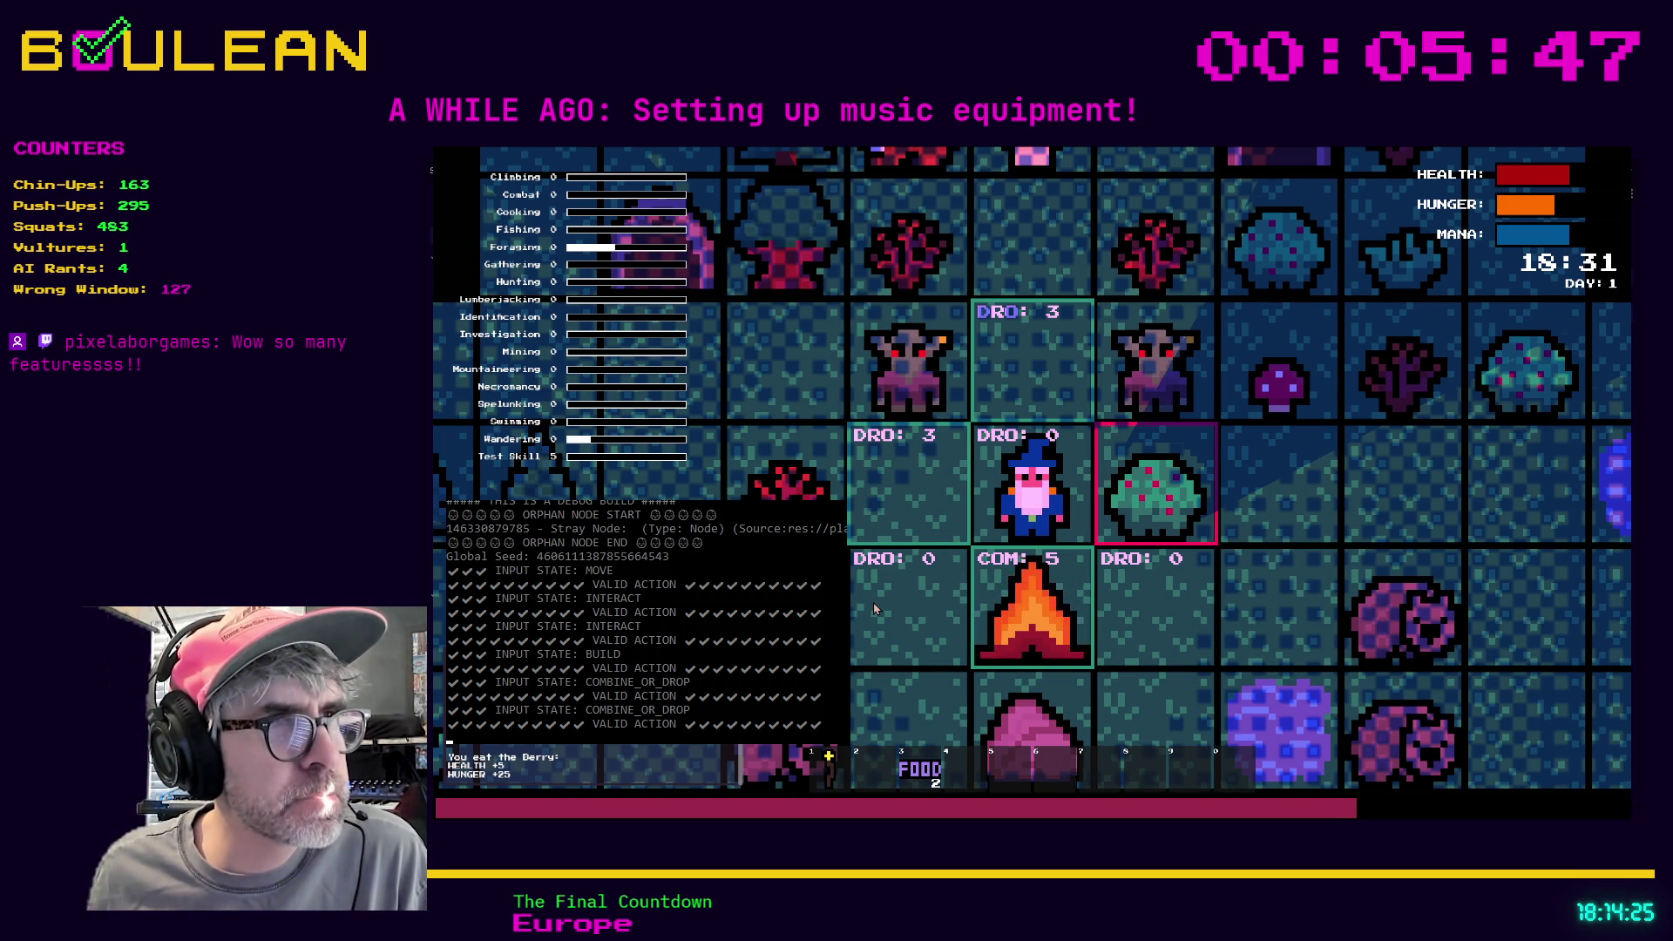
key(Escape)
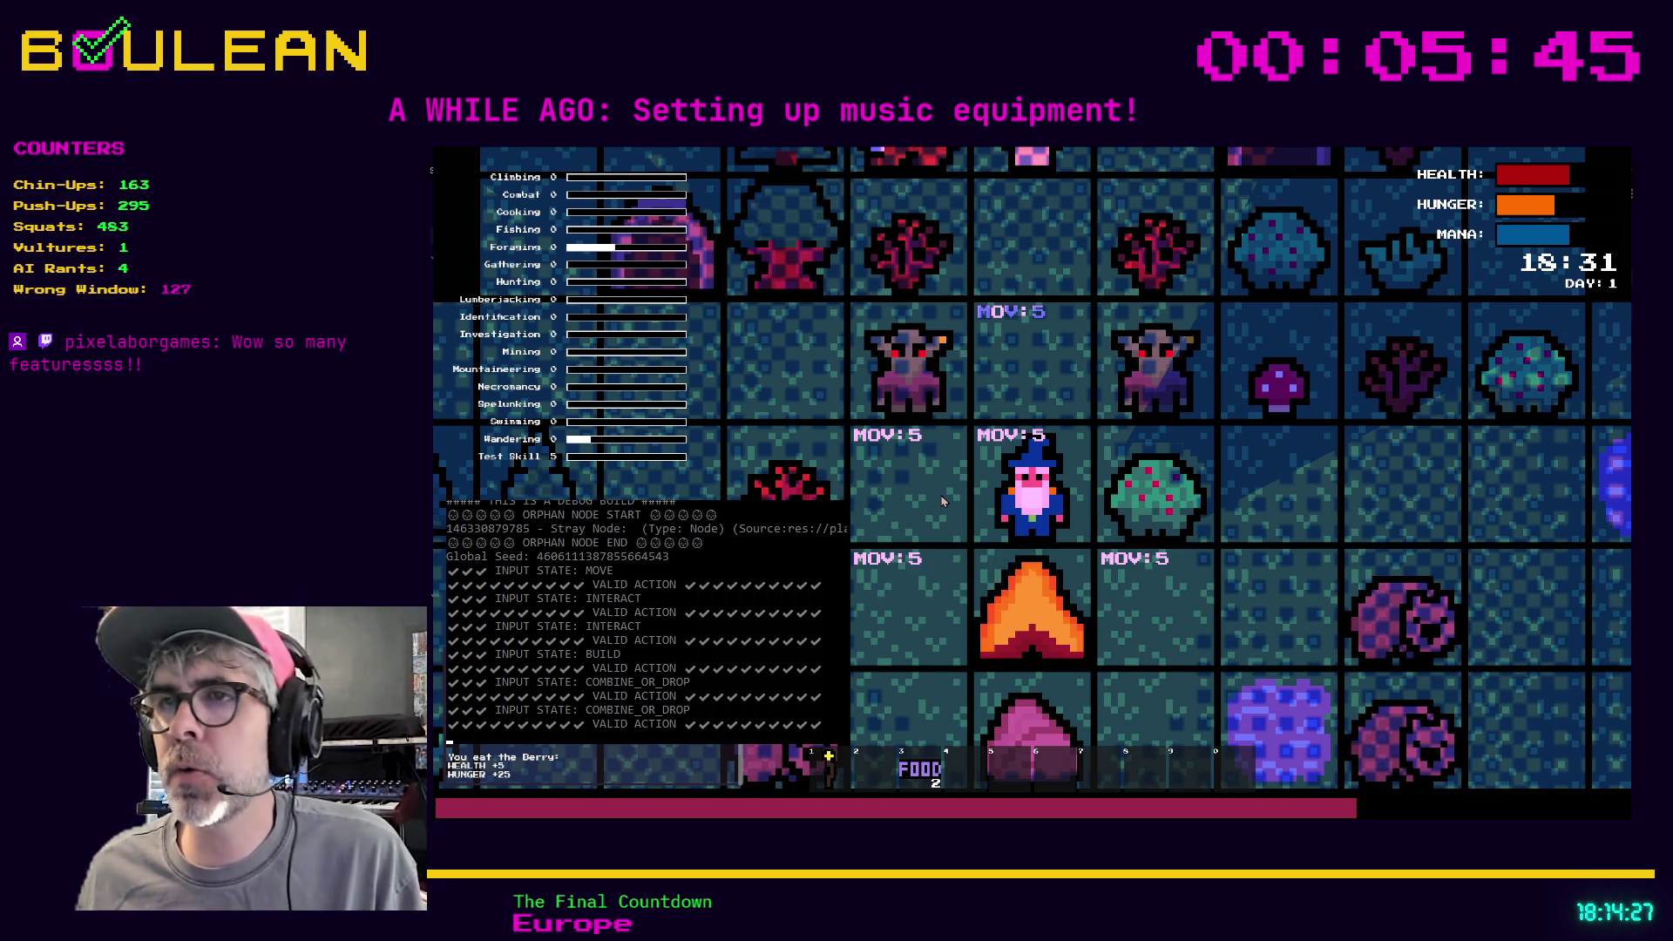
key(Escape)
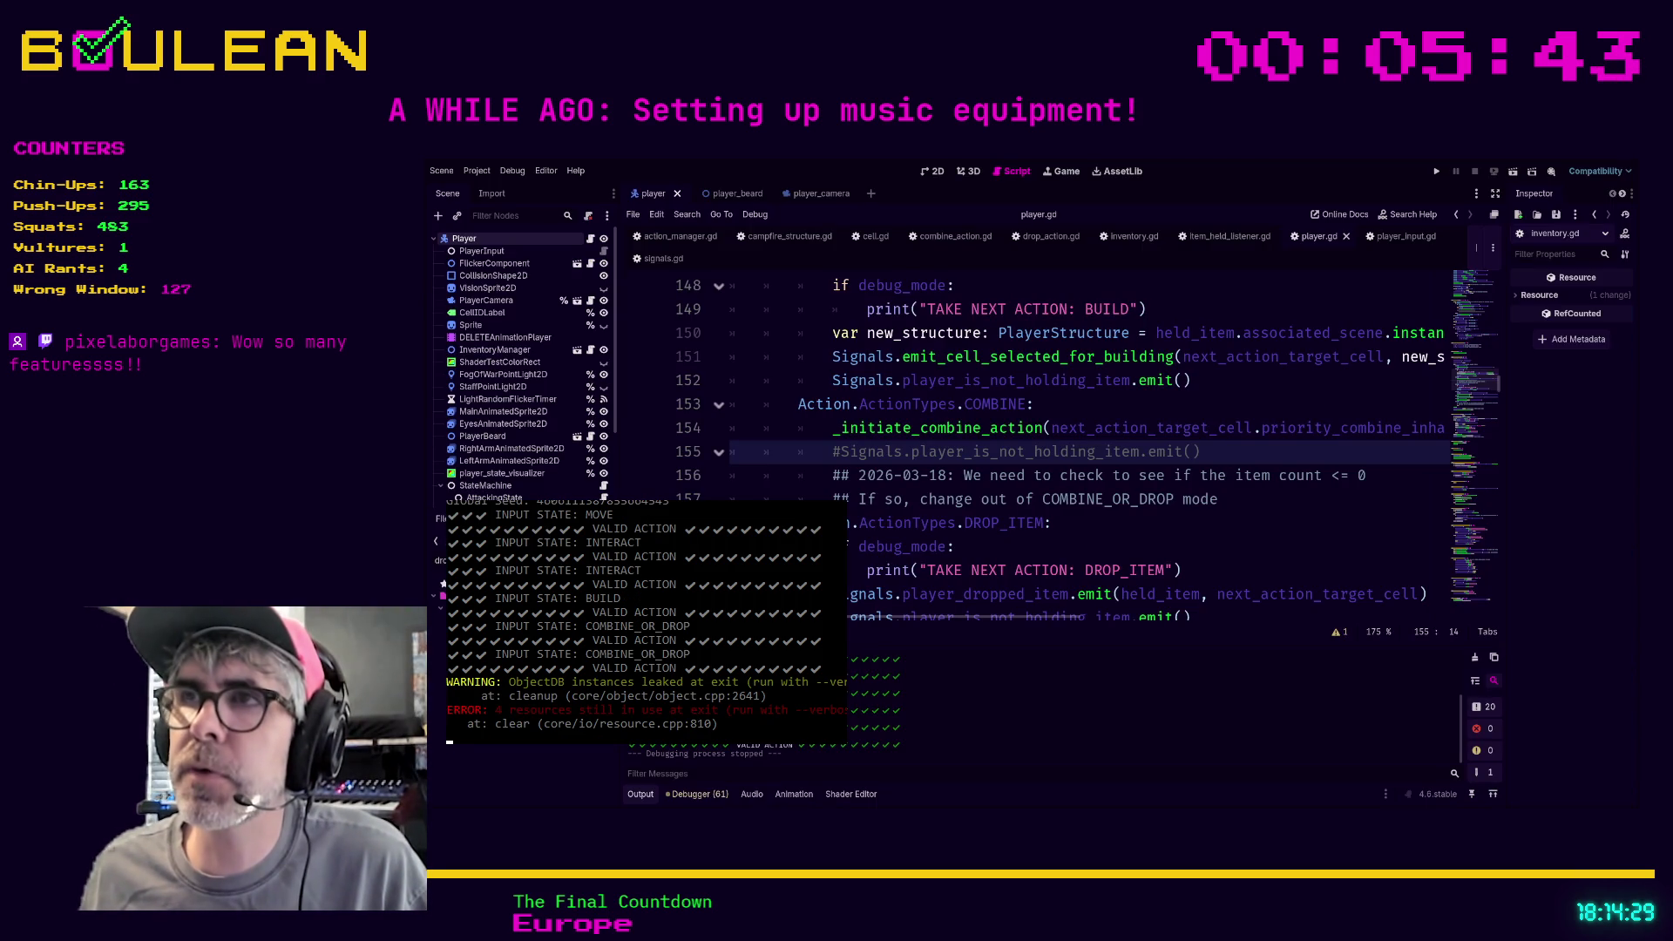
Change debug_mode from false to true on line 7 of inventory.gd, save, and relaunch
click(1133, 236)
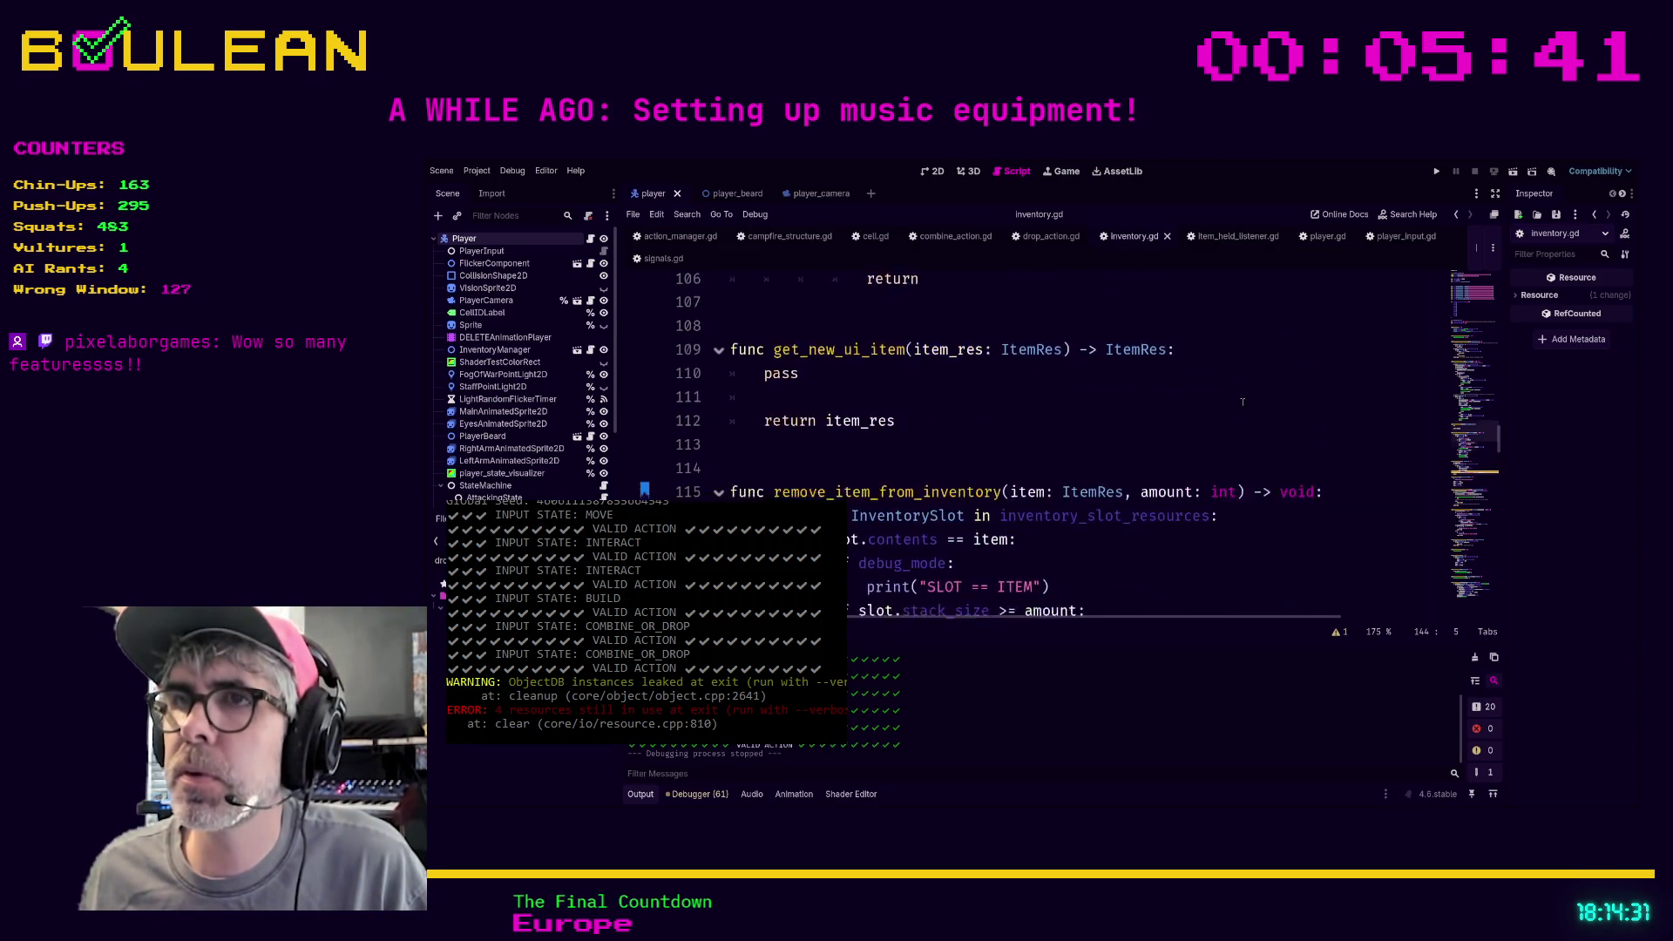
scroll(1242, 402, up, 4)
scroll(1004, 374, up, 20)
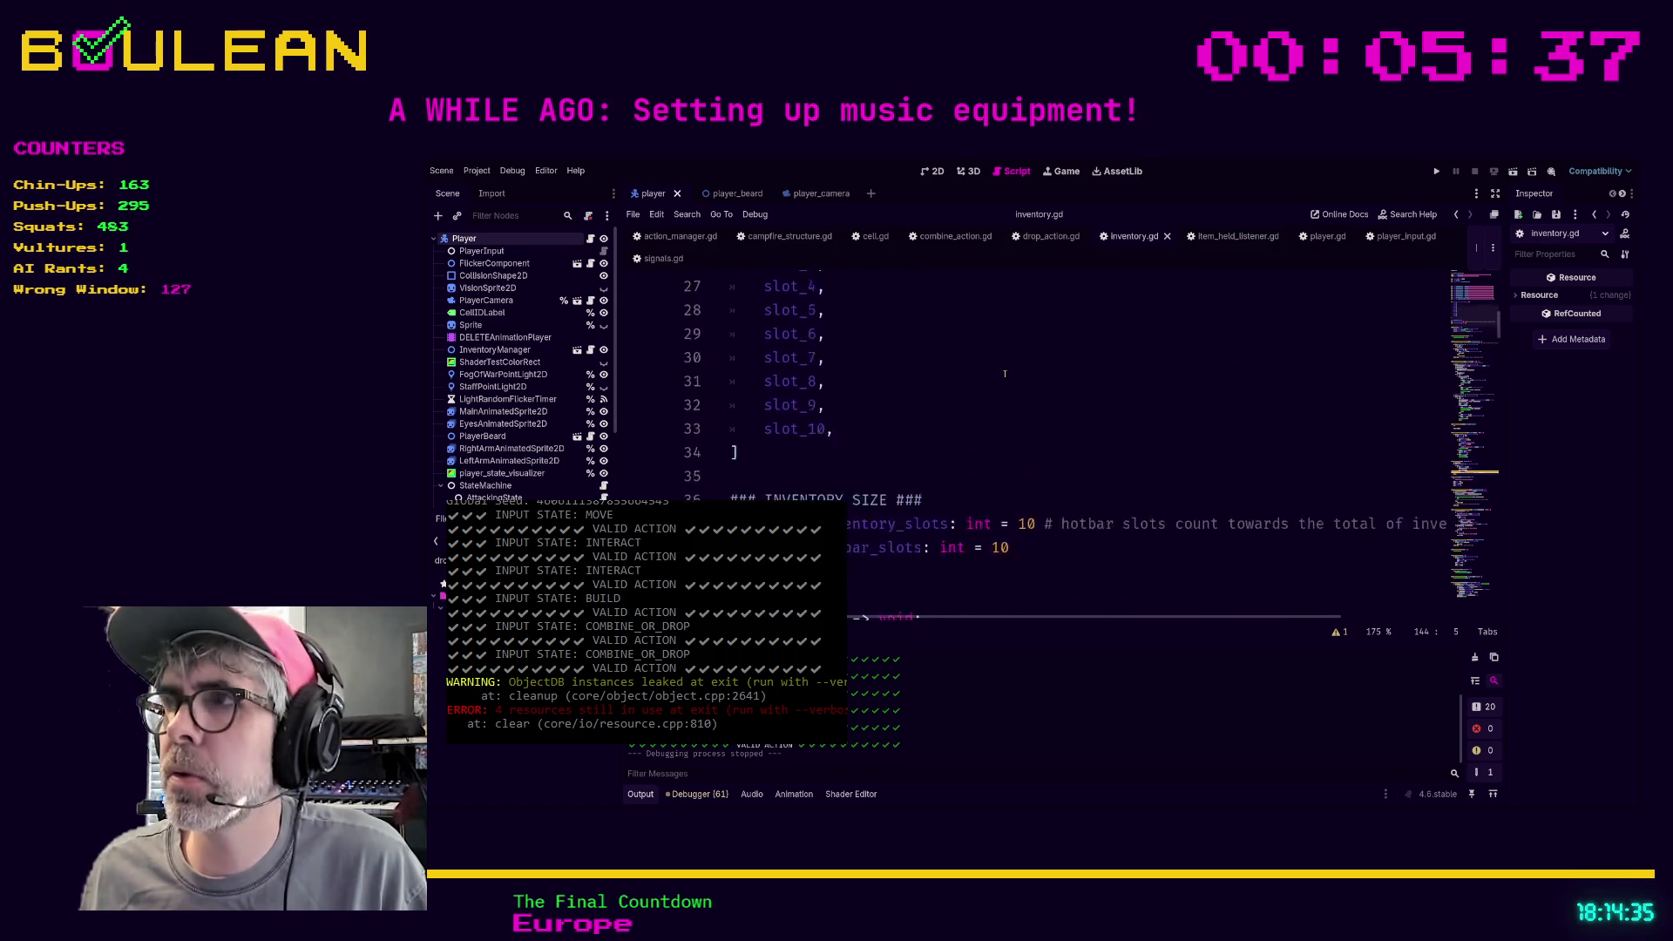
scroll(1004, 374, up, 9)
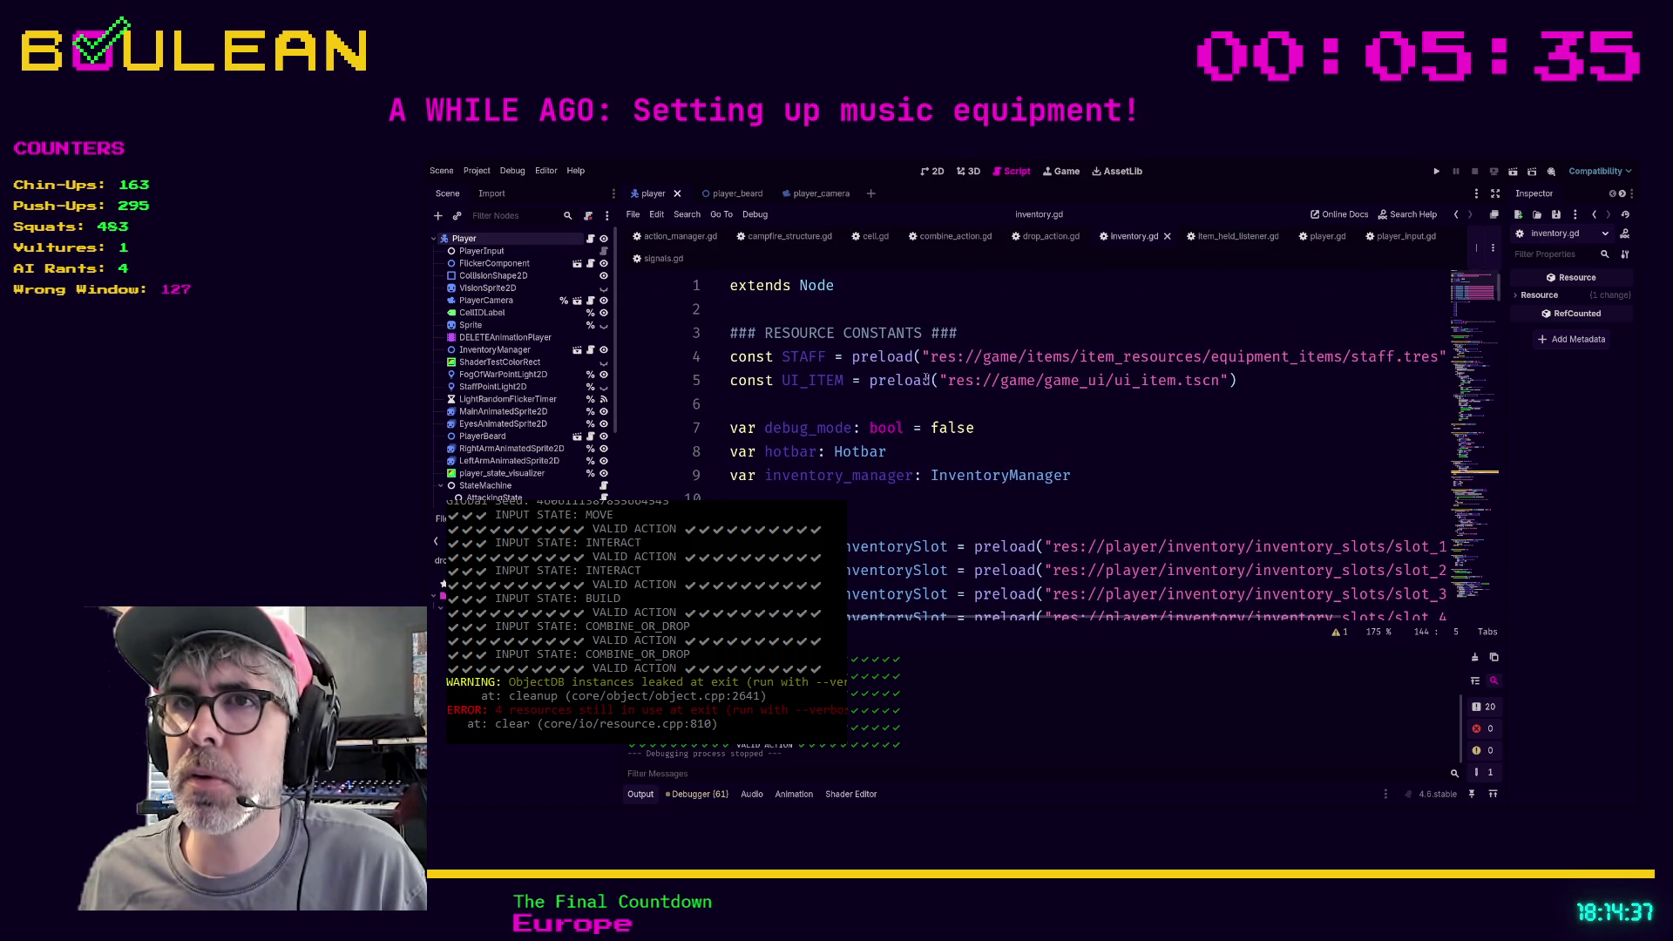
double_click(945, 428)
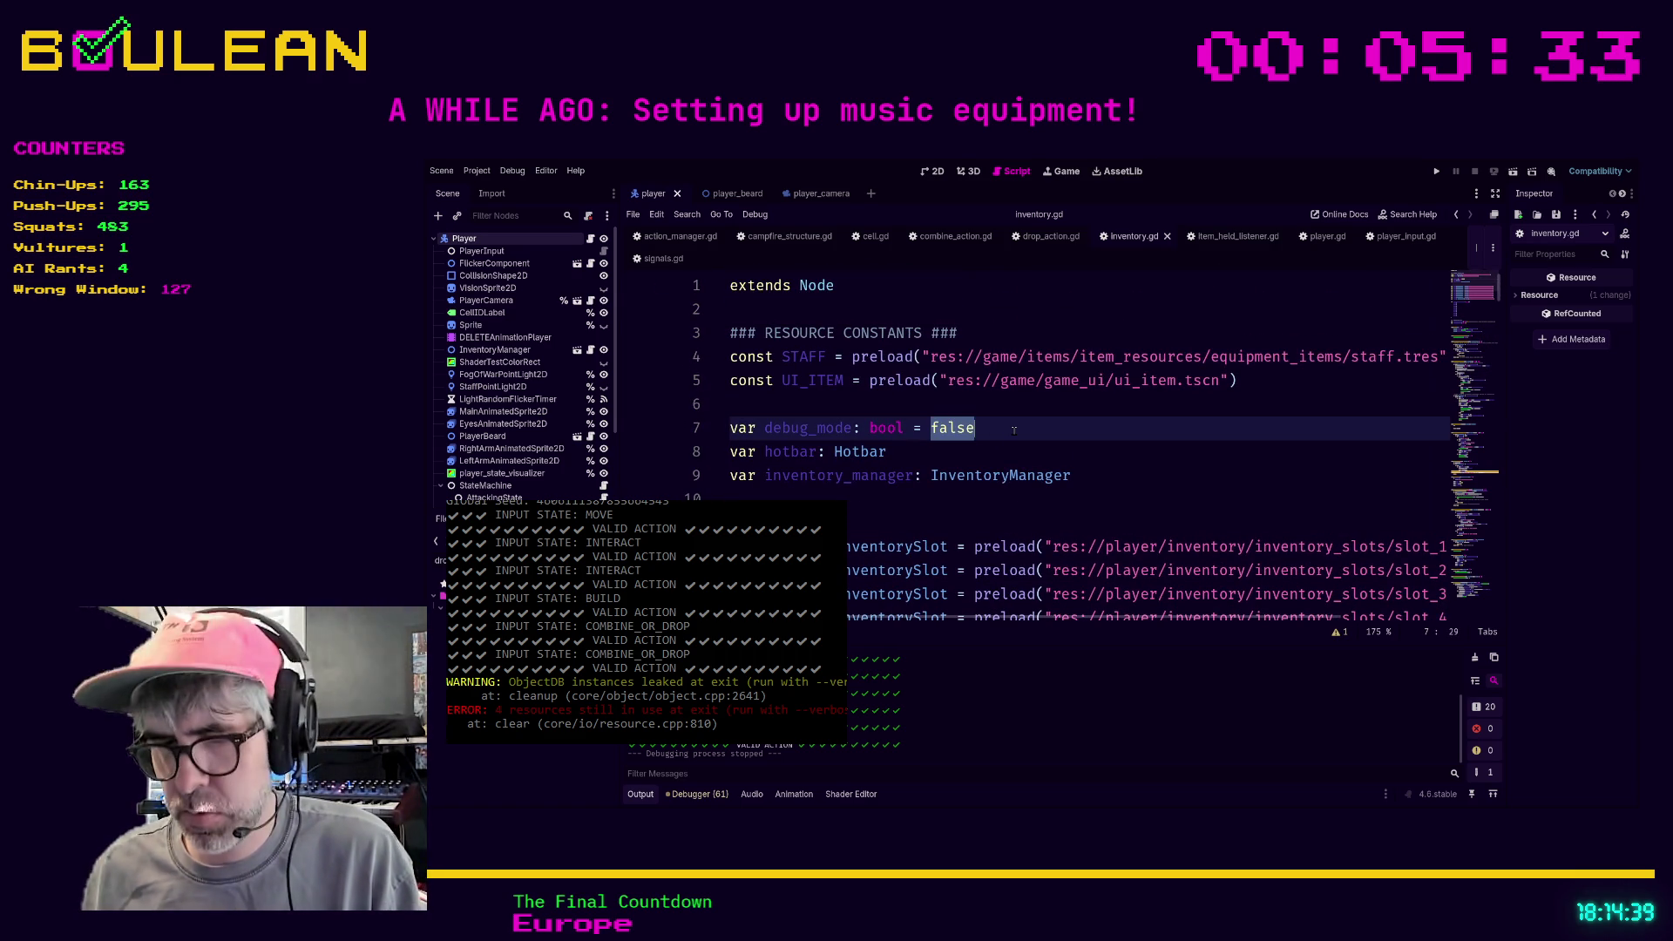
text(true)
key(ctrl+s)
scroll(1013, 428, down, 5)
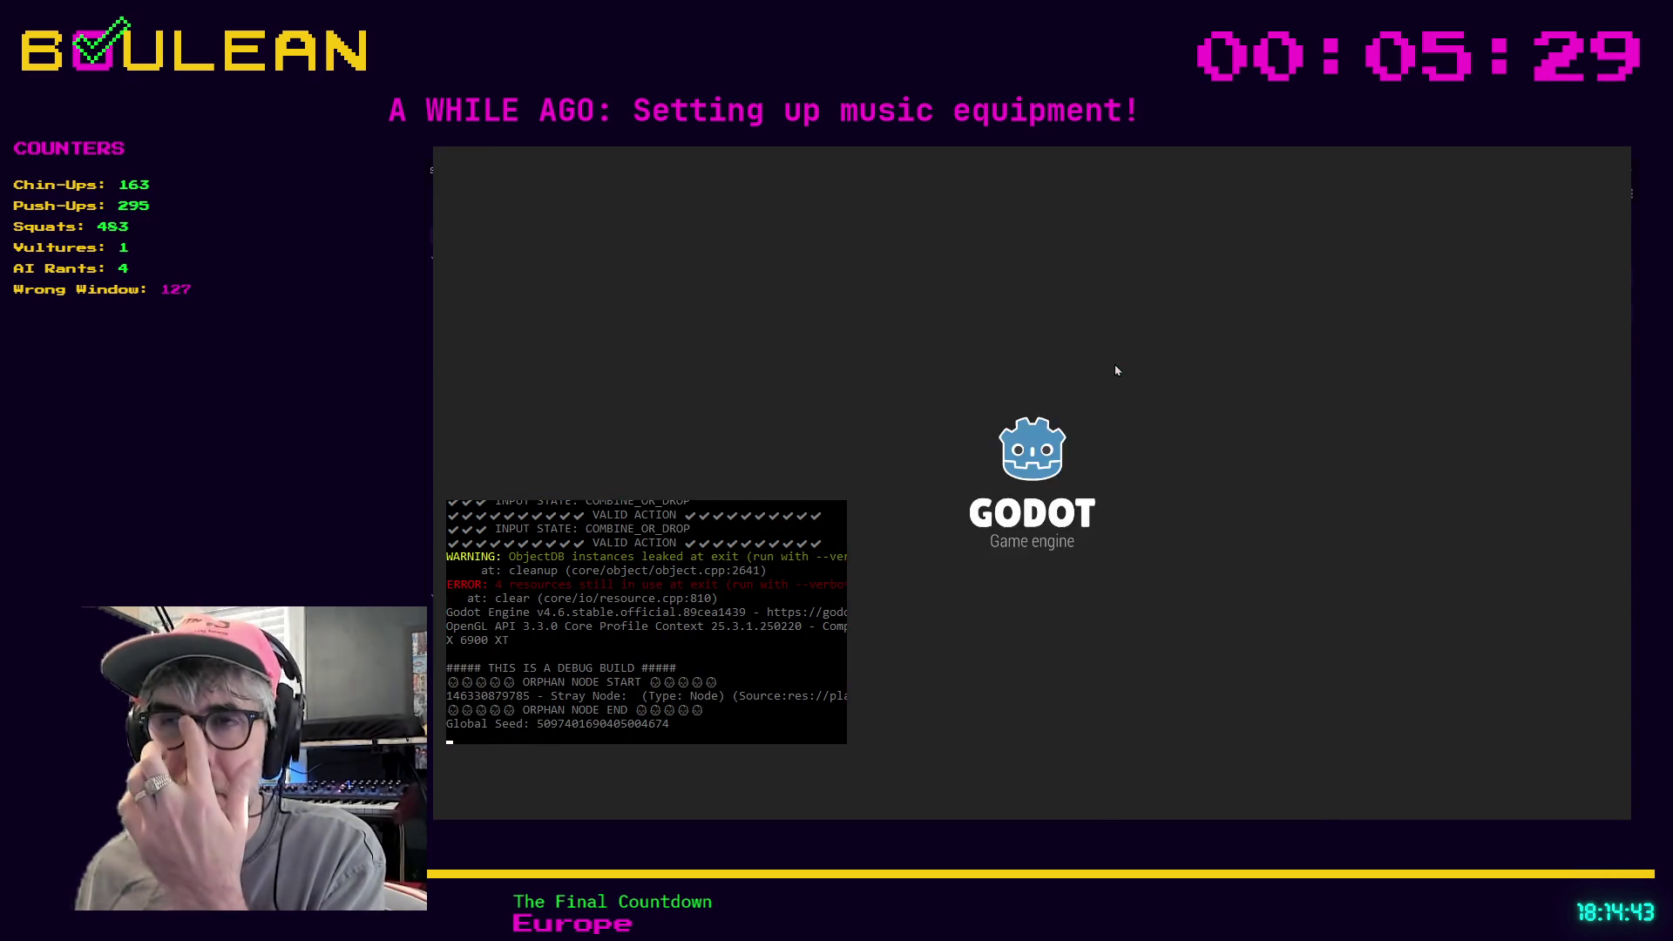
Pick up the grass and drop both grass stalks south of the wizard
key(e)
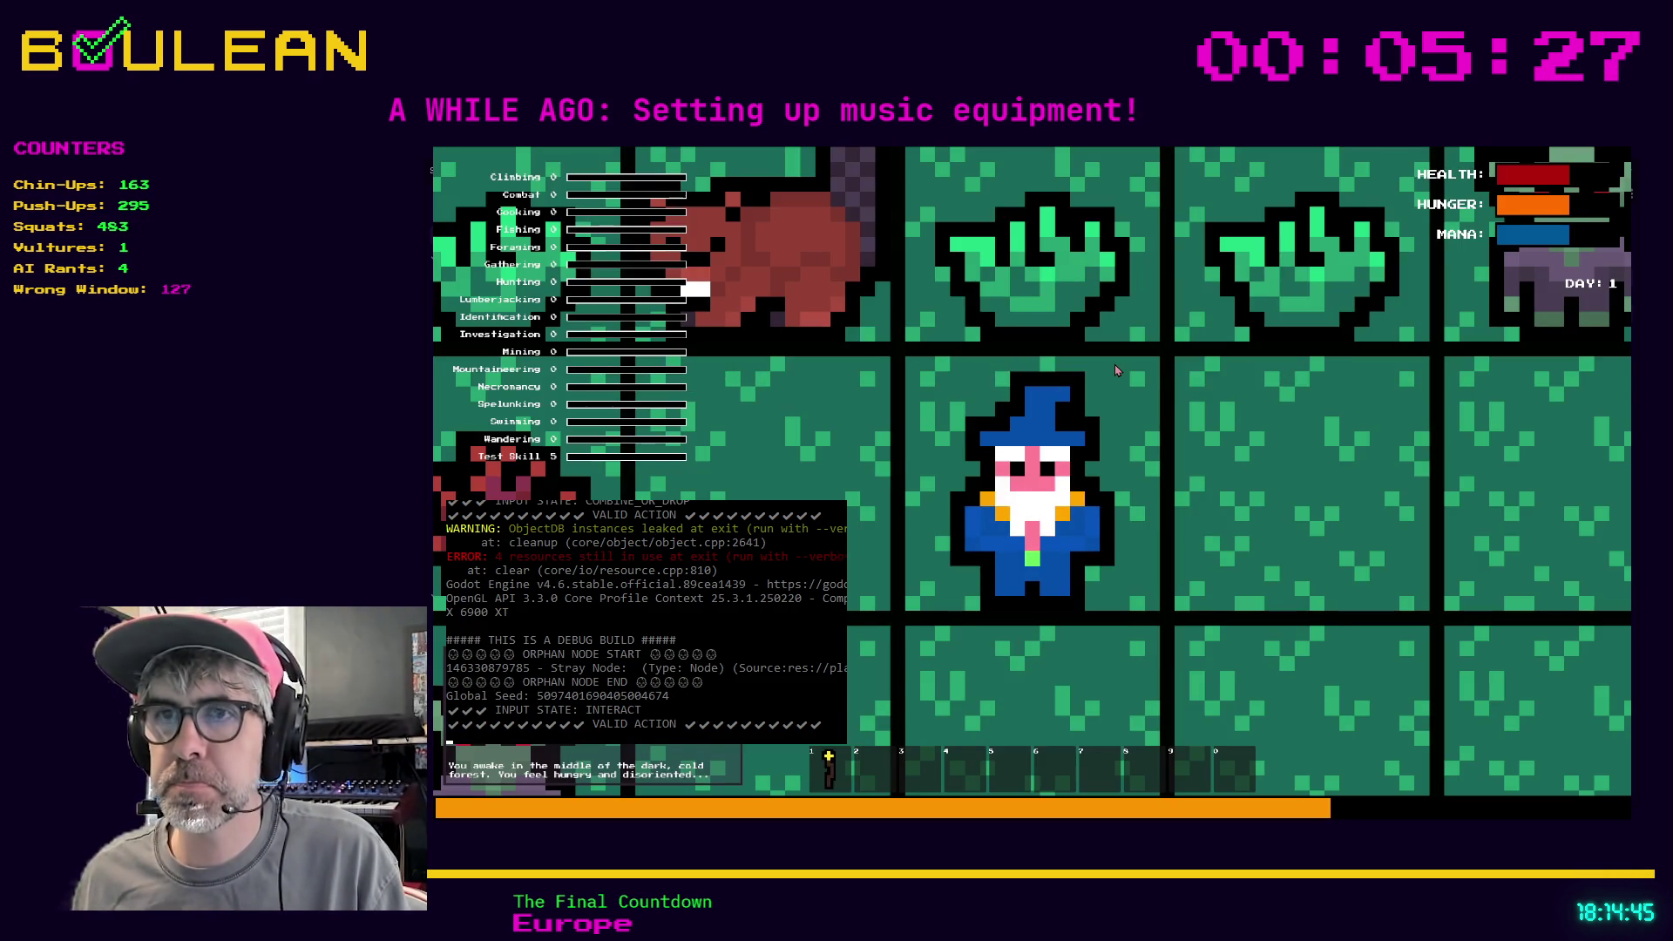
scroll(1115, 370, down, 5)
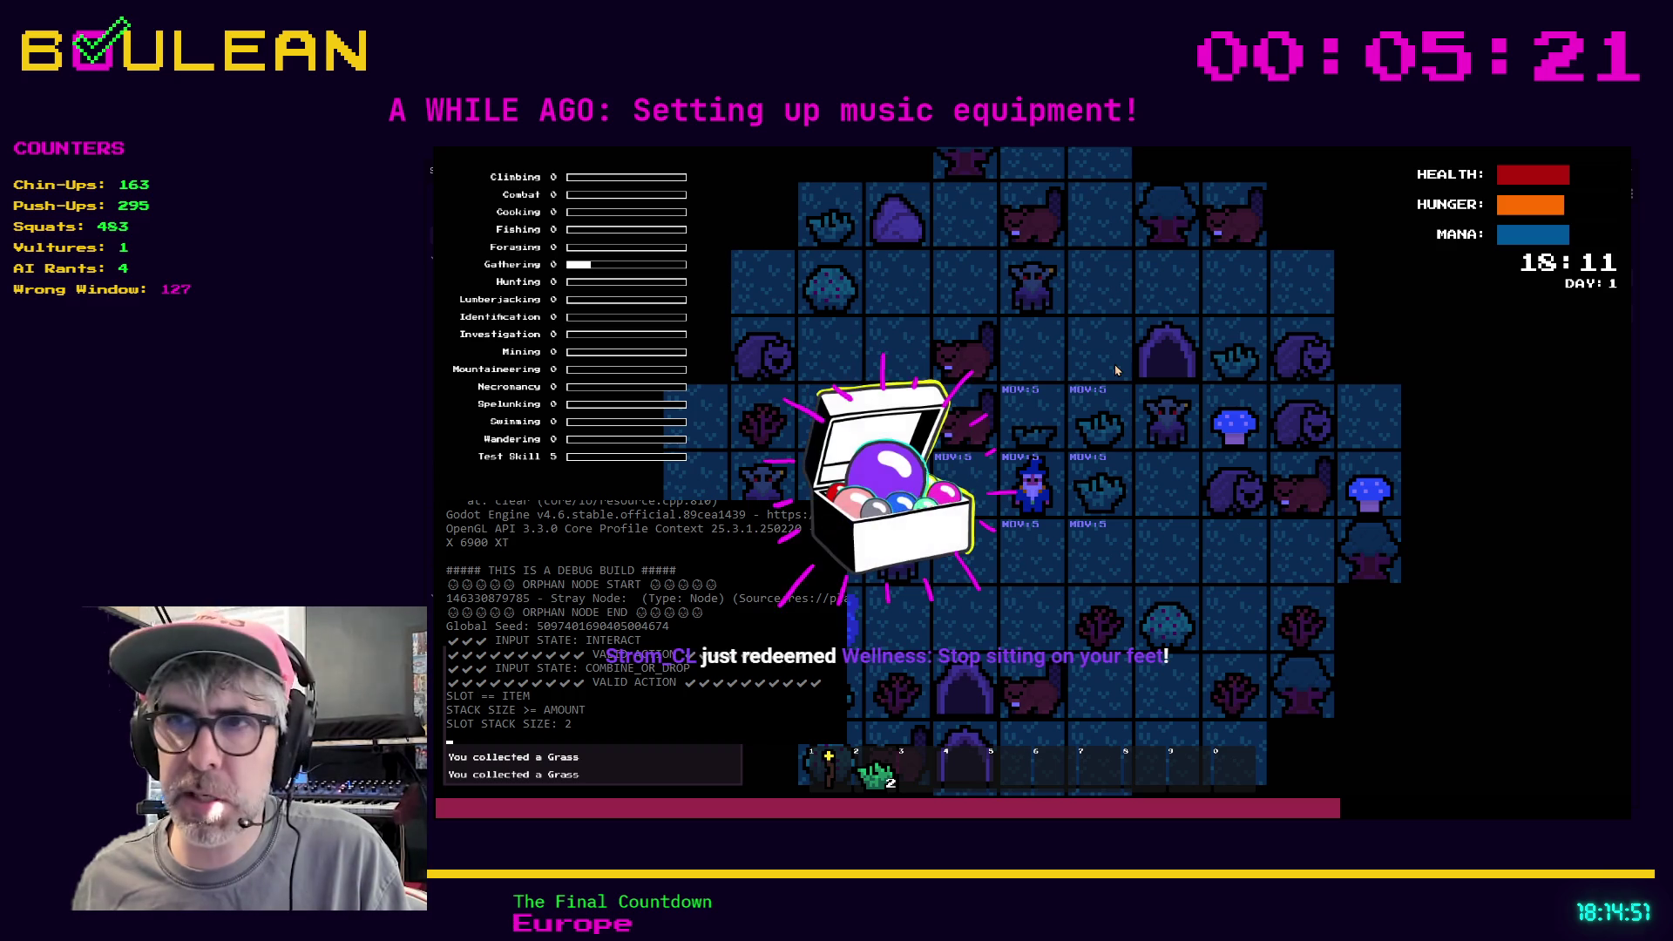
key(e)
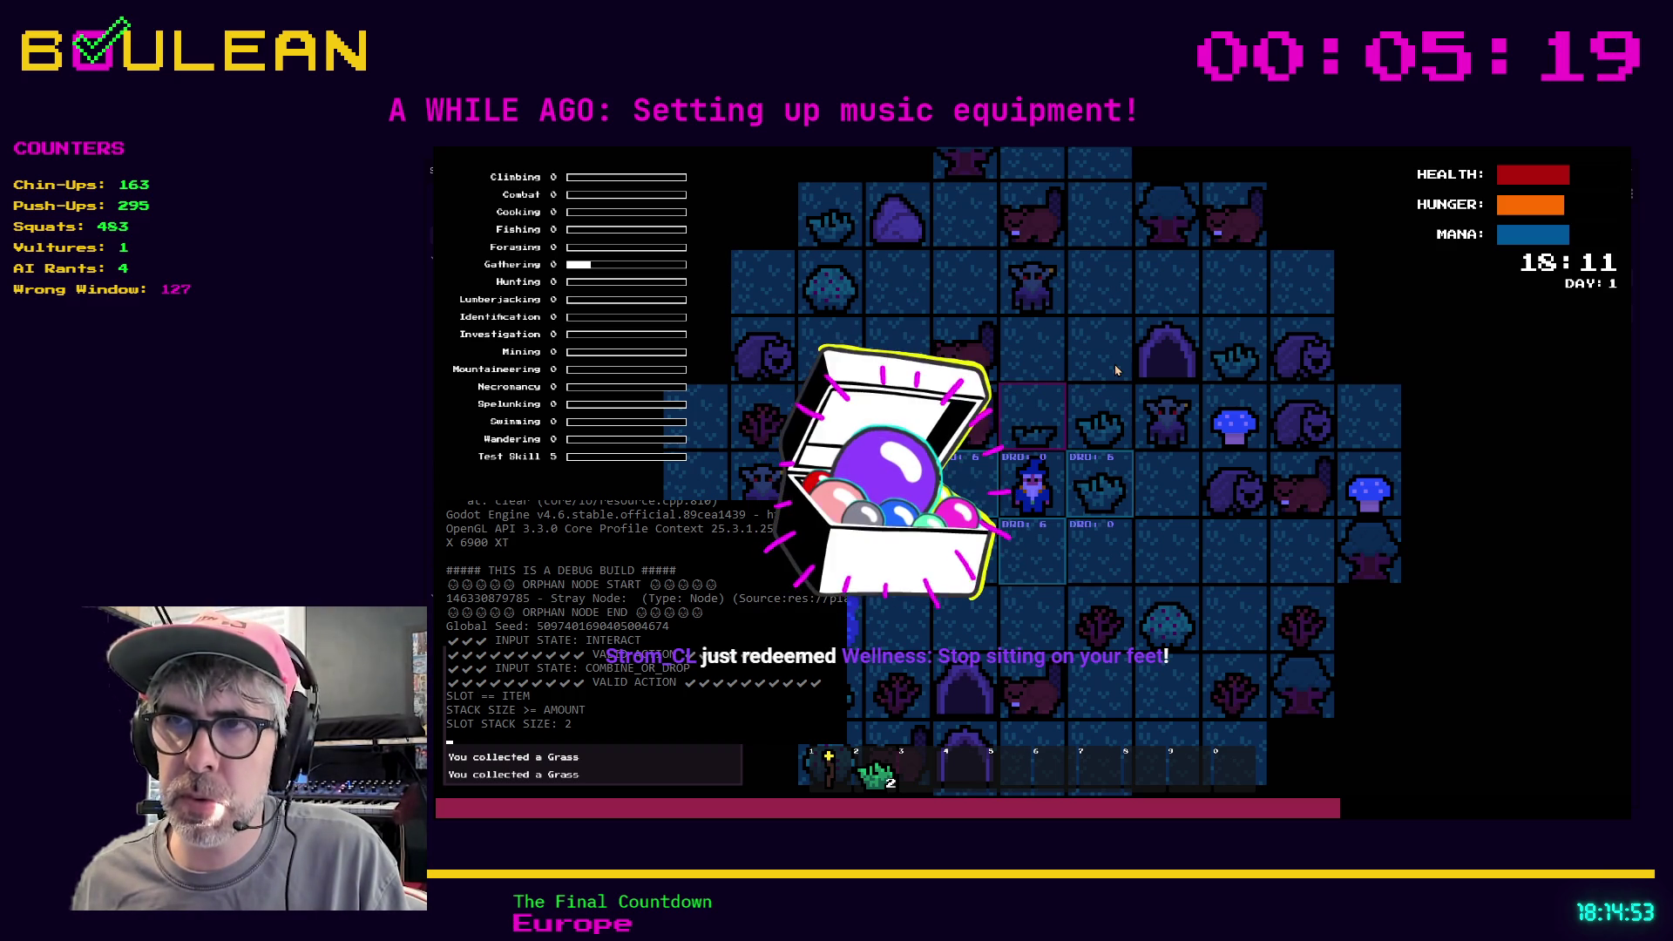
key(s)
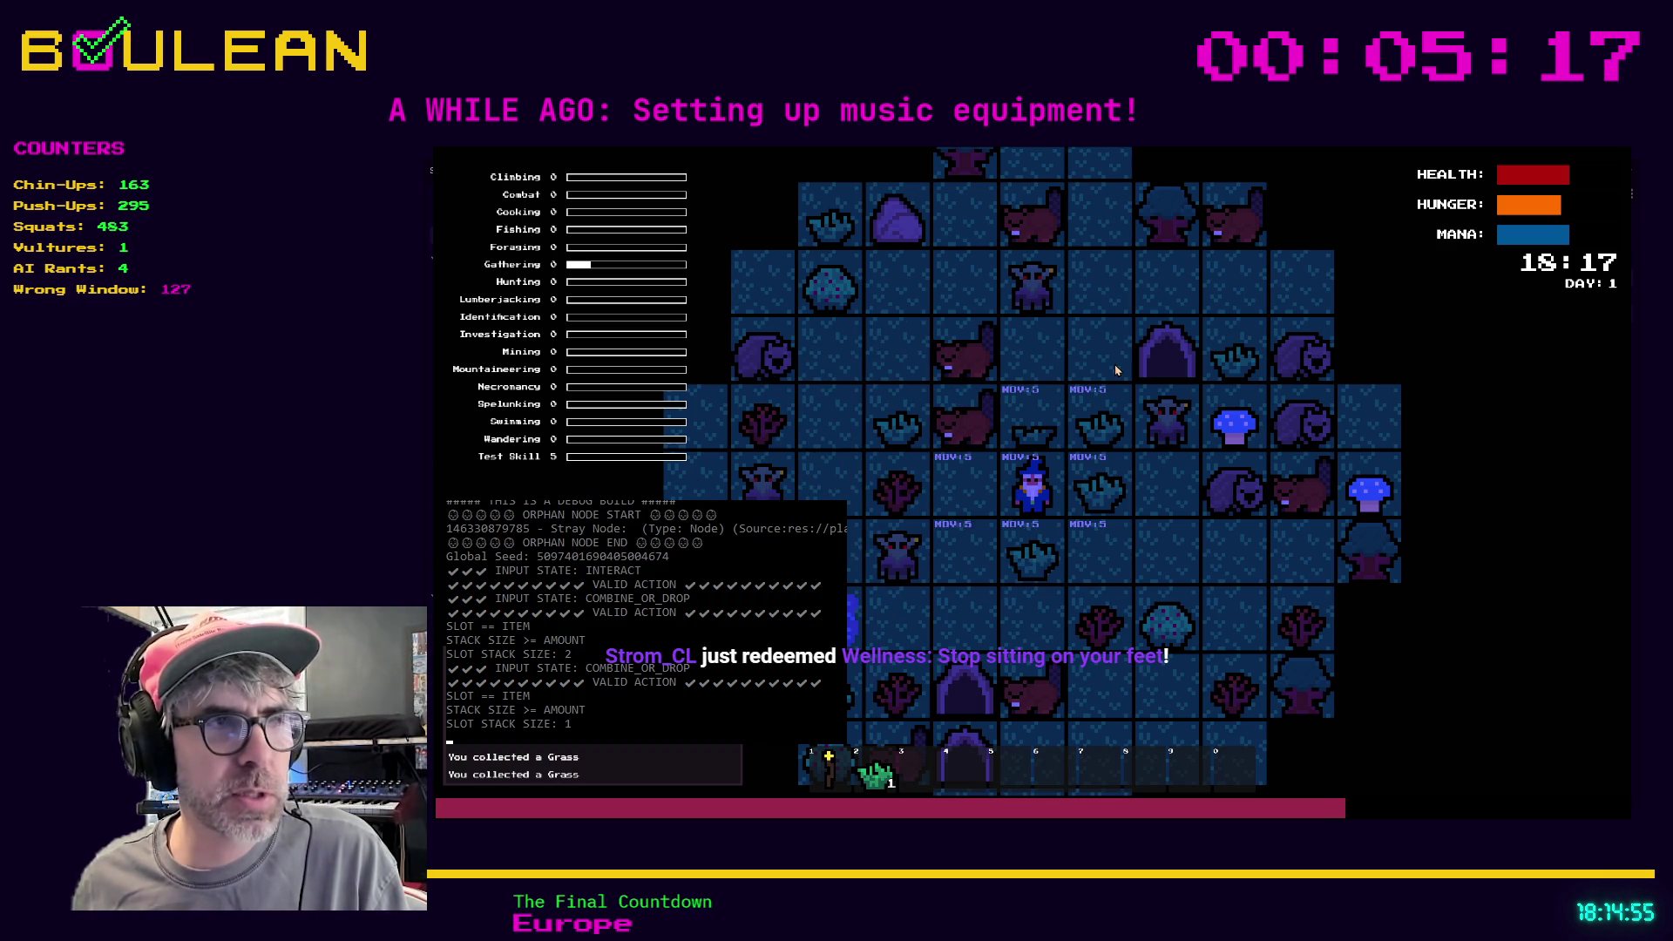
key(e)
key(s)
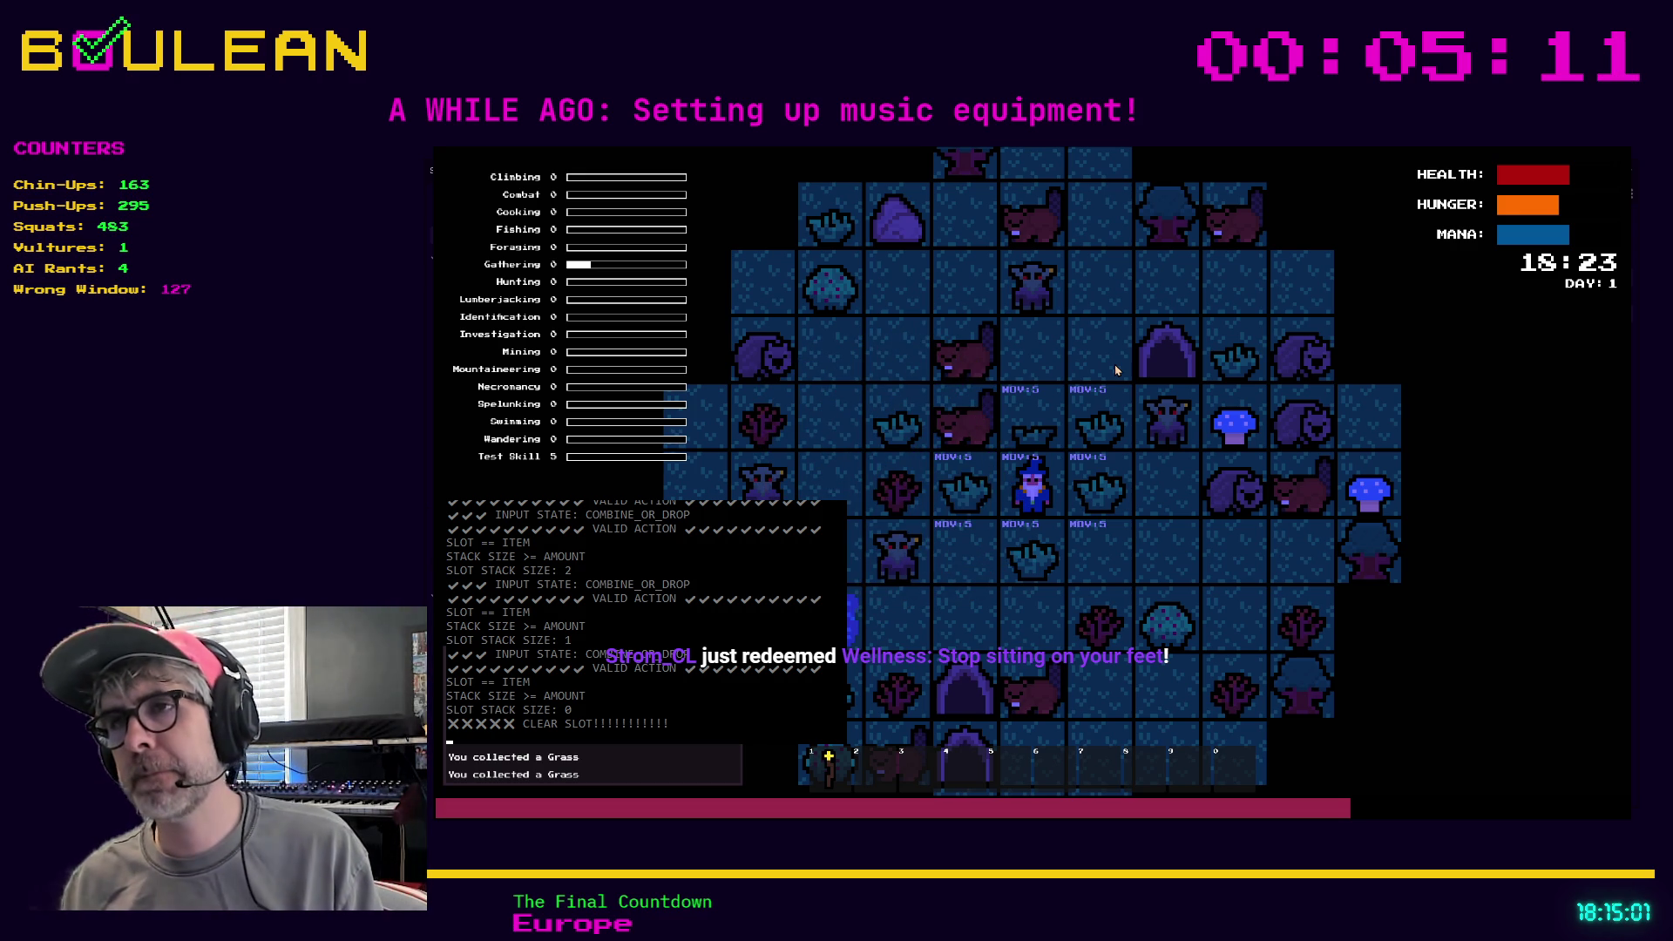
Walk to the Berry Bush, gather a berry, and craft a Campfire beside the wizard
key(Right)
key(Right)
key(Down)
key(e)
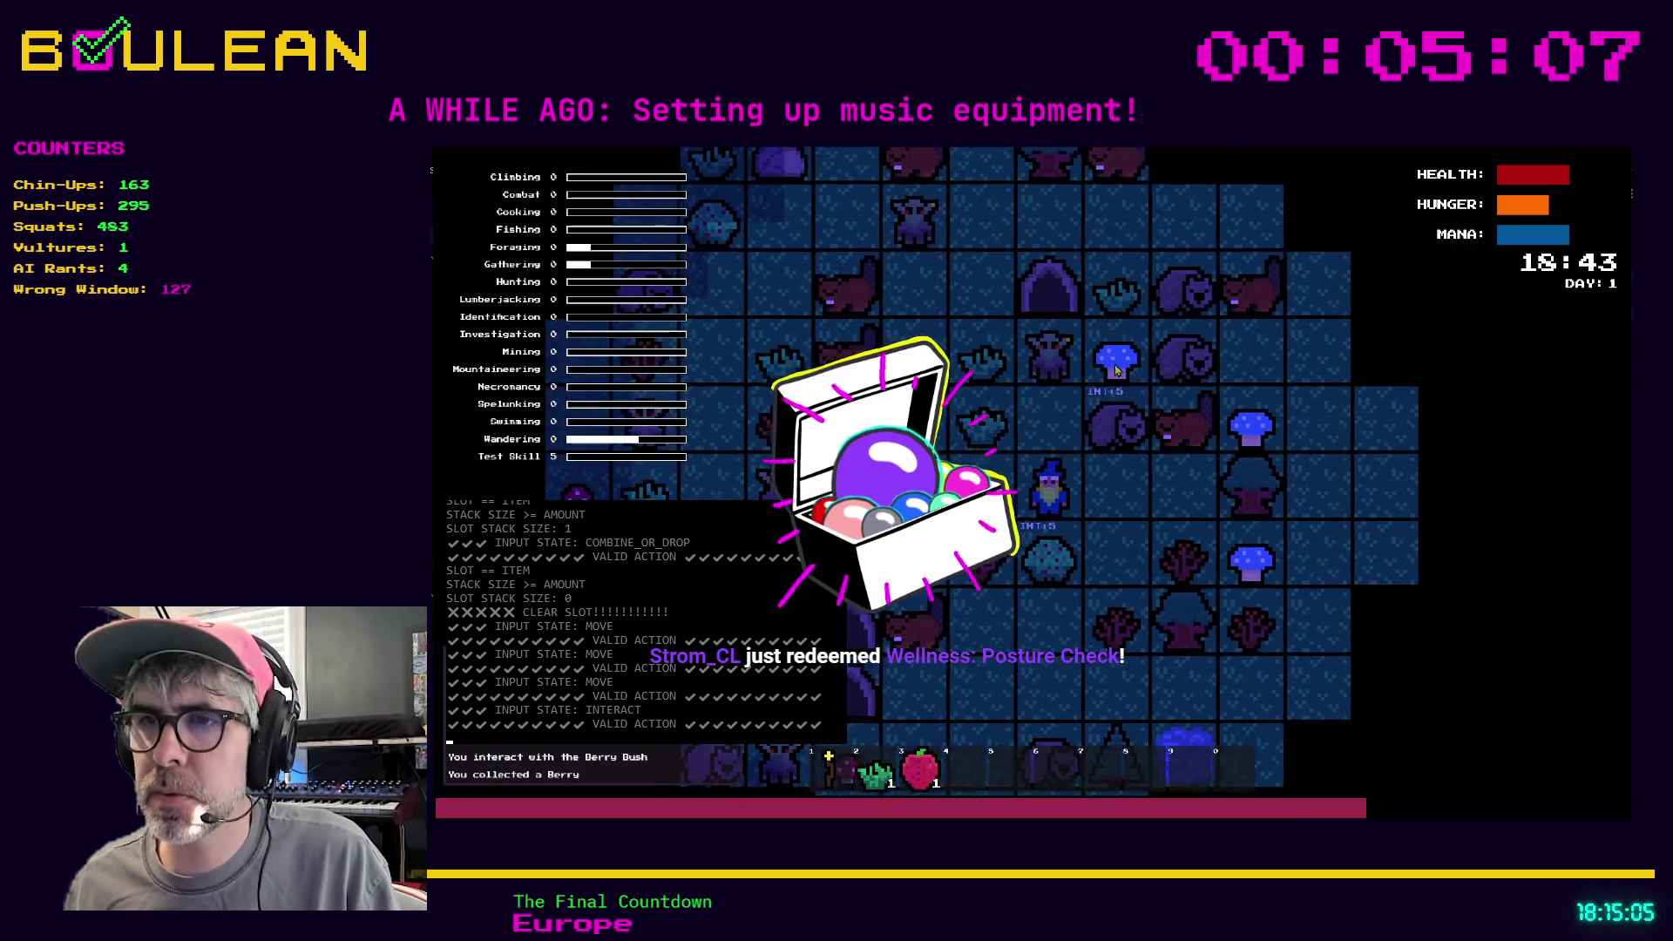
key(e)
key(c)
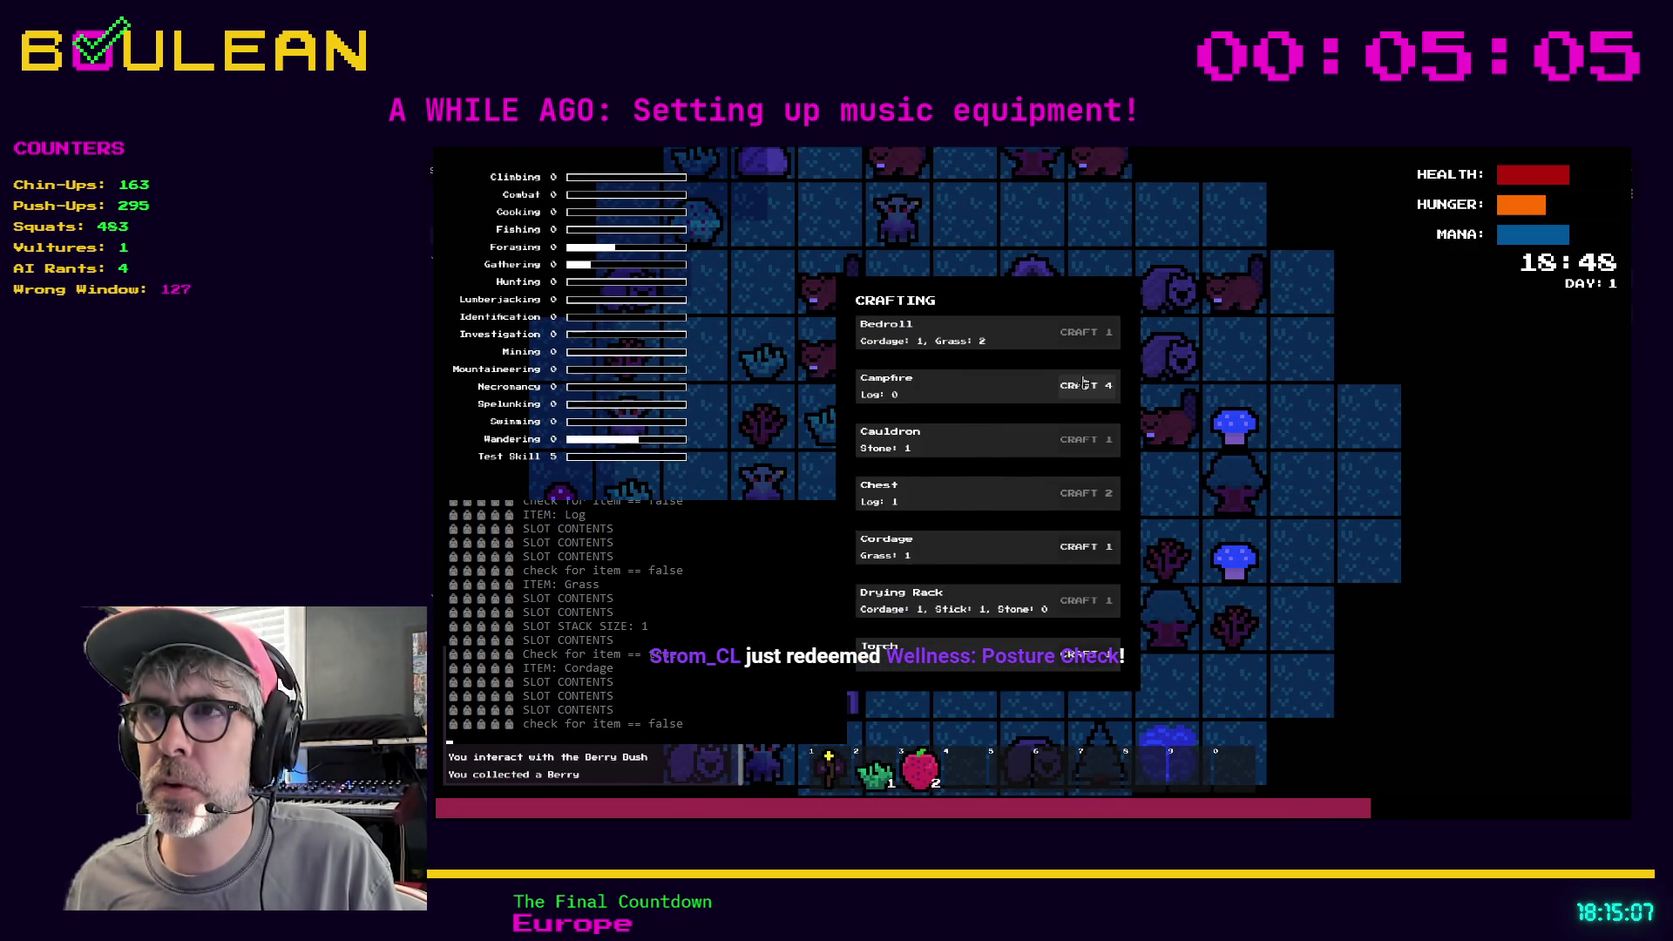
click(1082, 380)
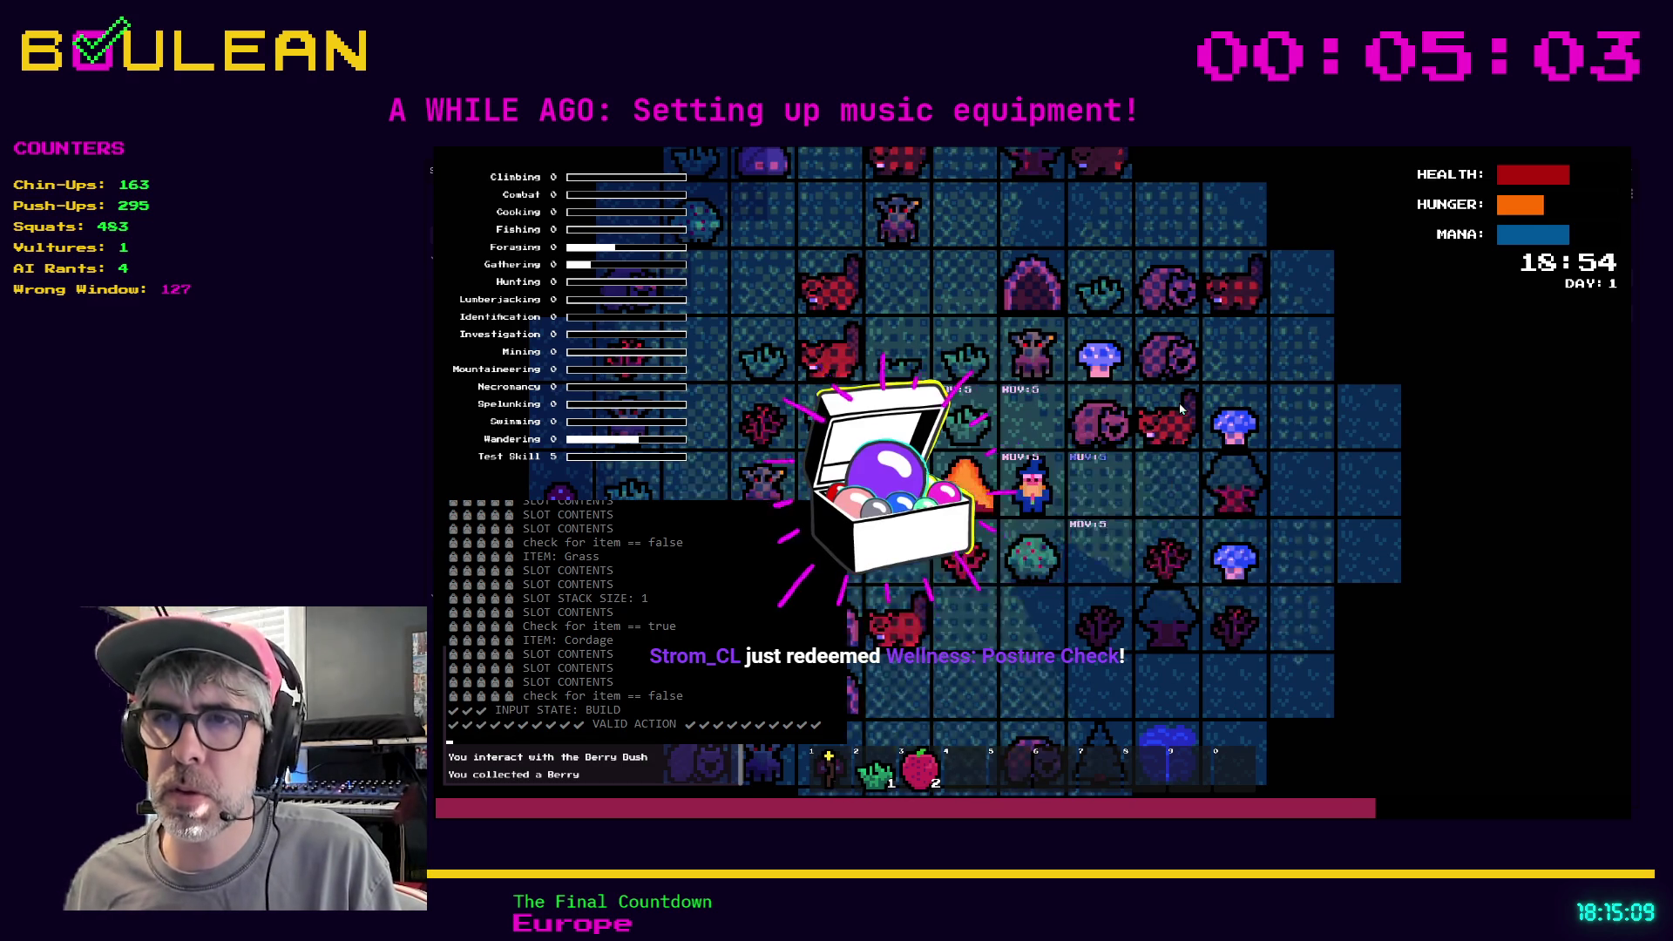
Eat both berries from hotbar slot 3, then quit the running game
key(3)
key(e)
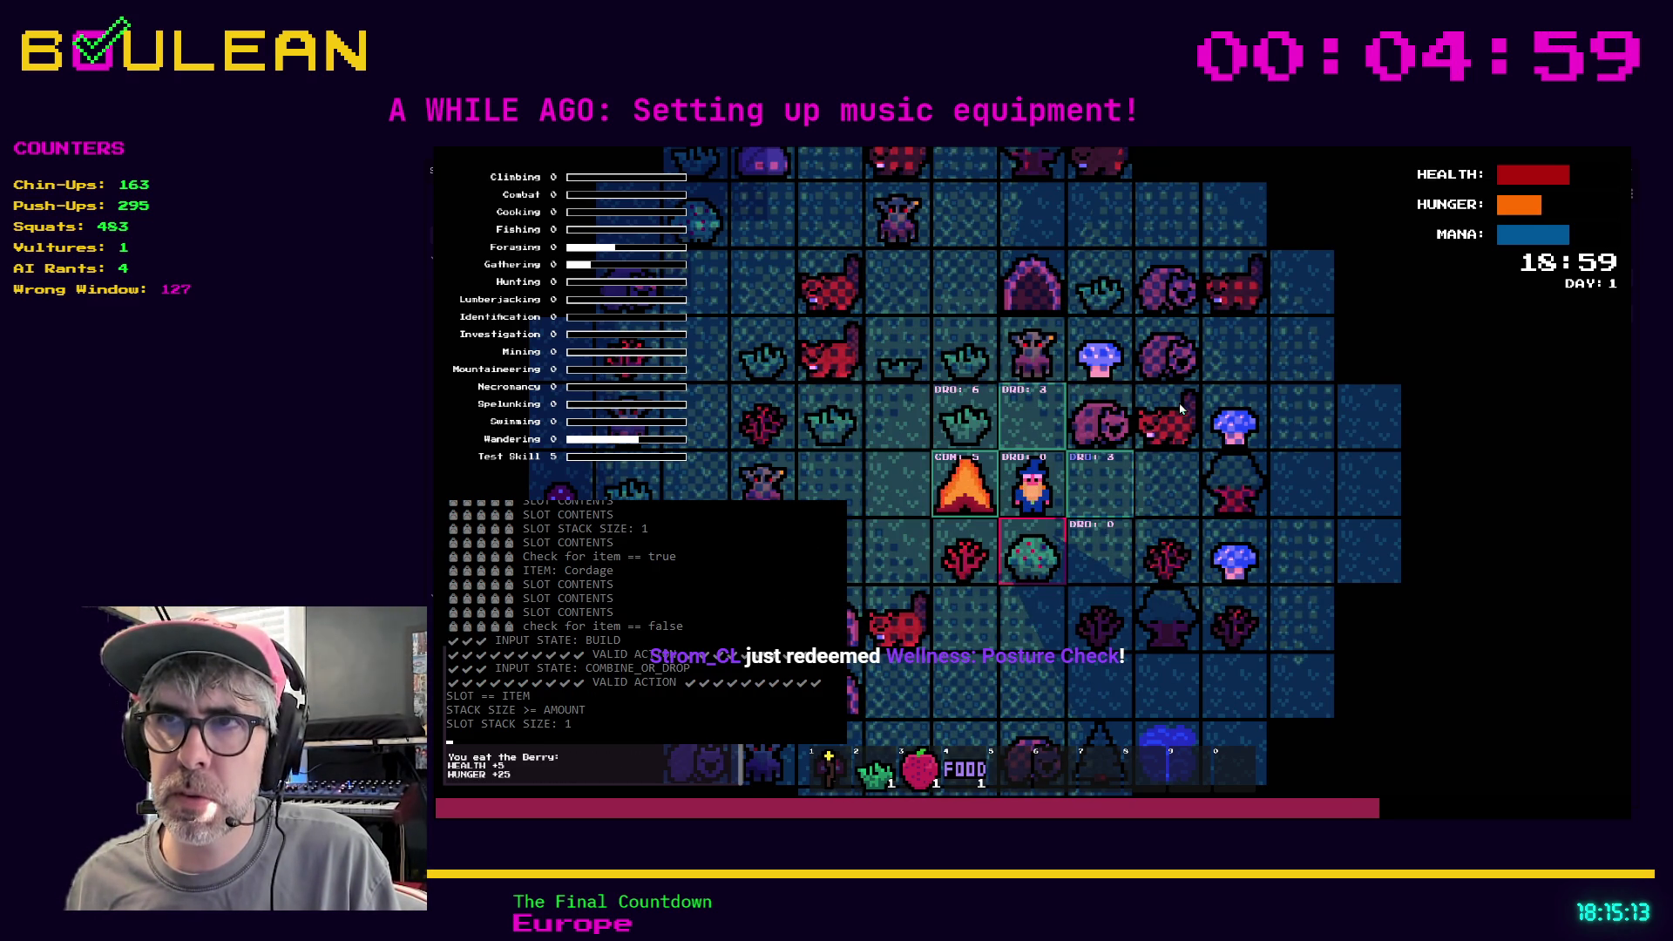
key(e)
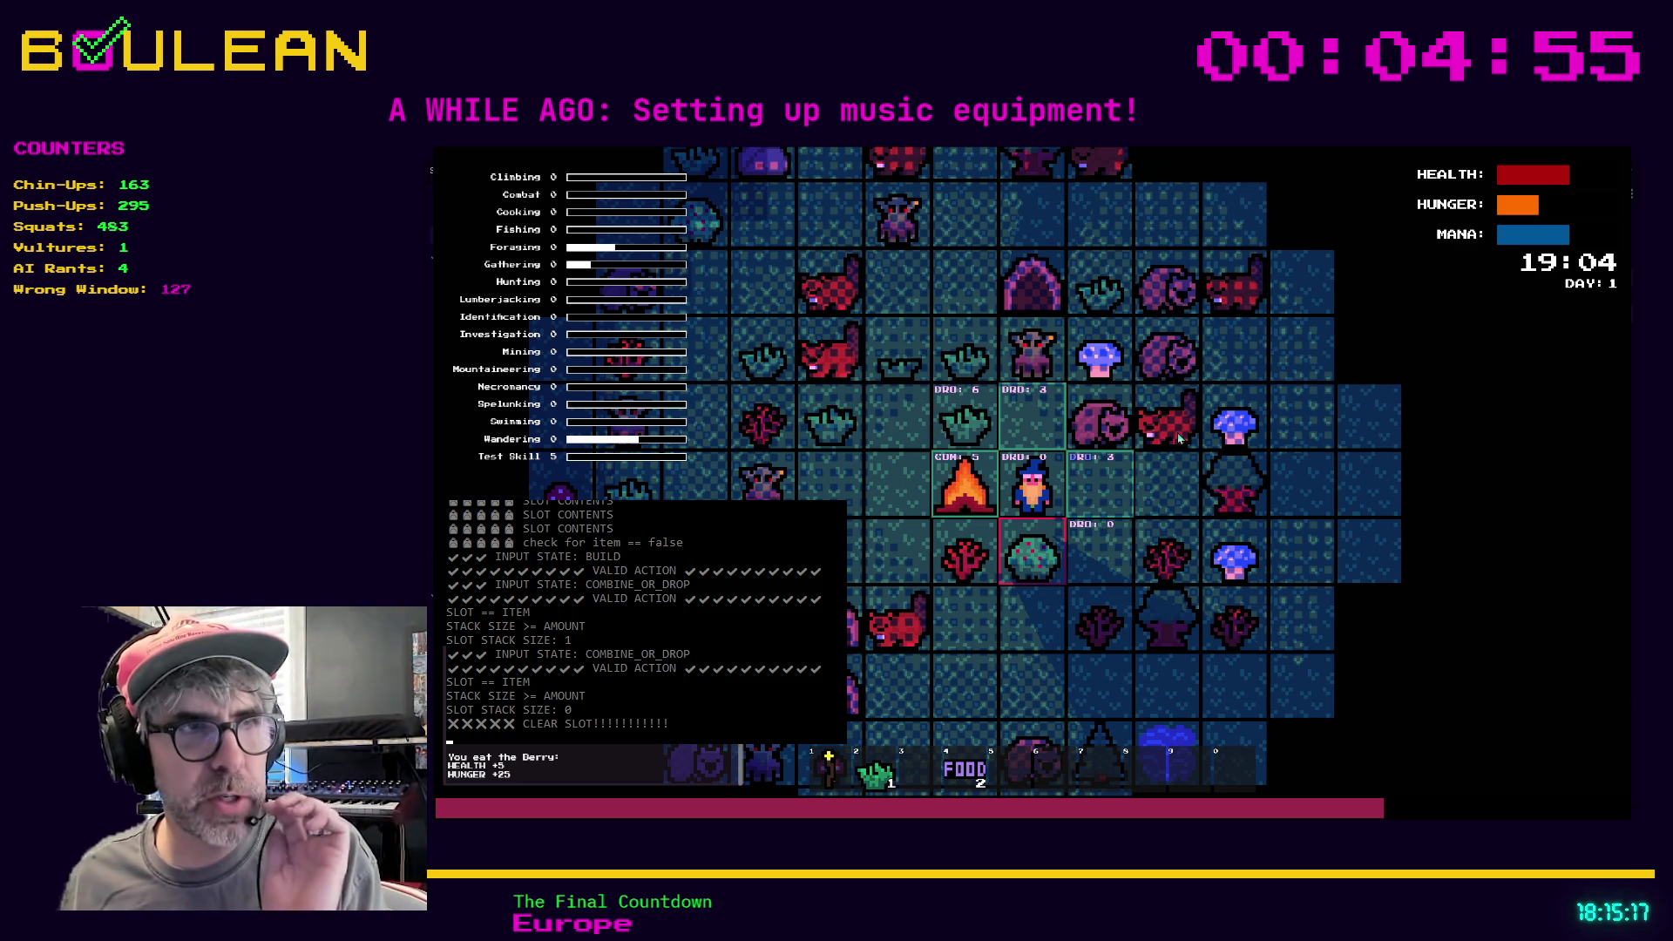
key(Escape)
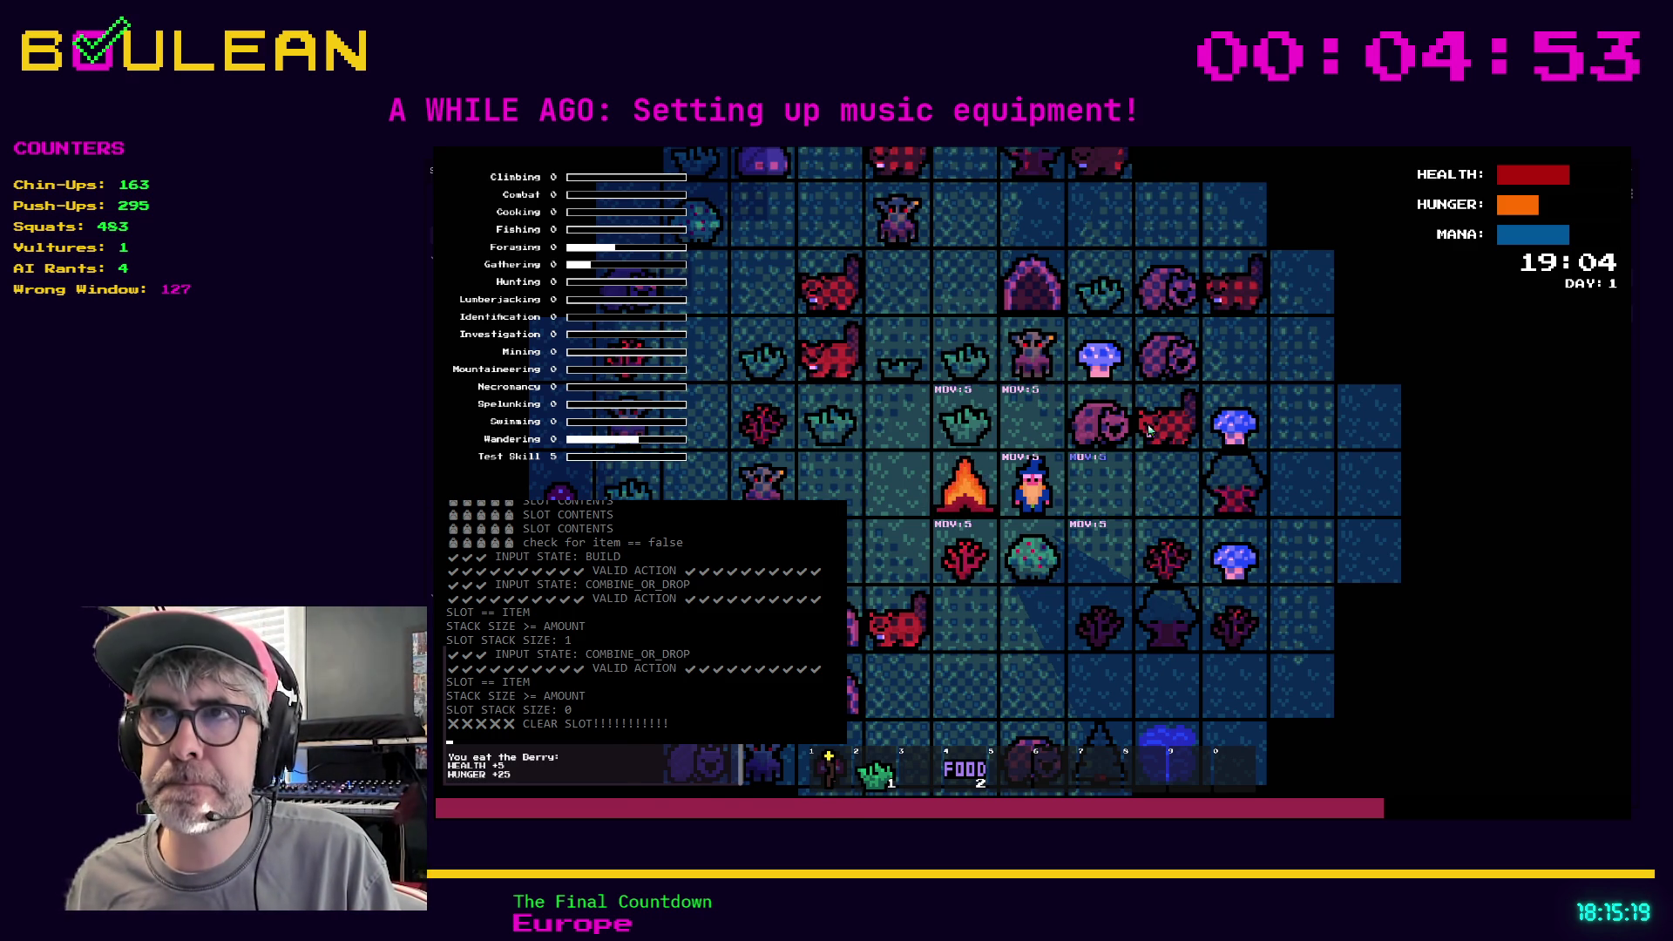
key(alt+F4)
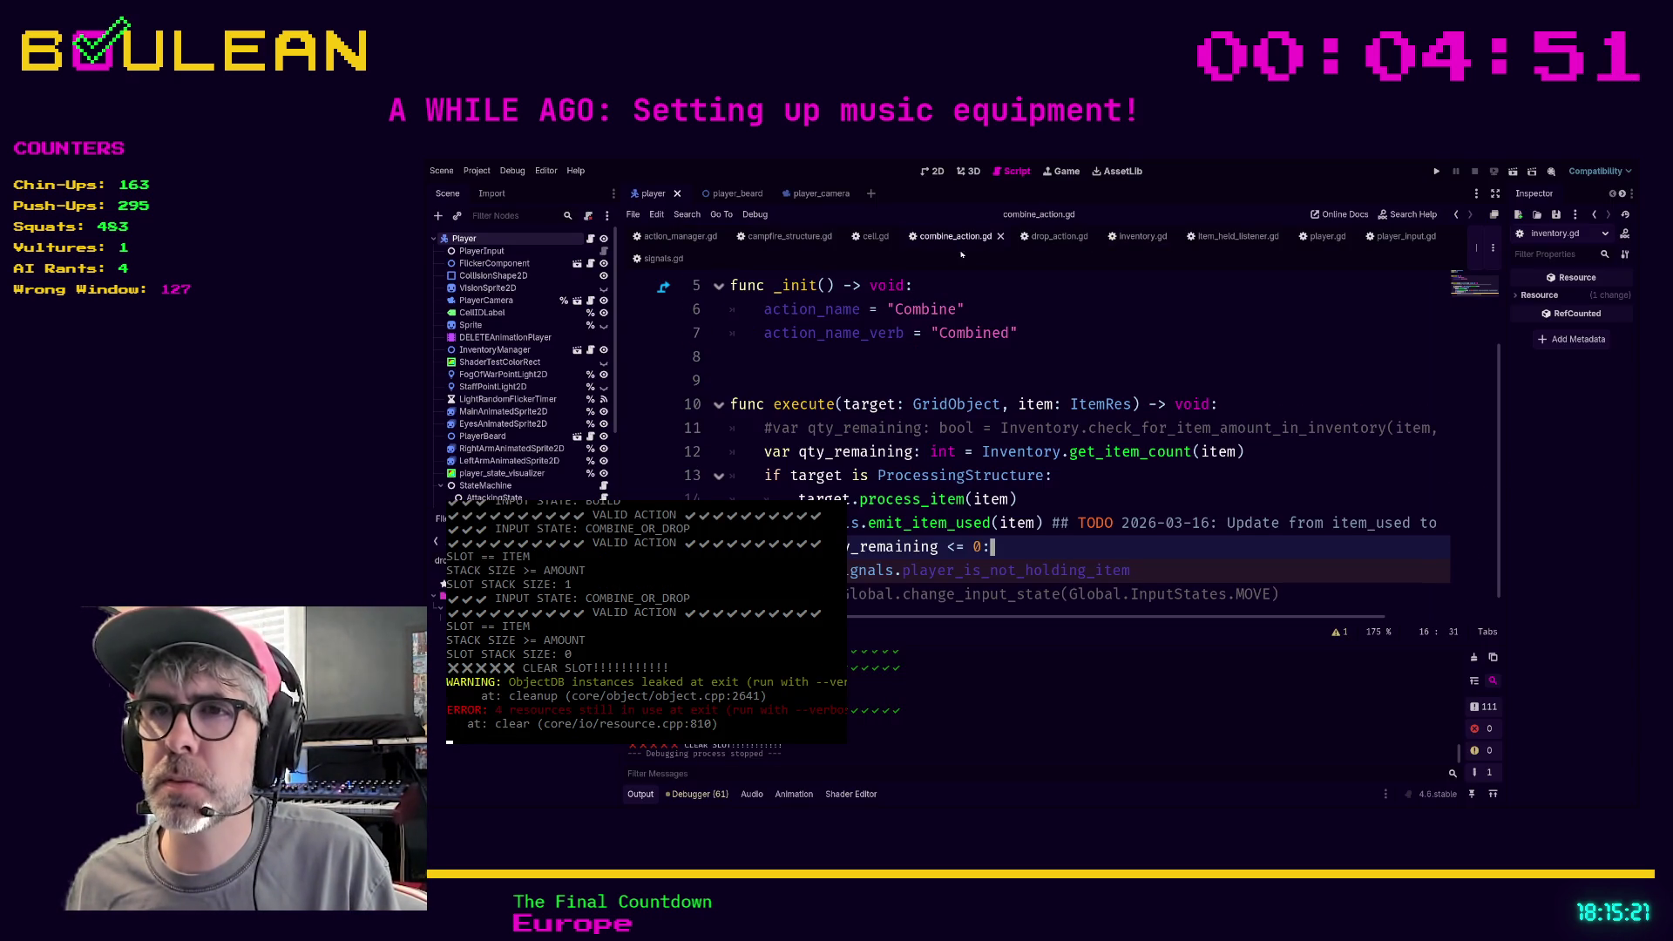
Fix the erroring player_is_not_holding_item call on line 16 of combine_action.gd
scroll(1113, 456, down, 1)
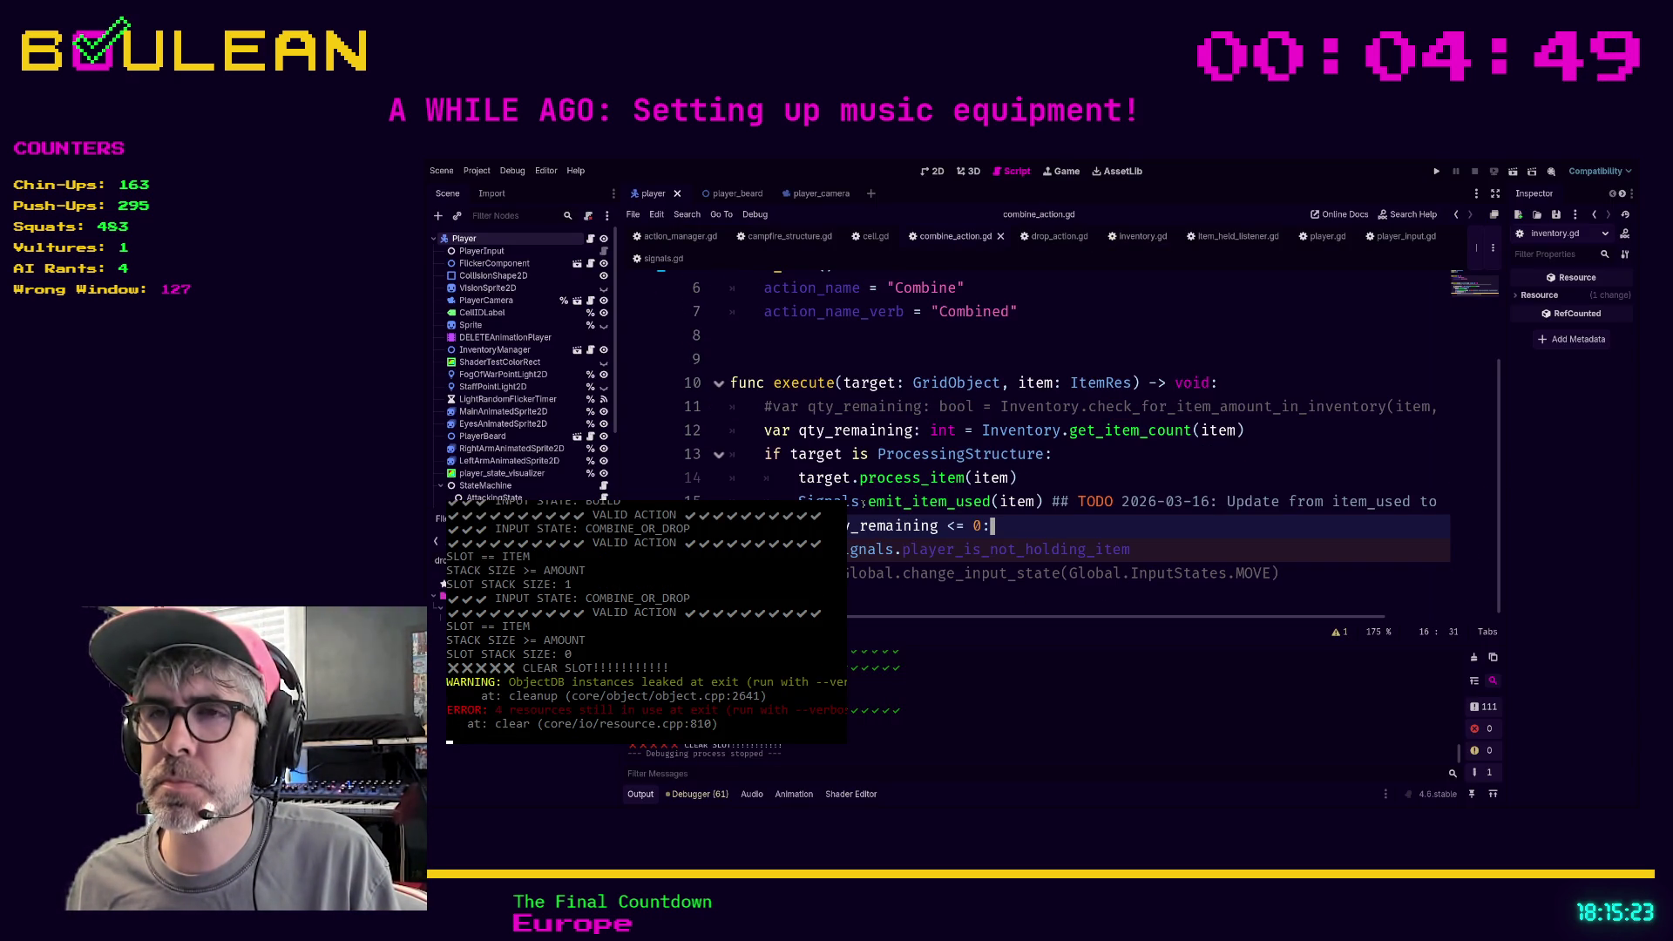
scroll(1036, 436, up, 1)
key(Home)
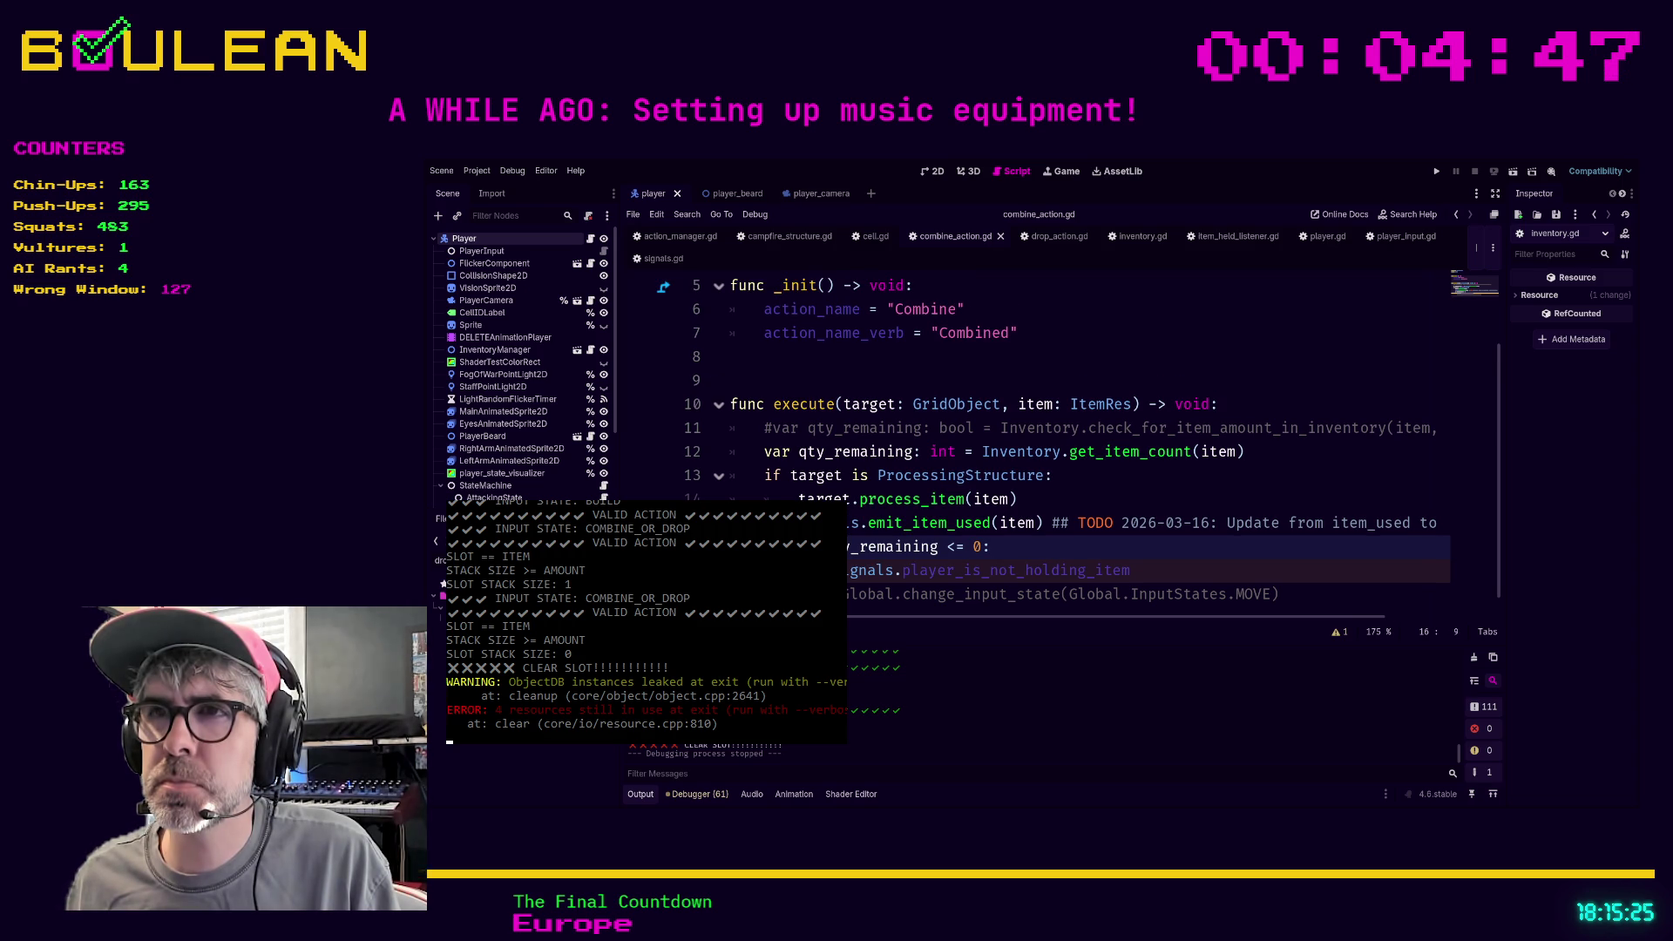
key(Up)
key(Down)
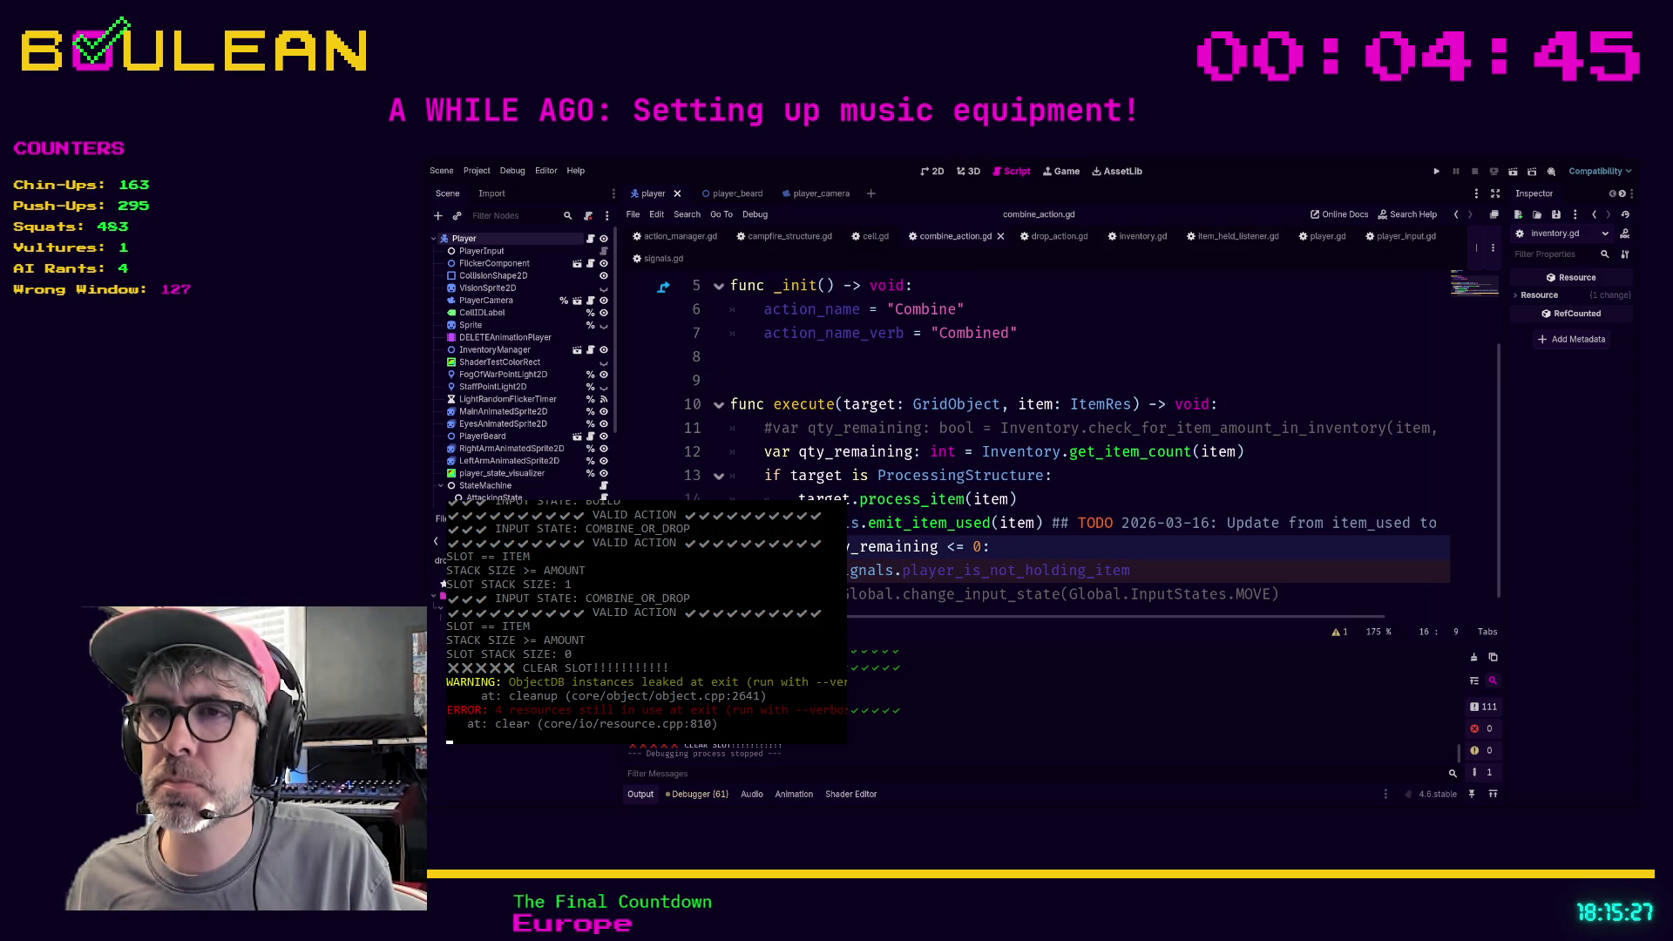
scroll(832, 490, down, 1)
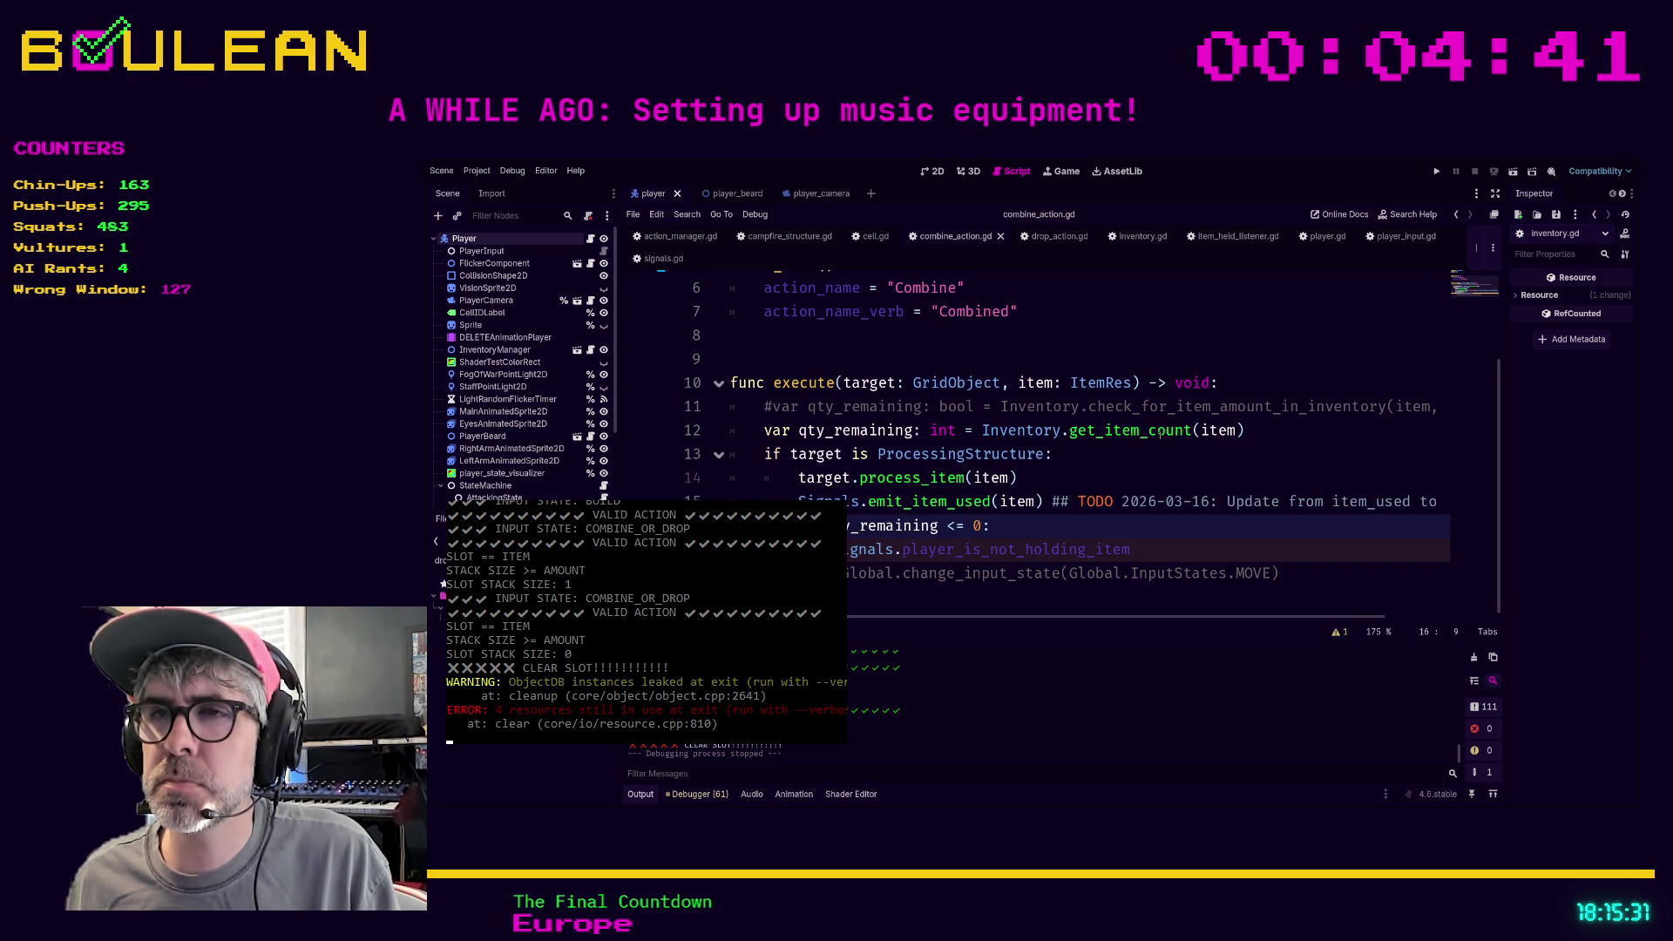
double_click(1164, 546)
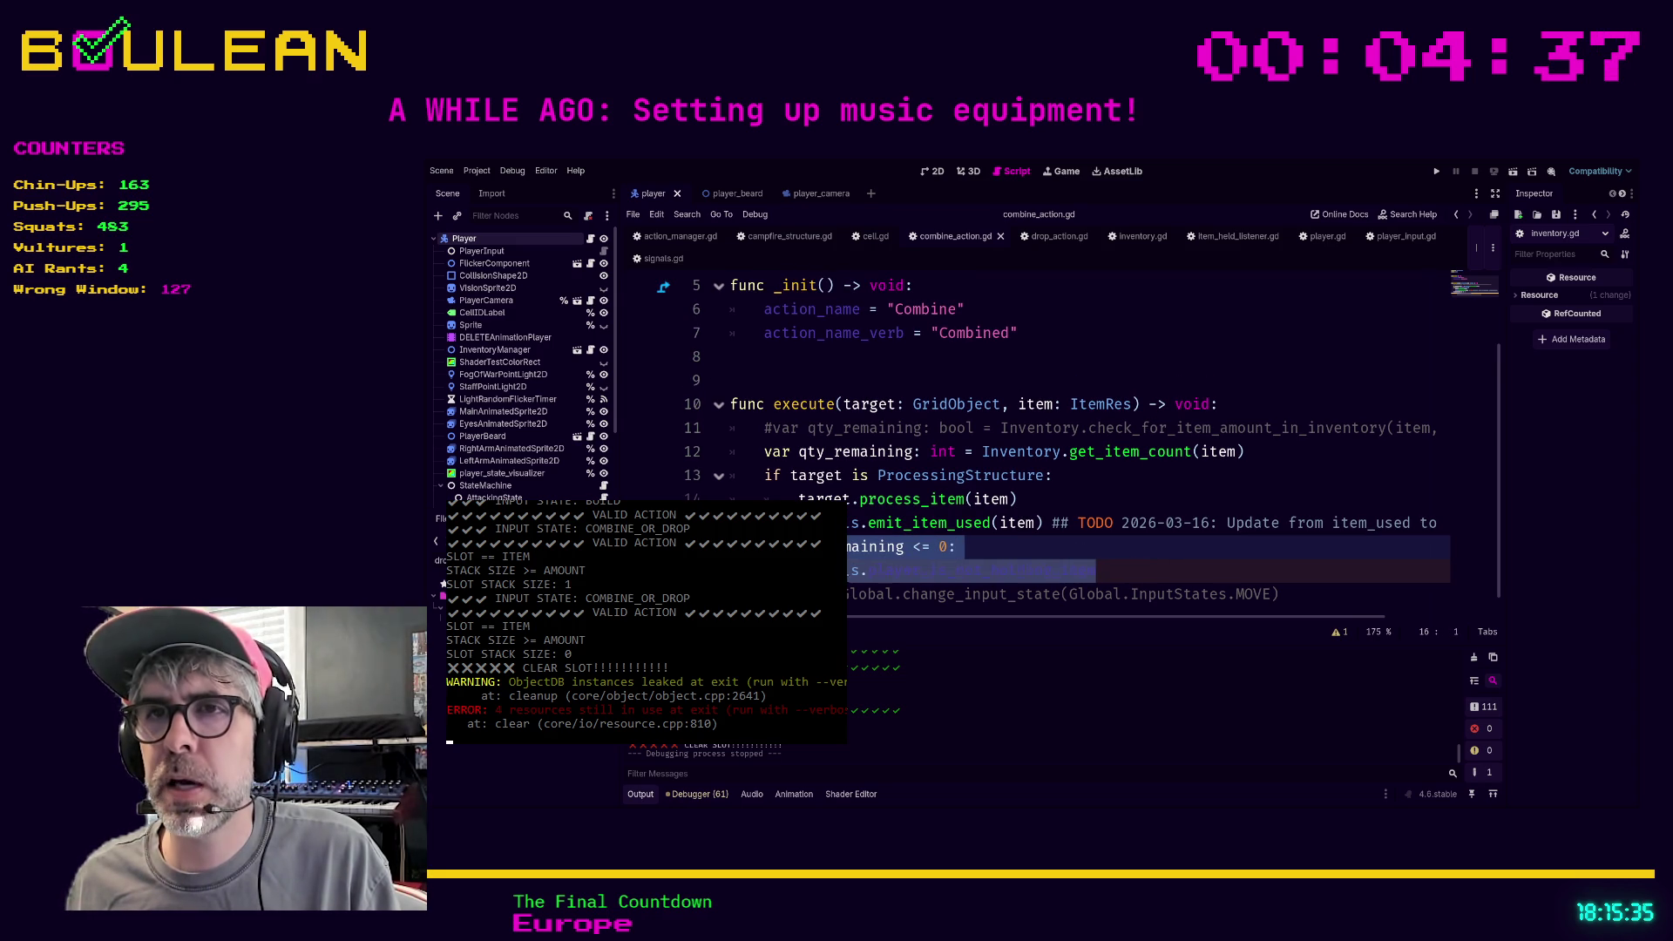
drag(911, 578, 1102, 545)
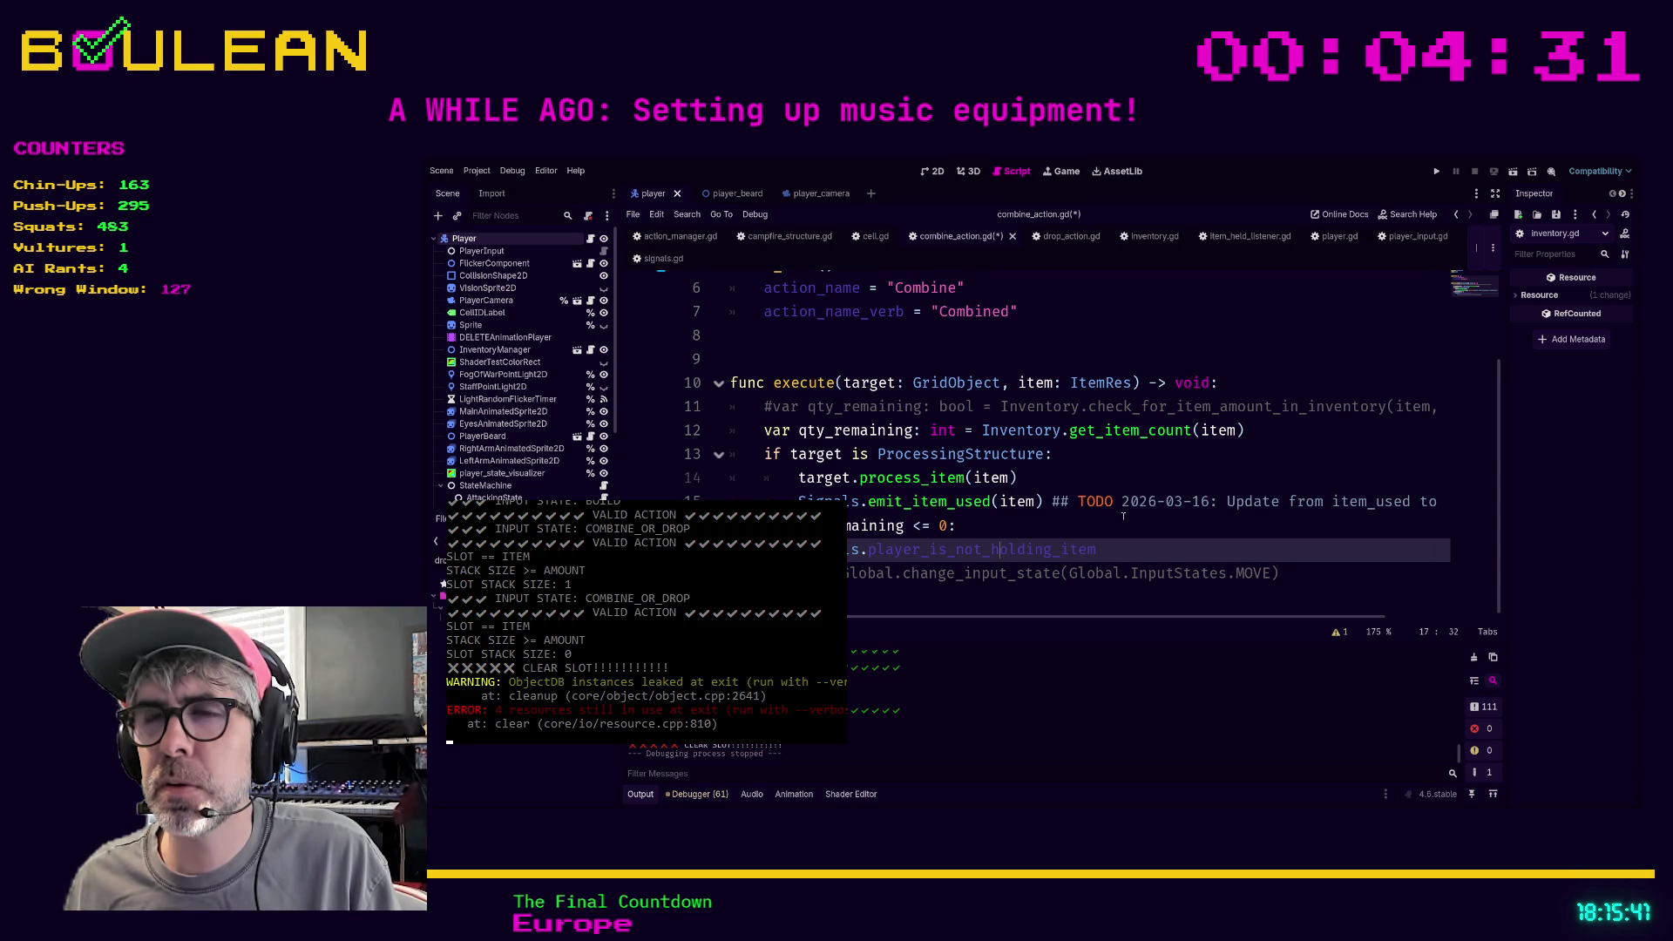
Insert an indented print("ZERO REMAINING") line above the signal call and save the script
key(Up)
key(End)
key(Return)
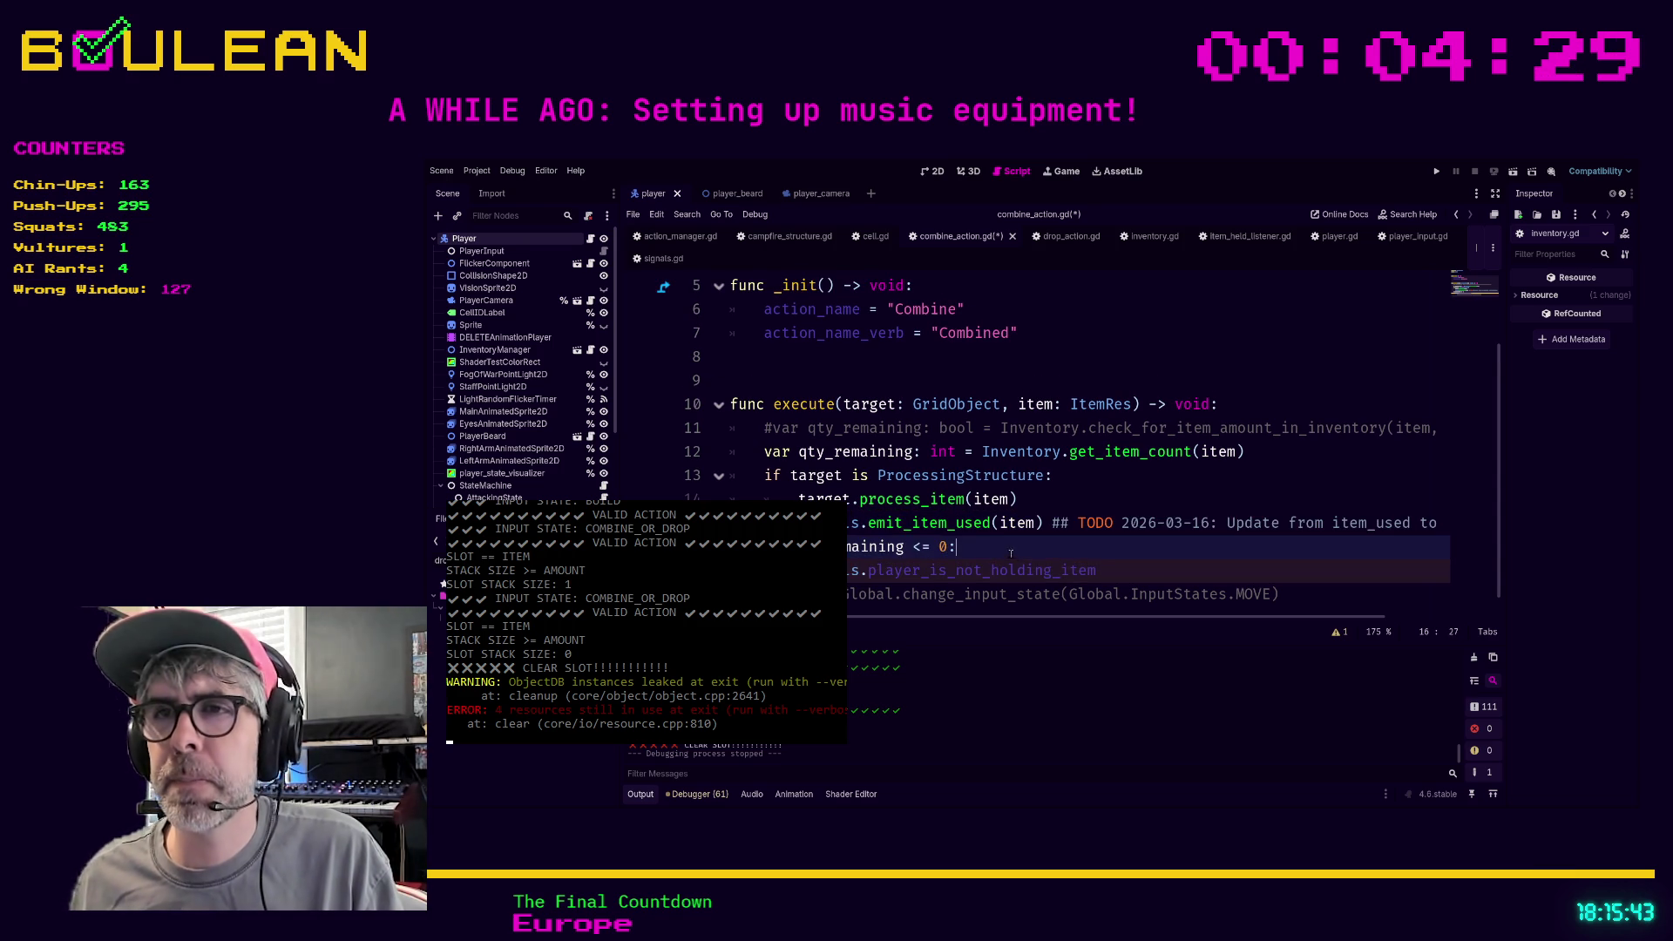
key(Tab)
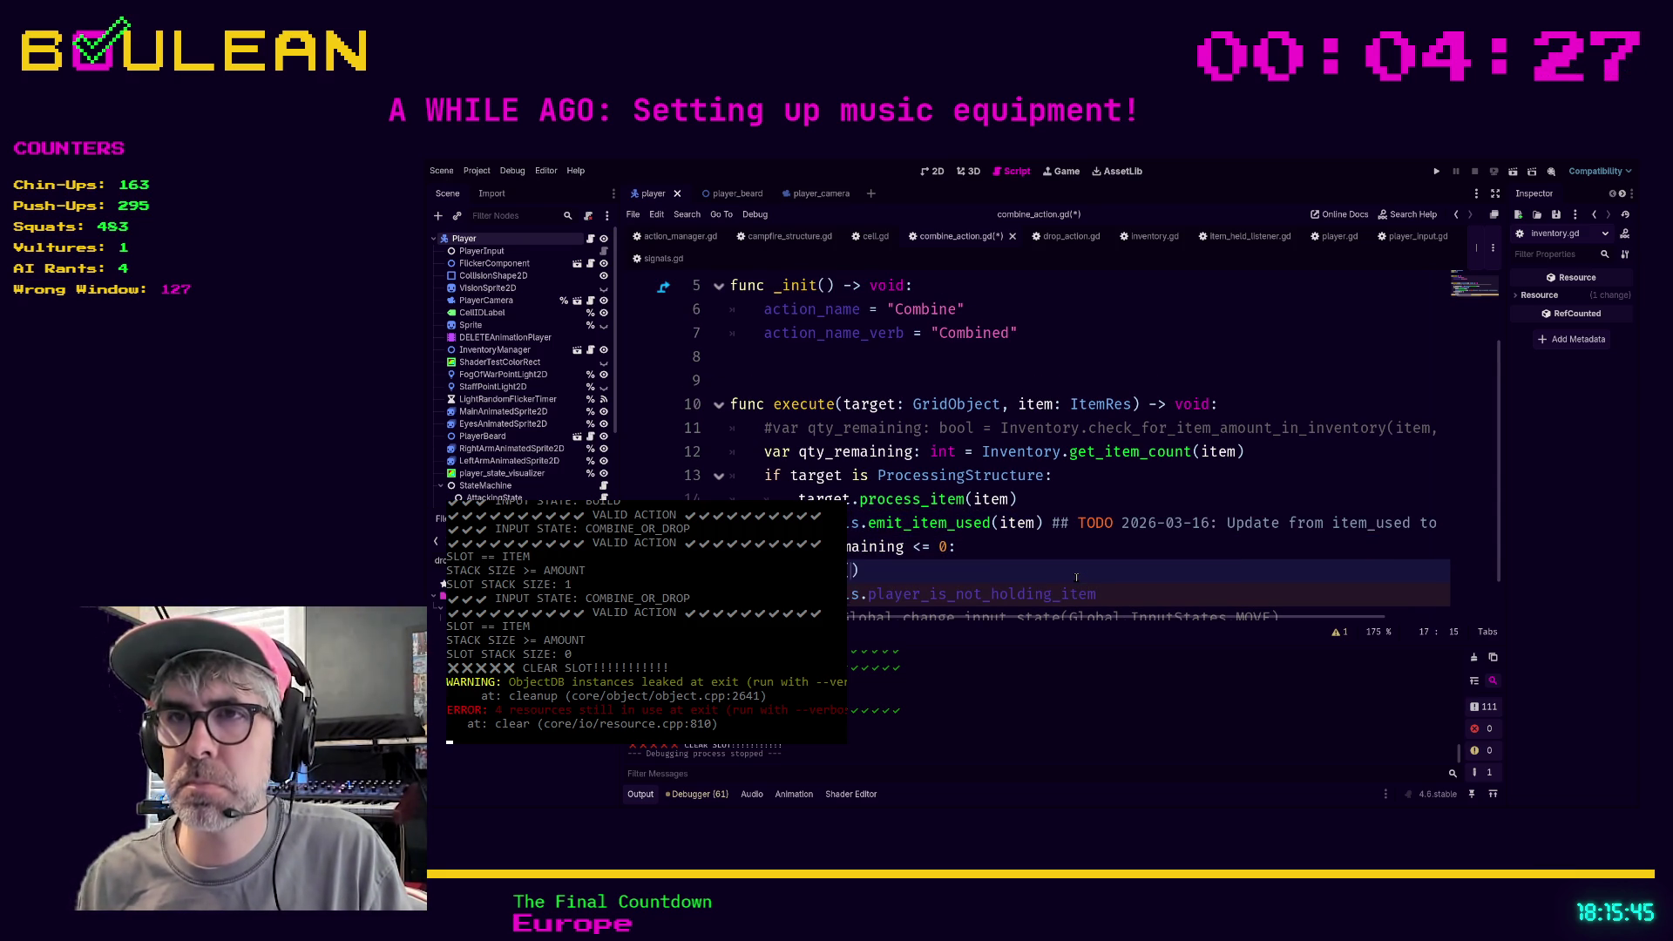
text("ZERO REMA)
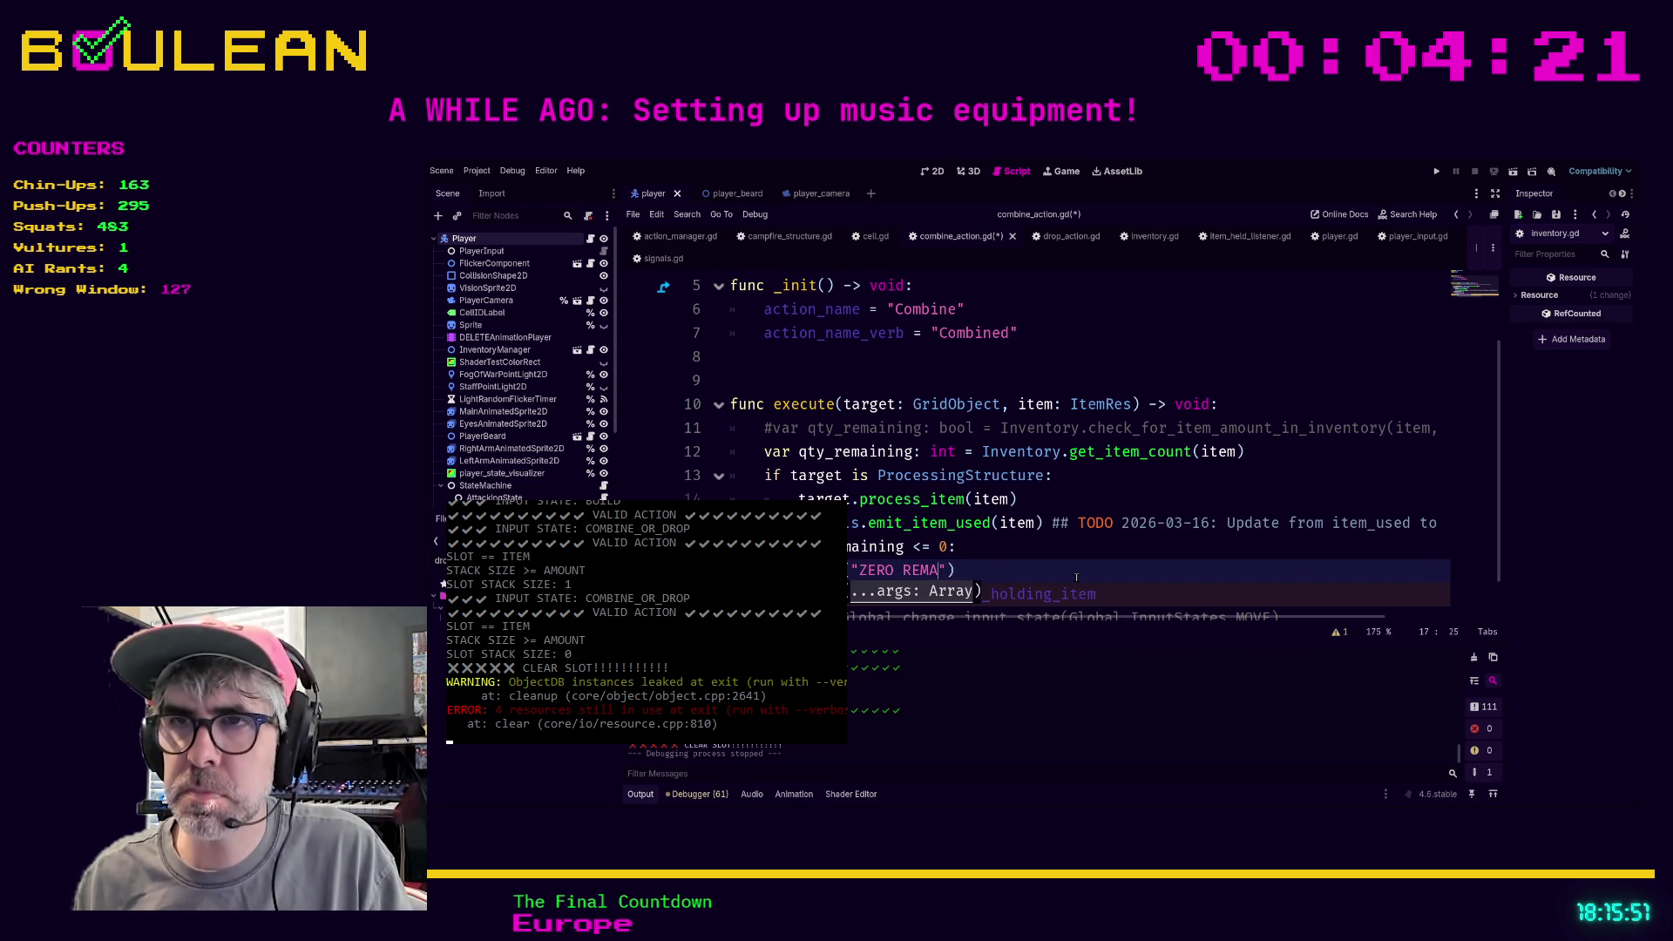
text(INING)
key(End)
key(ctrl+s)
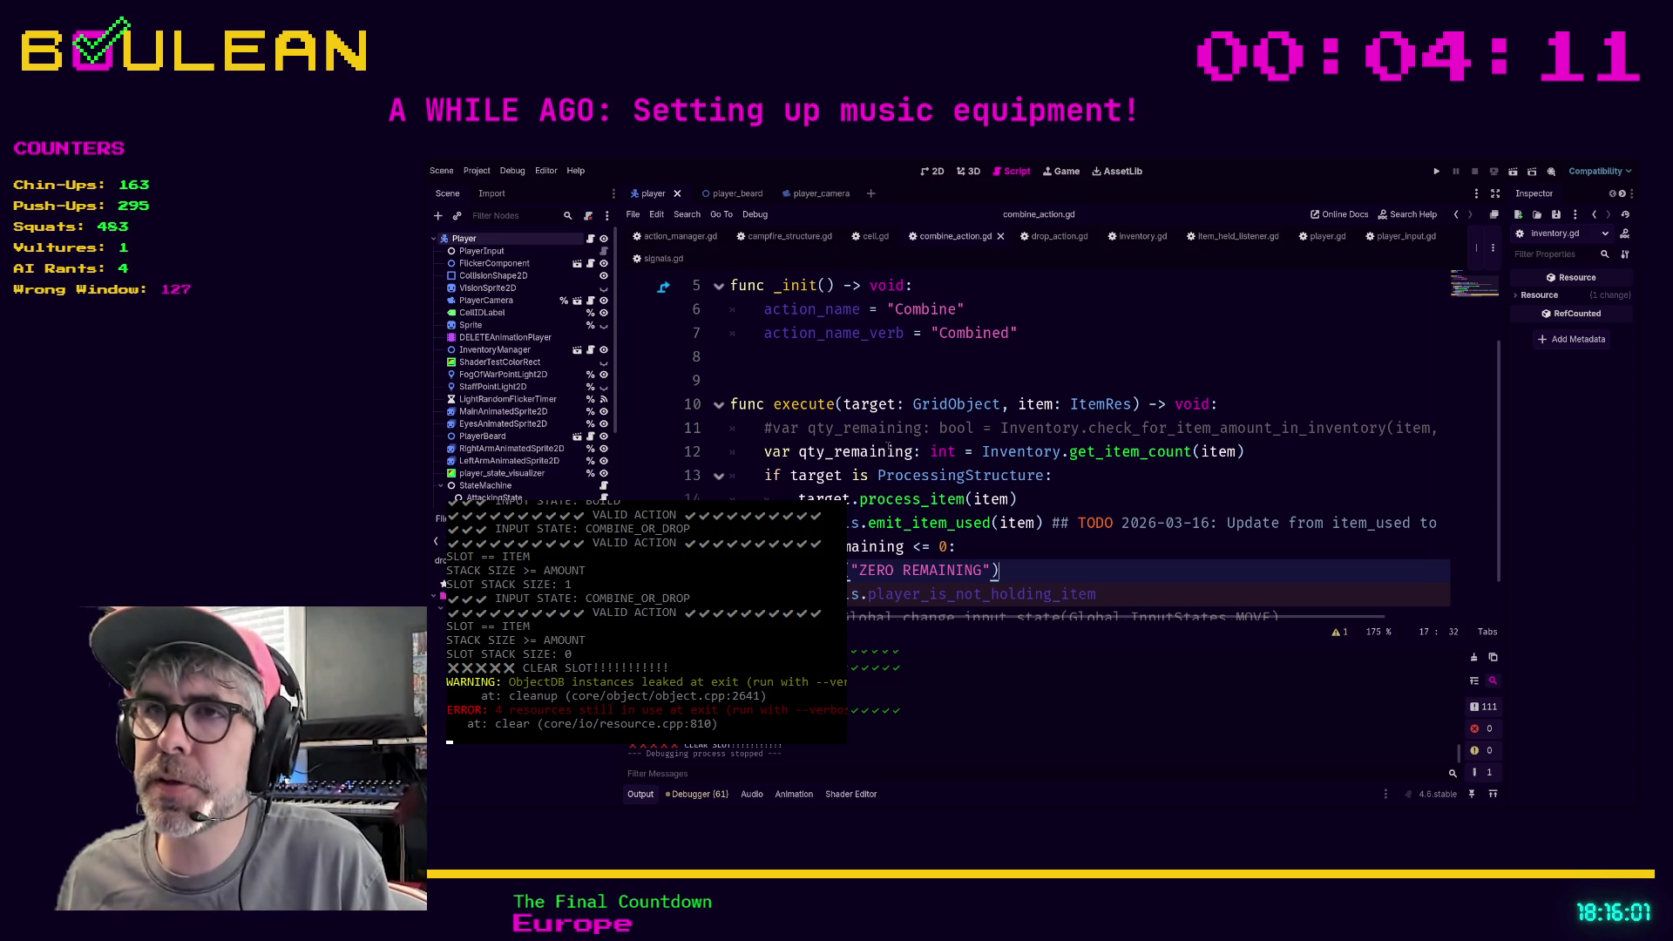
click(821, 546)
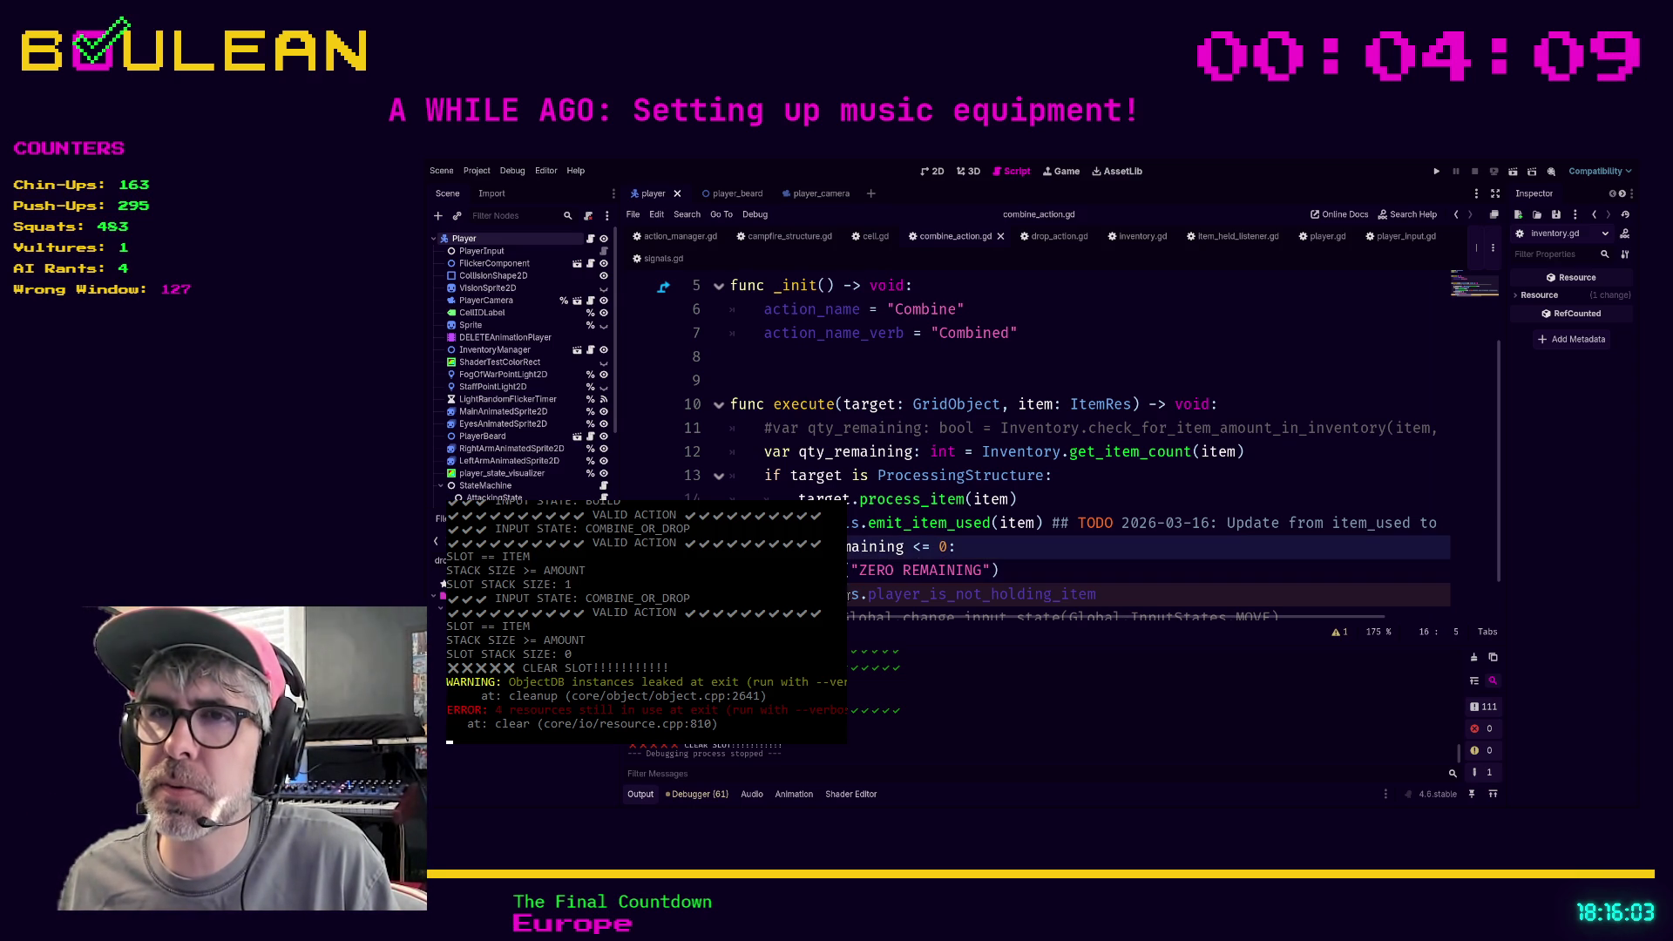
Move the qty_remaining count line from line 12 down to line 16, leaving line 12 for a declaration
click(734, 453)
key(shift+End)
key(ctrl+x)
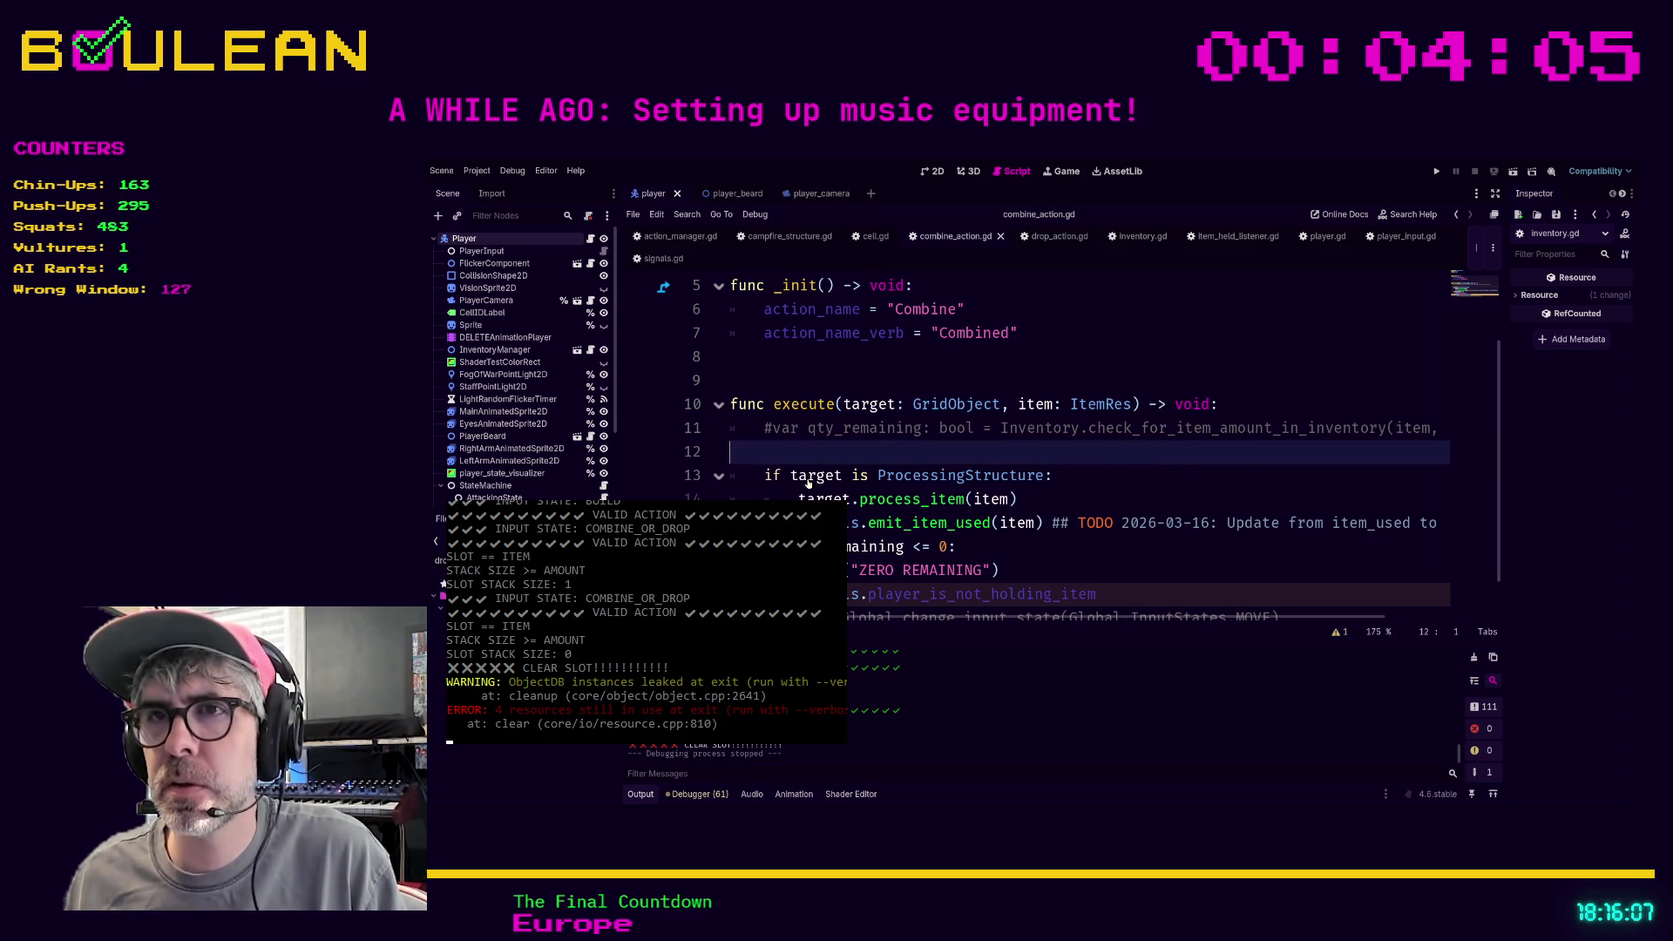
key(Down)
key(Down)
key(Down)
key(Return)
key(Up)
key(ctrl+v)
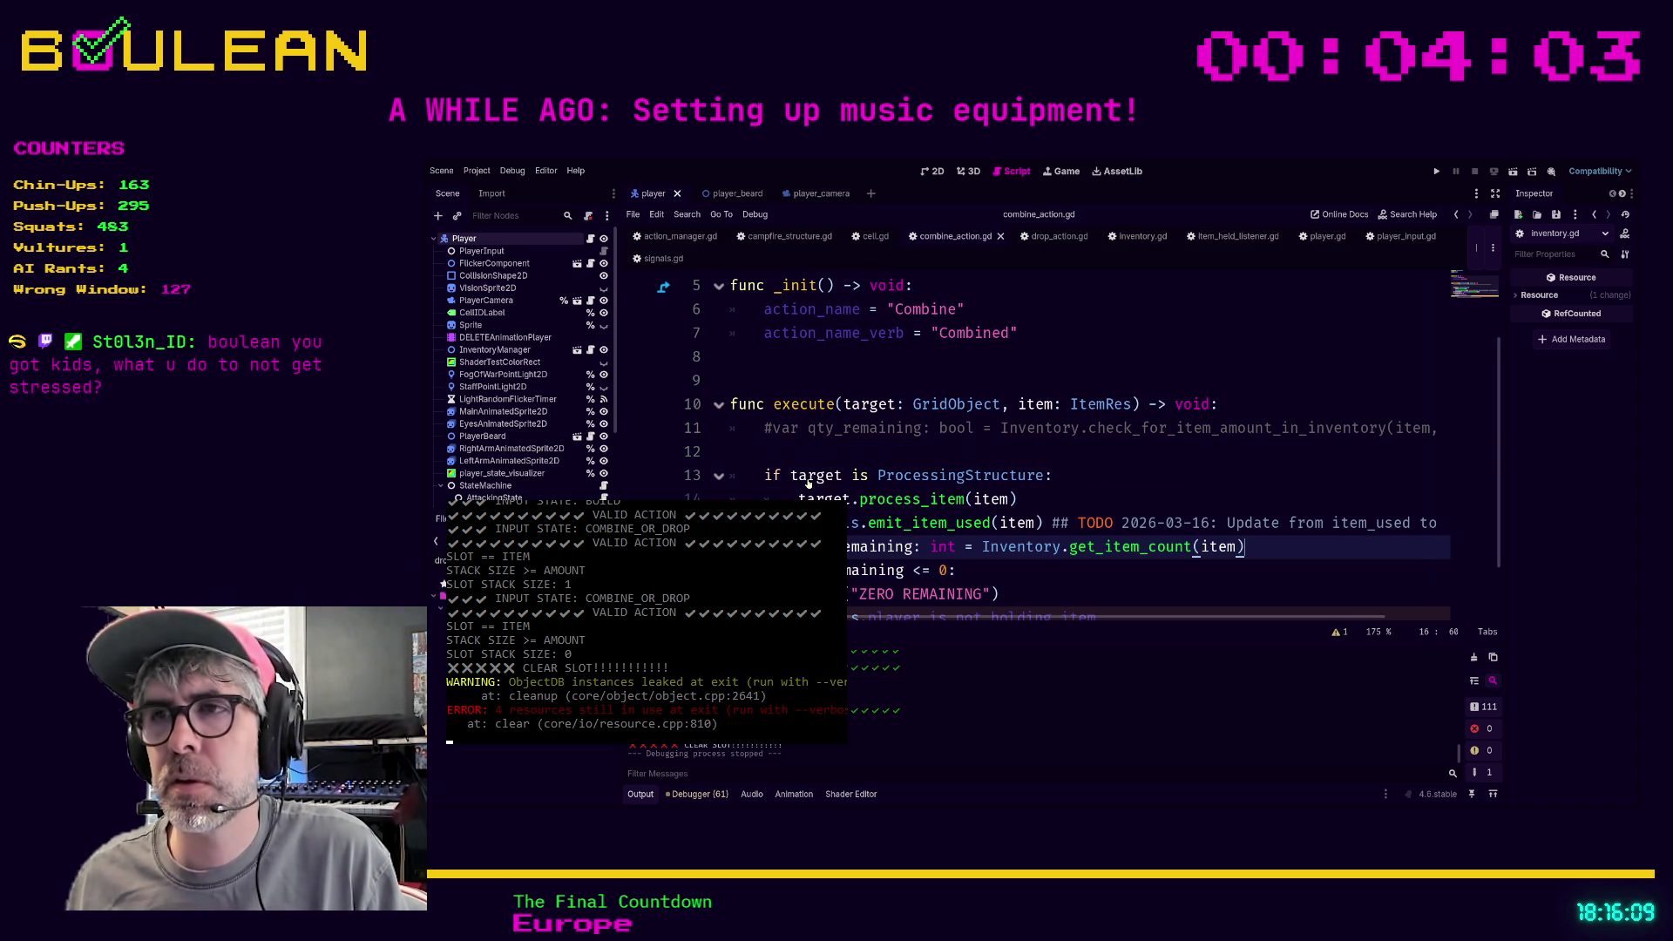
scroll(1044, 470, up, 1)
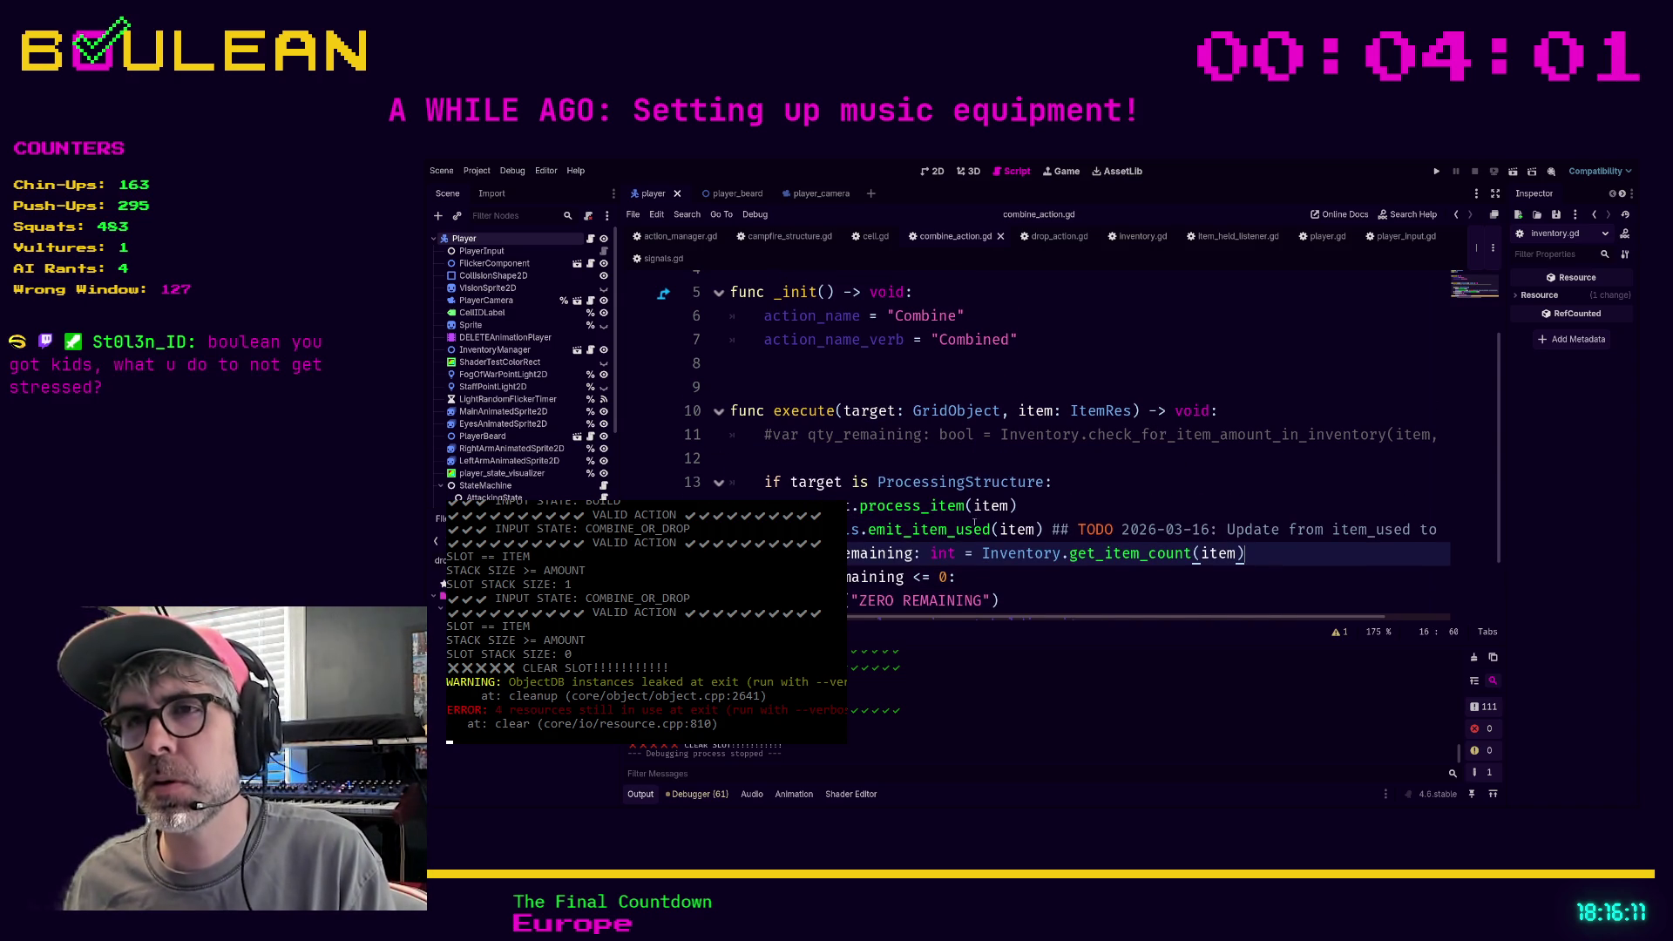
double_click(946, 553)
scroll(958, 552, up, 2)
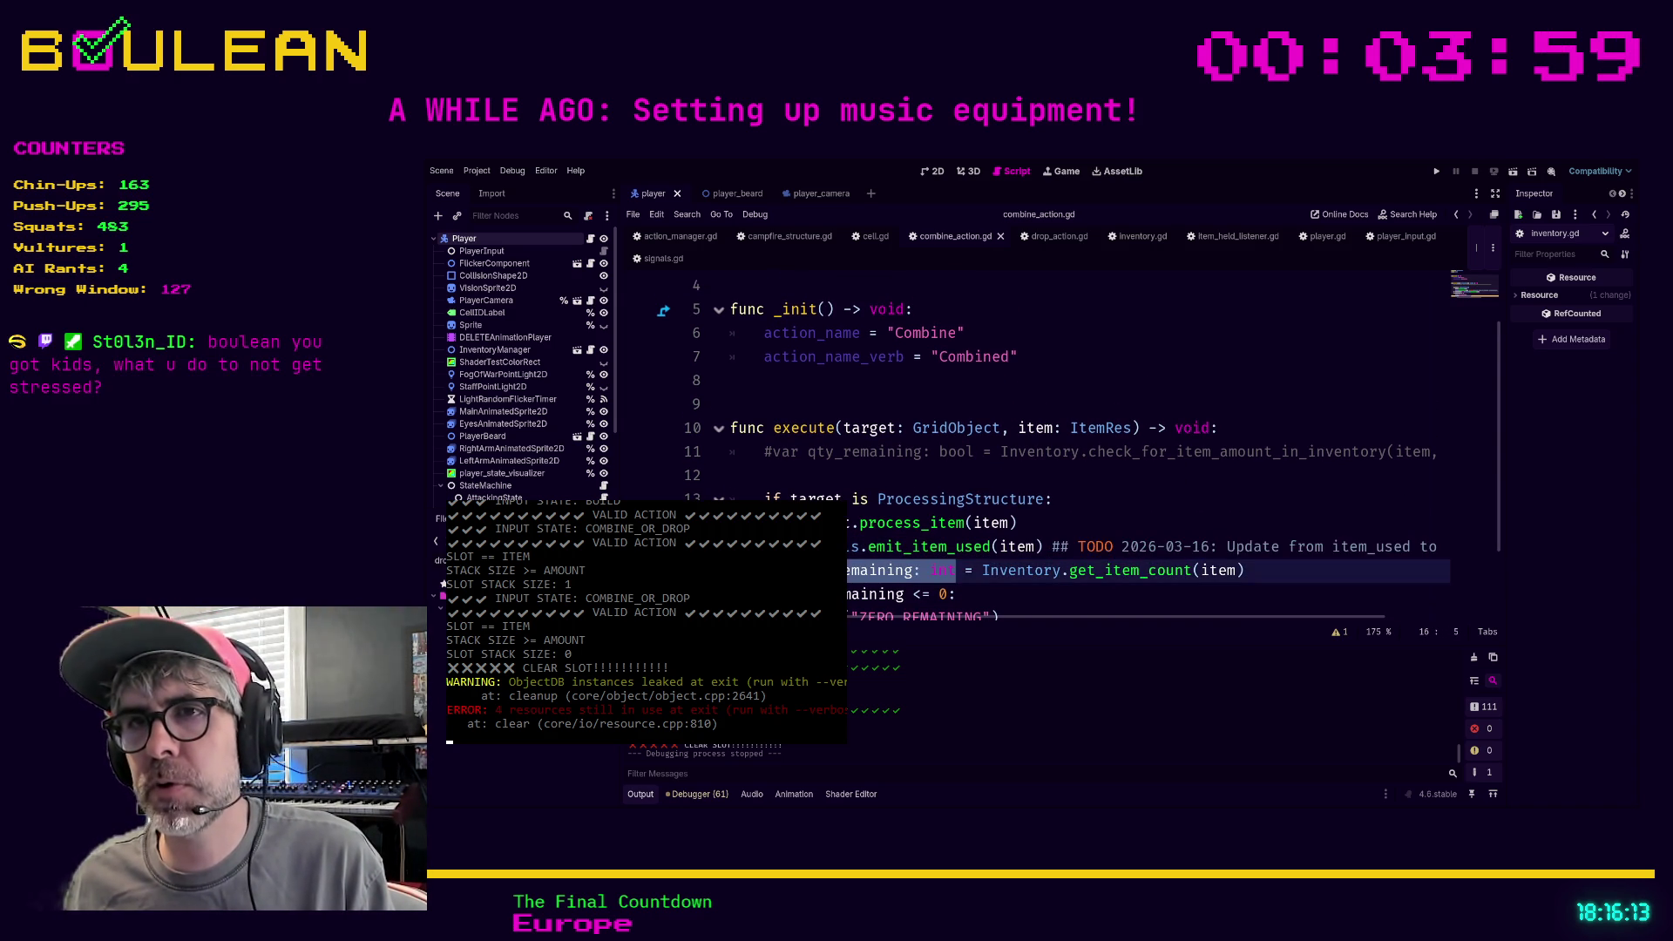
click(785, 473)
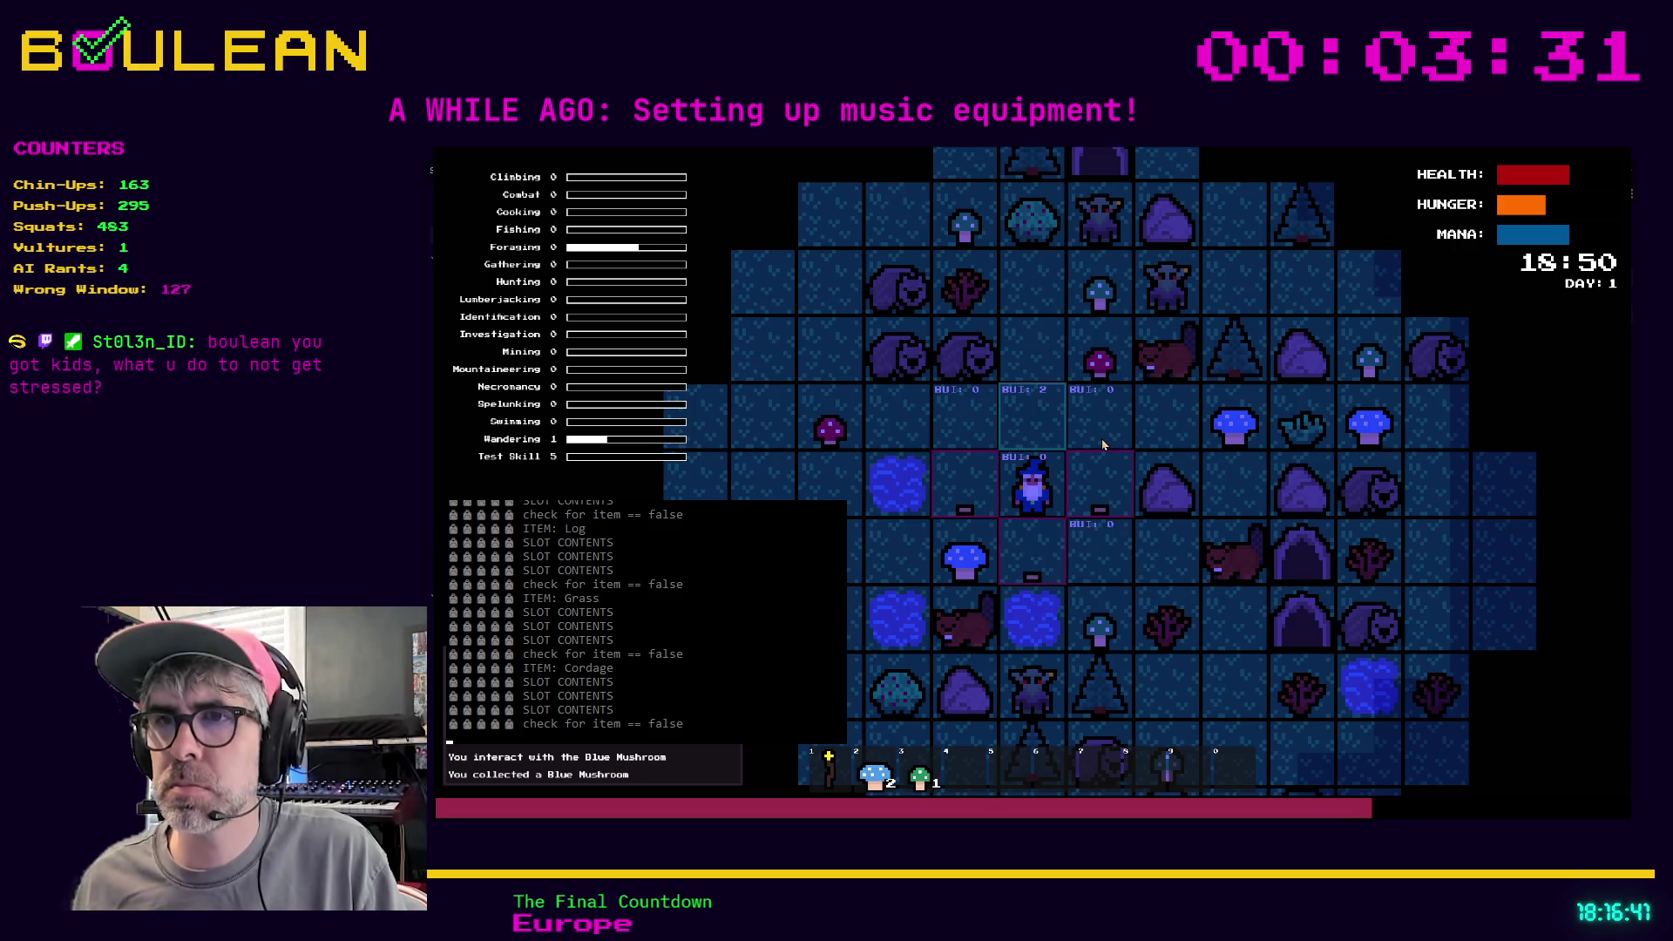
Build a campfire above the wizard, eat the Blue Mushroom from slot 2, and close the game
key(space)
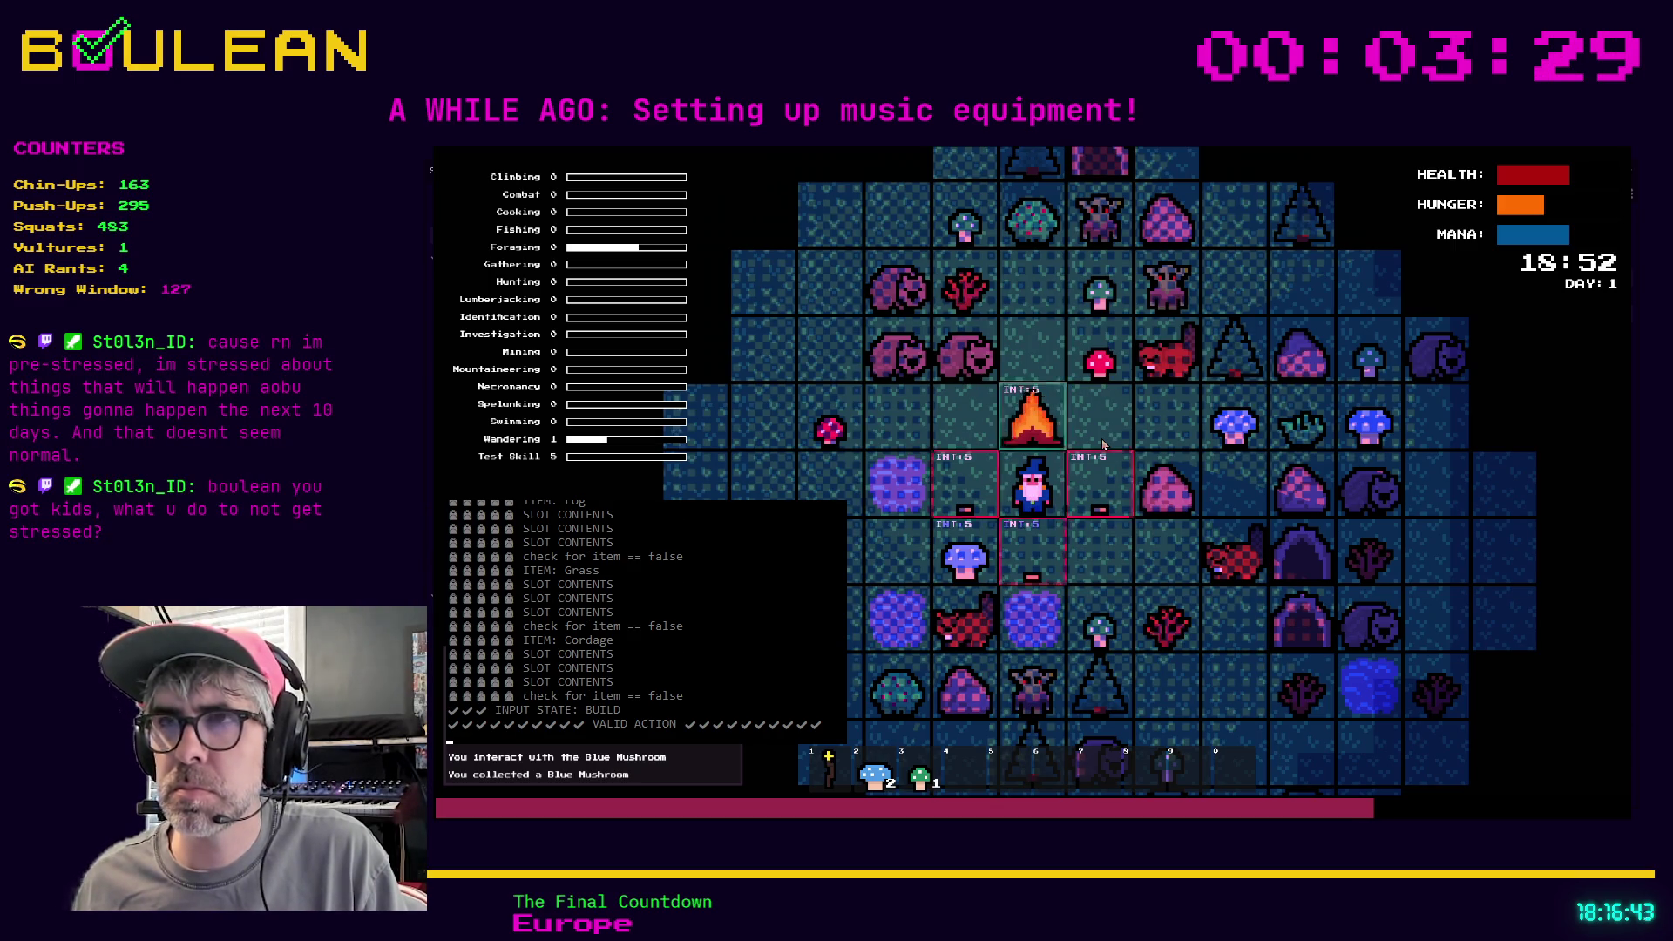
key(2)
key(2)
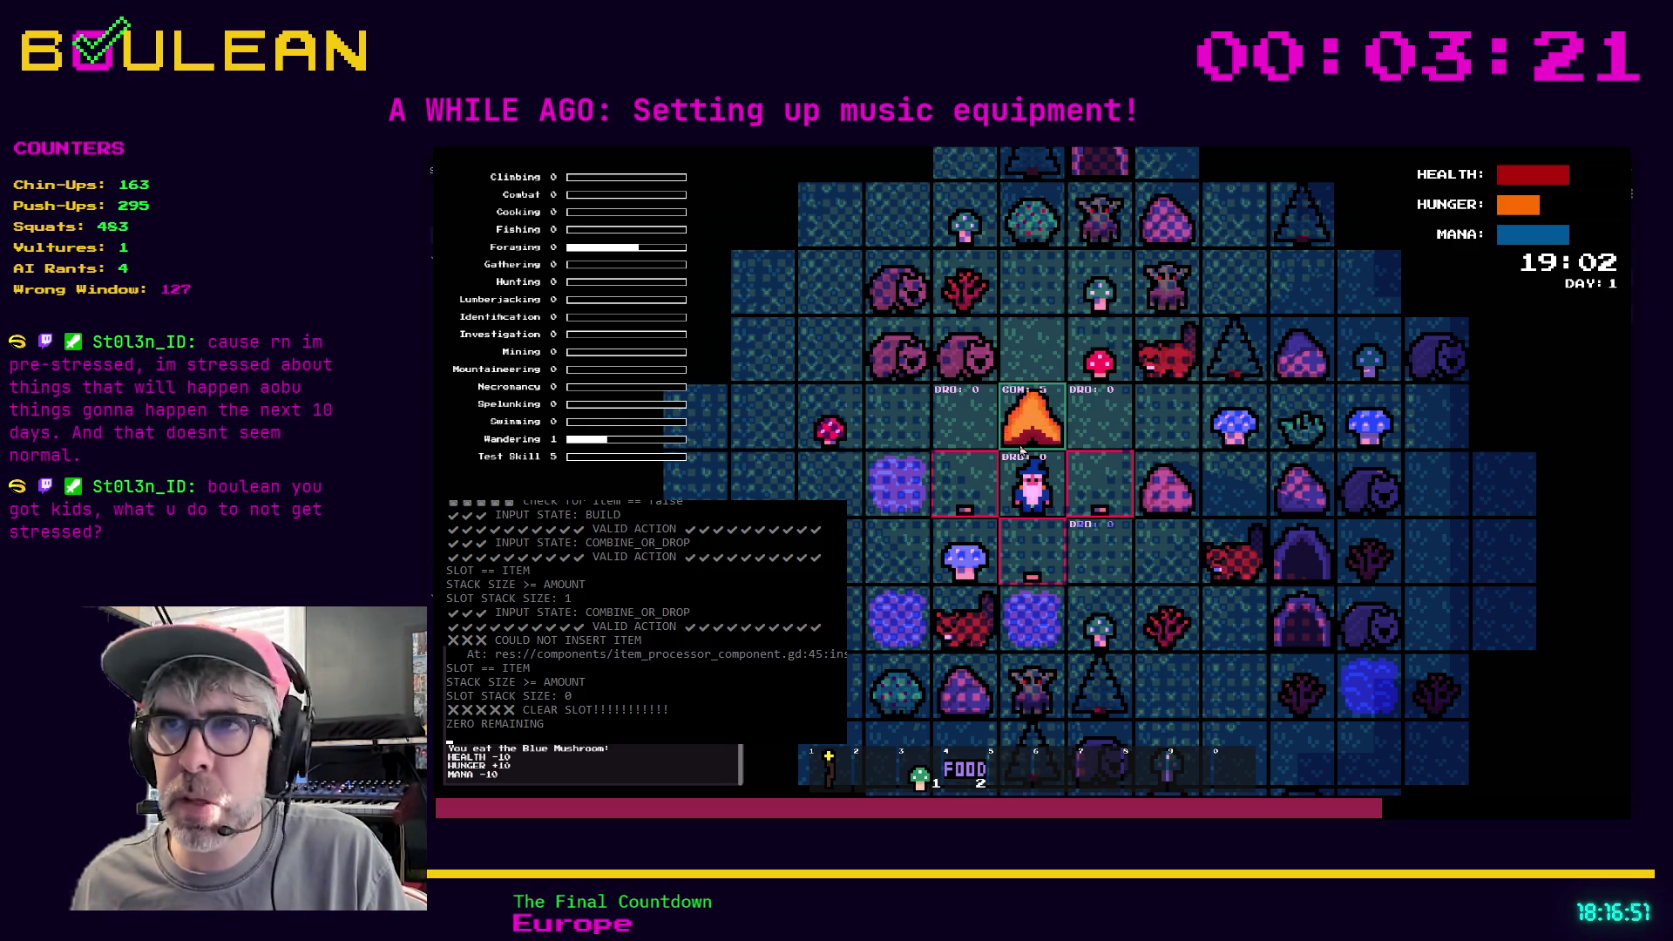
key(Escape)
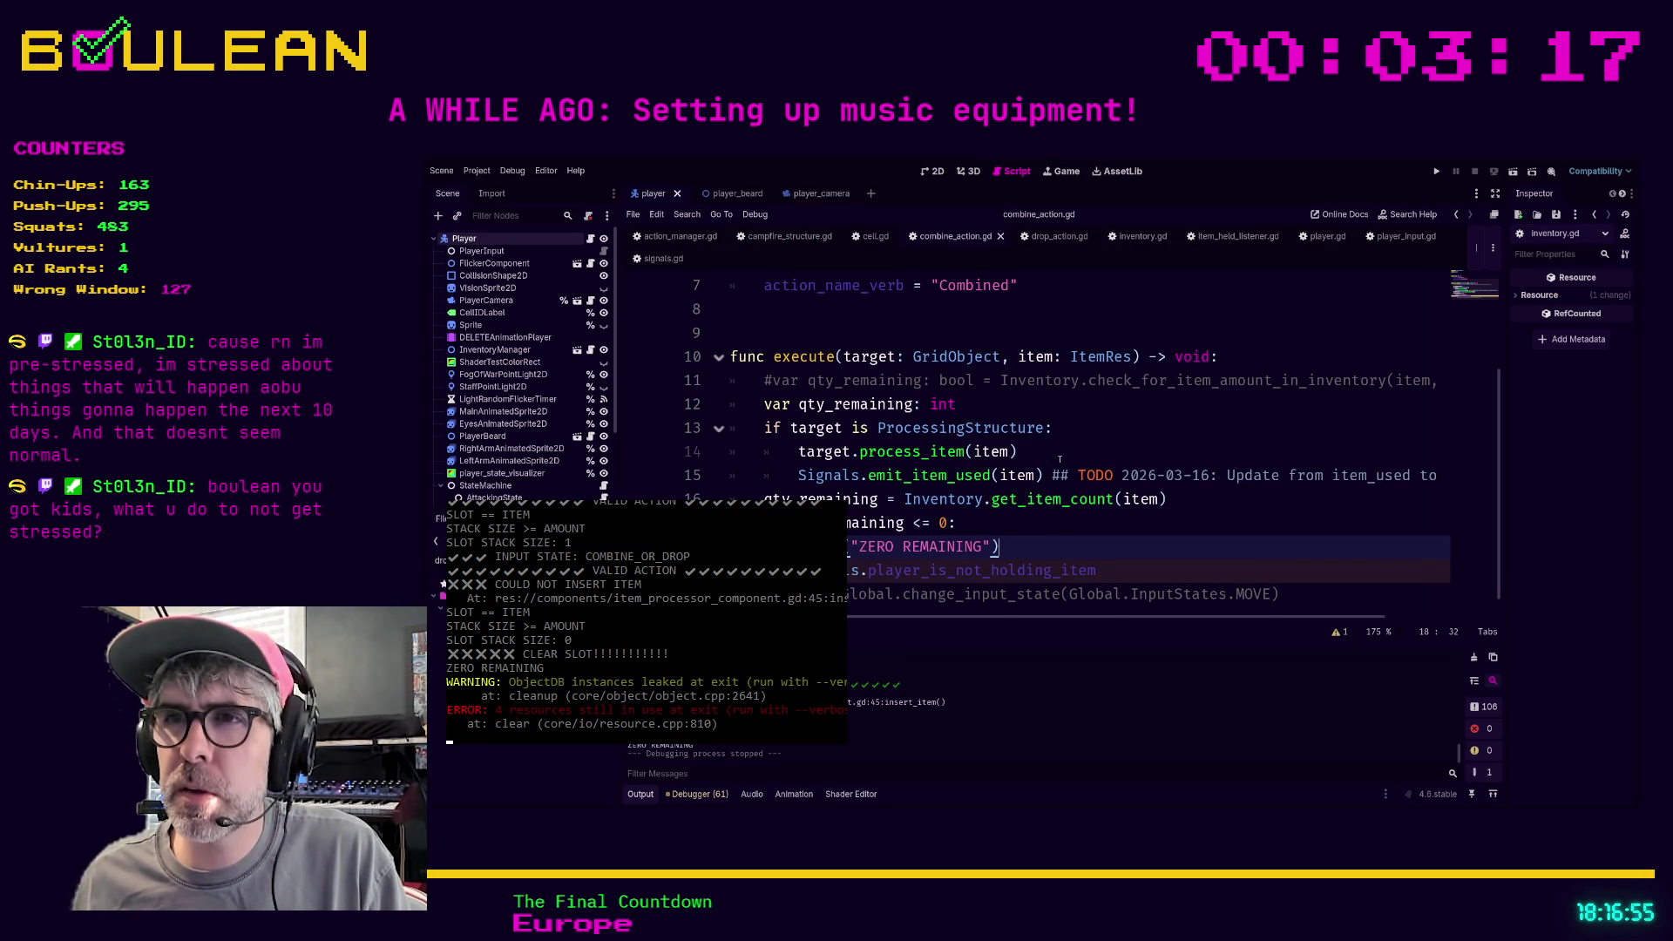
Complete line 19 to Signals.player_is_not_holding_item using autocomplete
scroll(985, 471, up, 2)
scroll(1013, 426, down, 3)
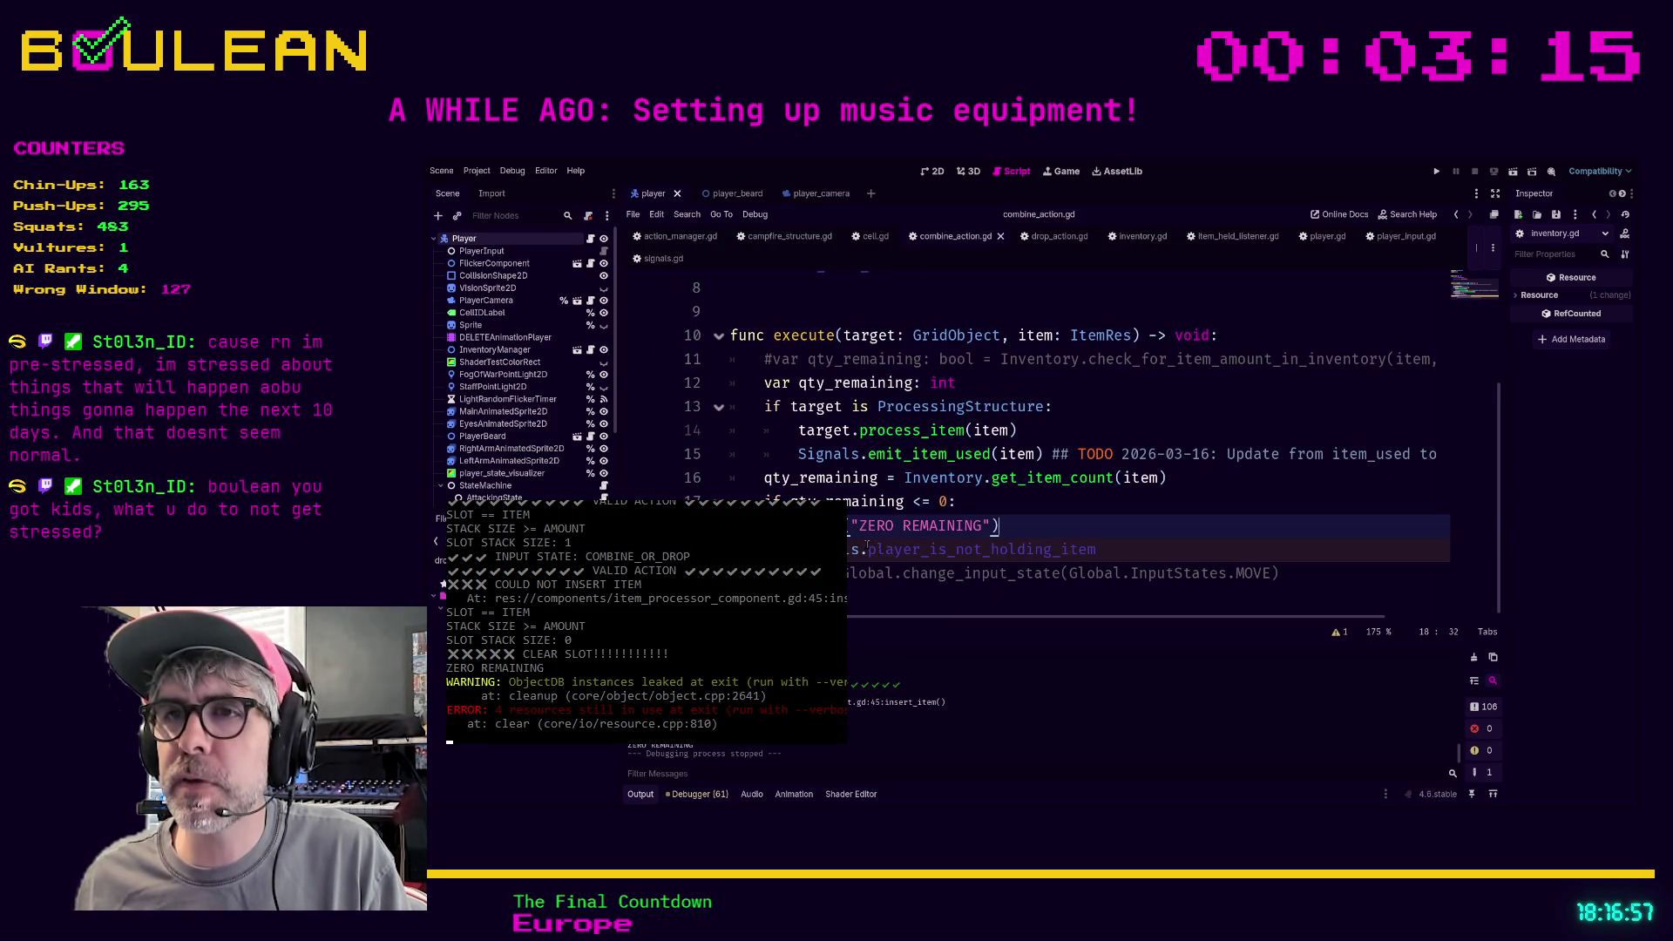
drag(871, 551, 873, 551)
scroll(874, 550, up, 1)
click(866, 569)
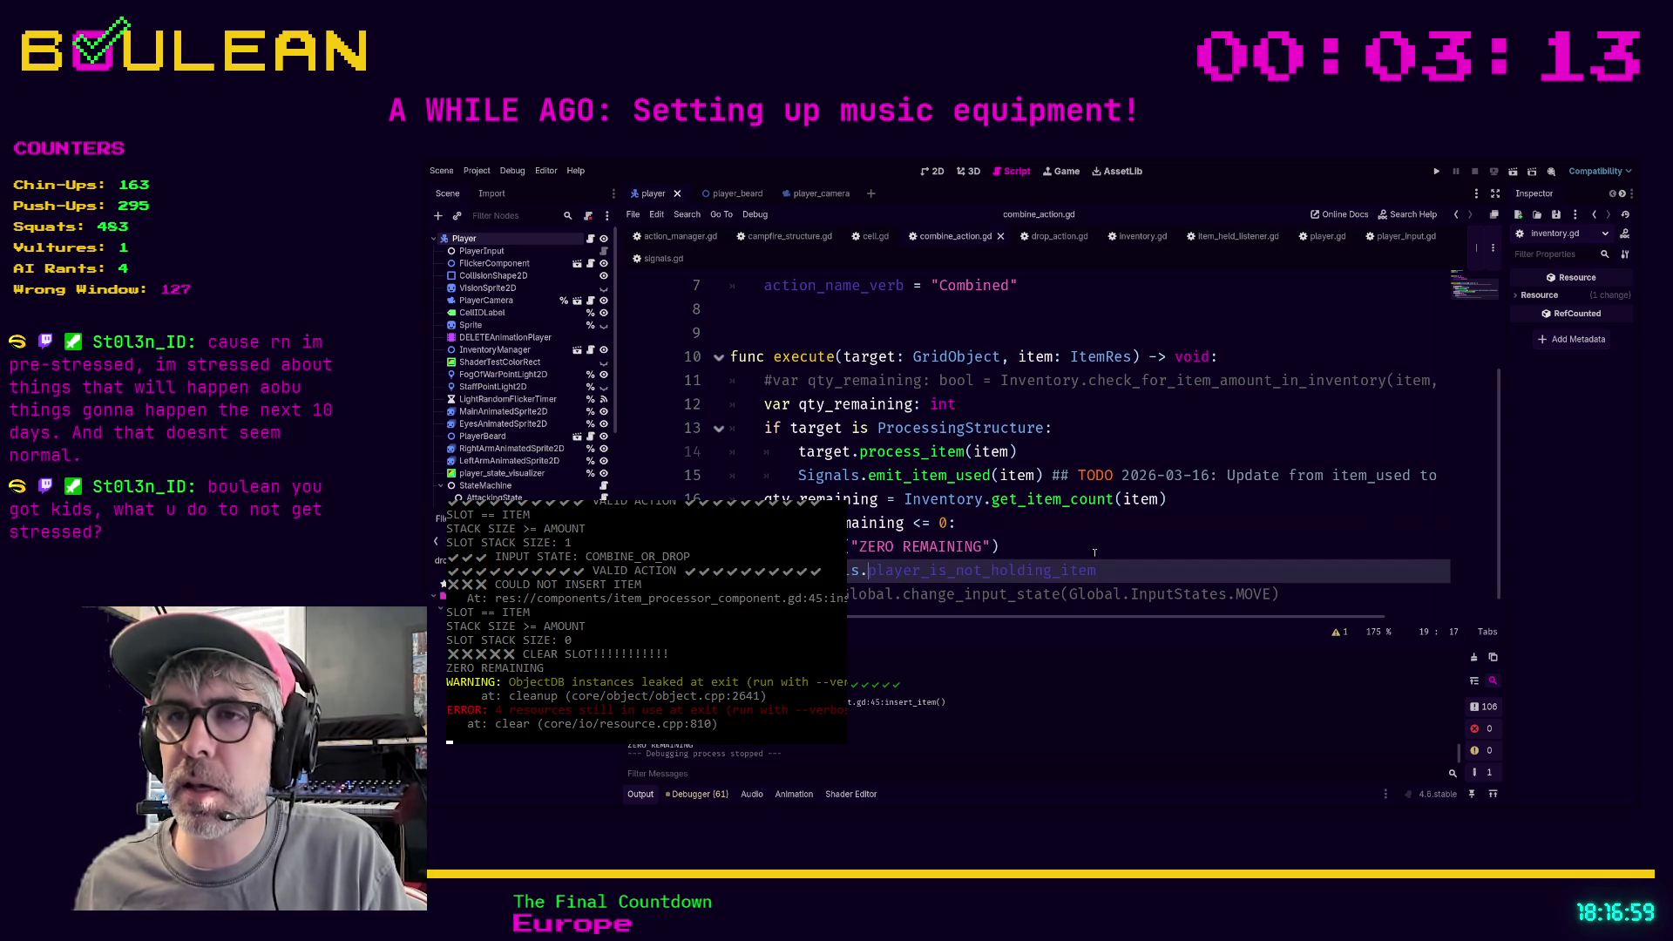
scroll(1046, 558, down, 1)
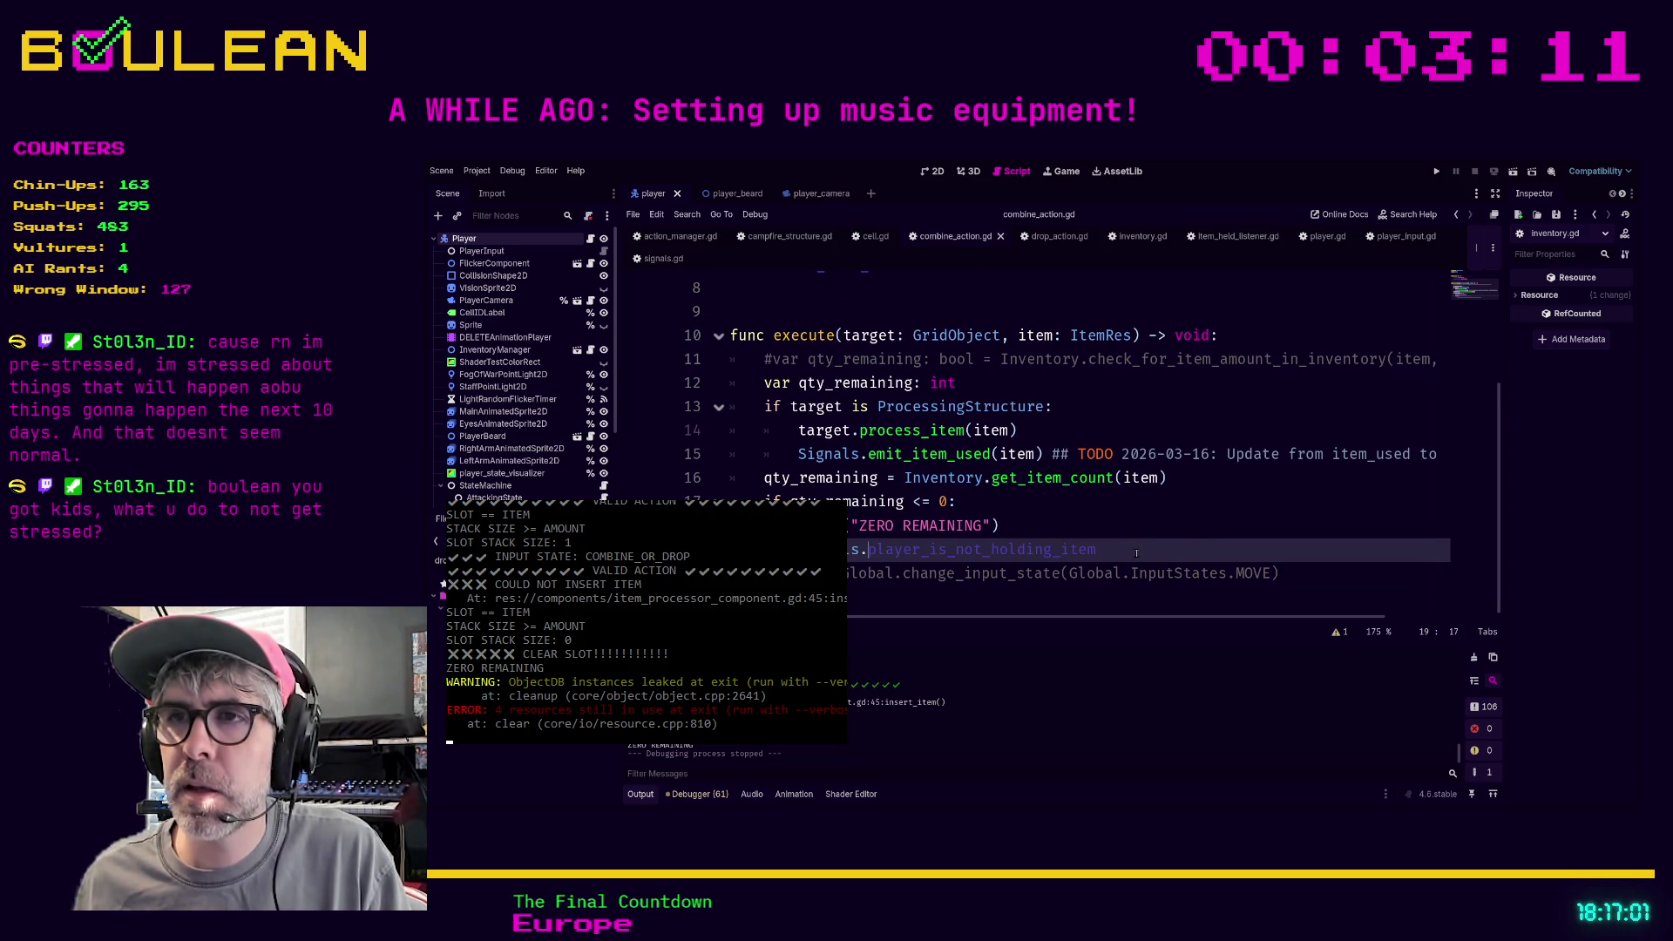
scroll(1123, 549, up, 1)
key(Right)
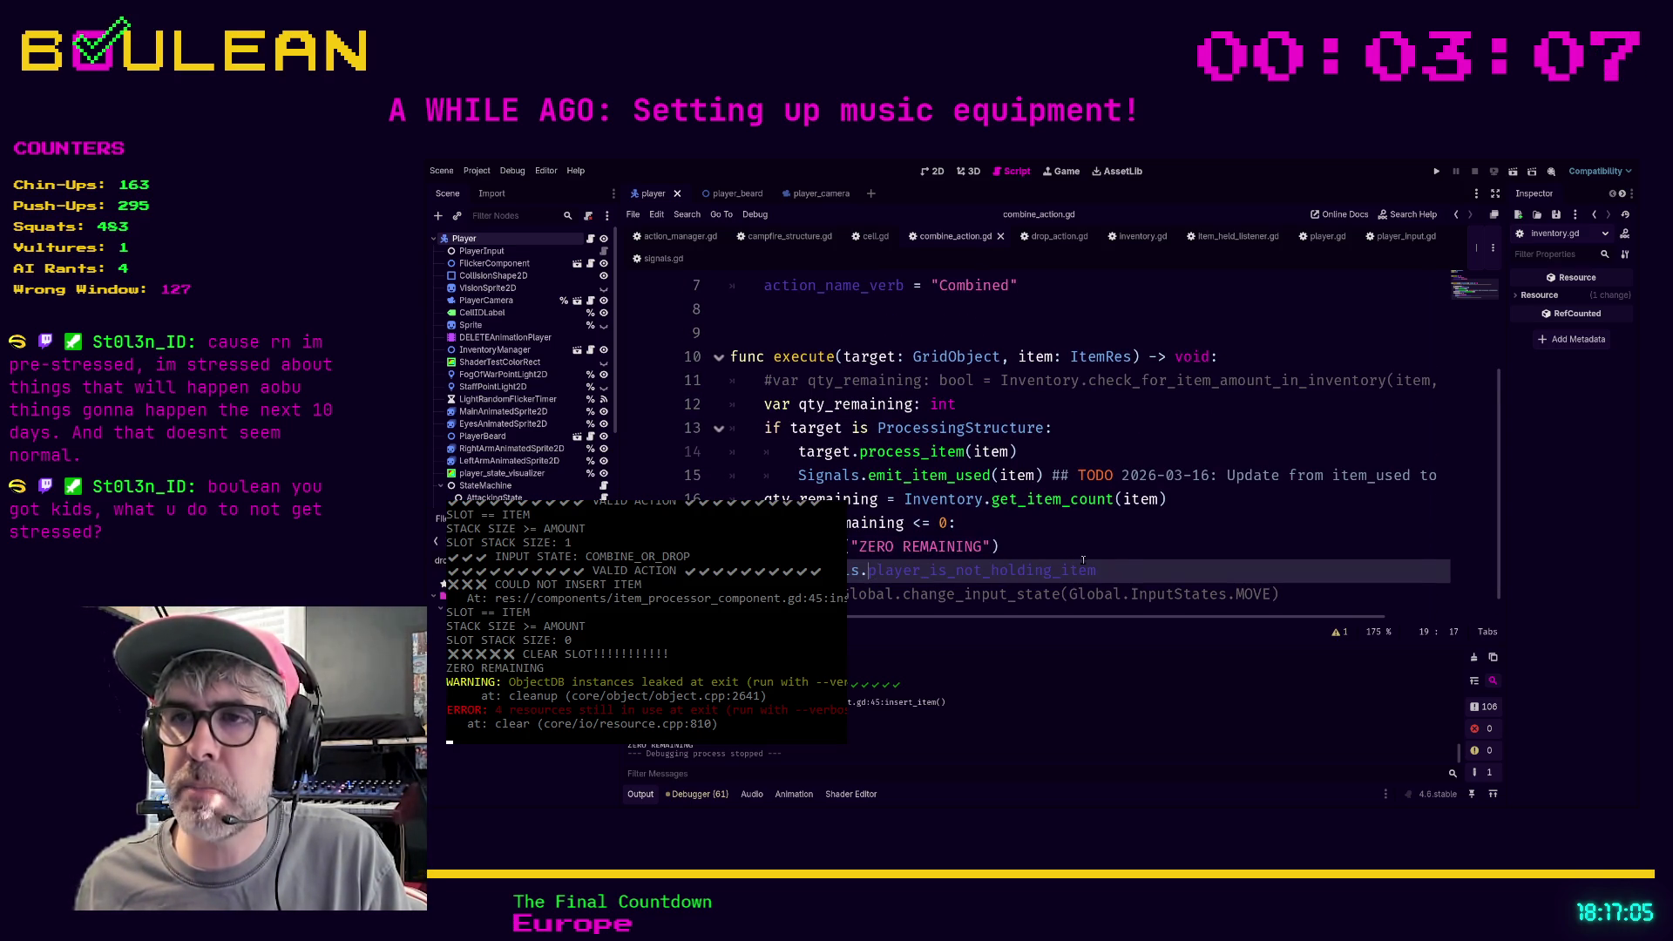
text(emit_play)
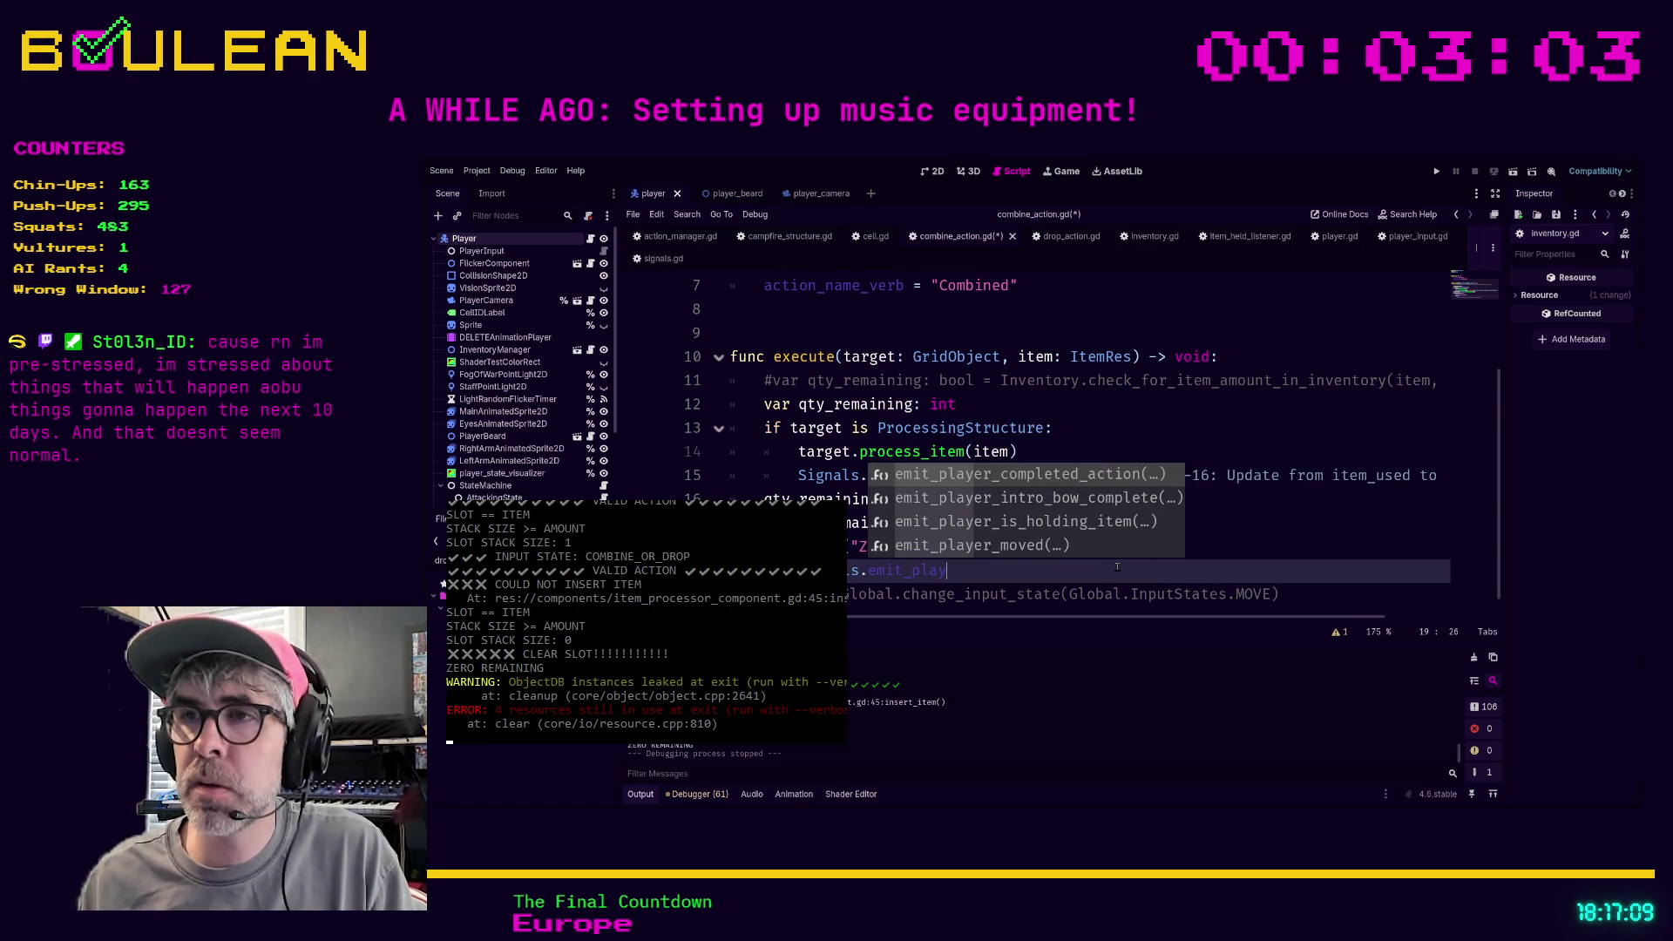
key(Down)
key(Down)
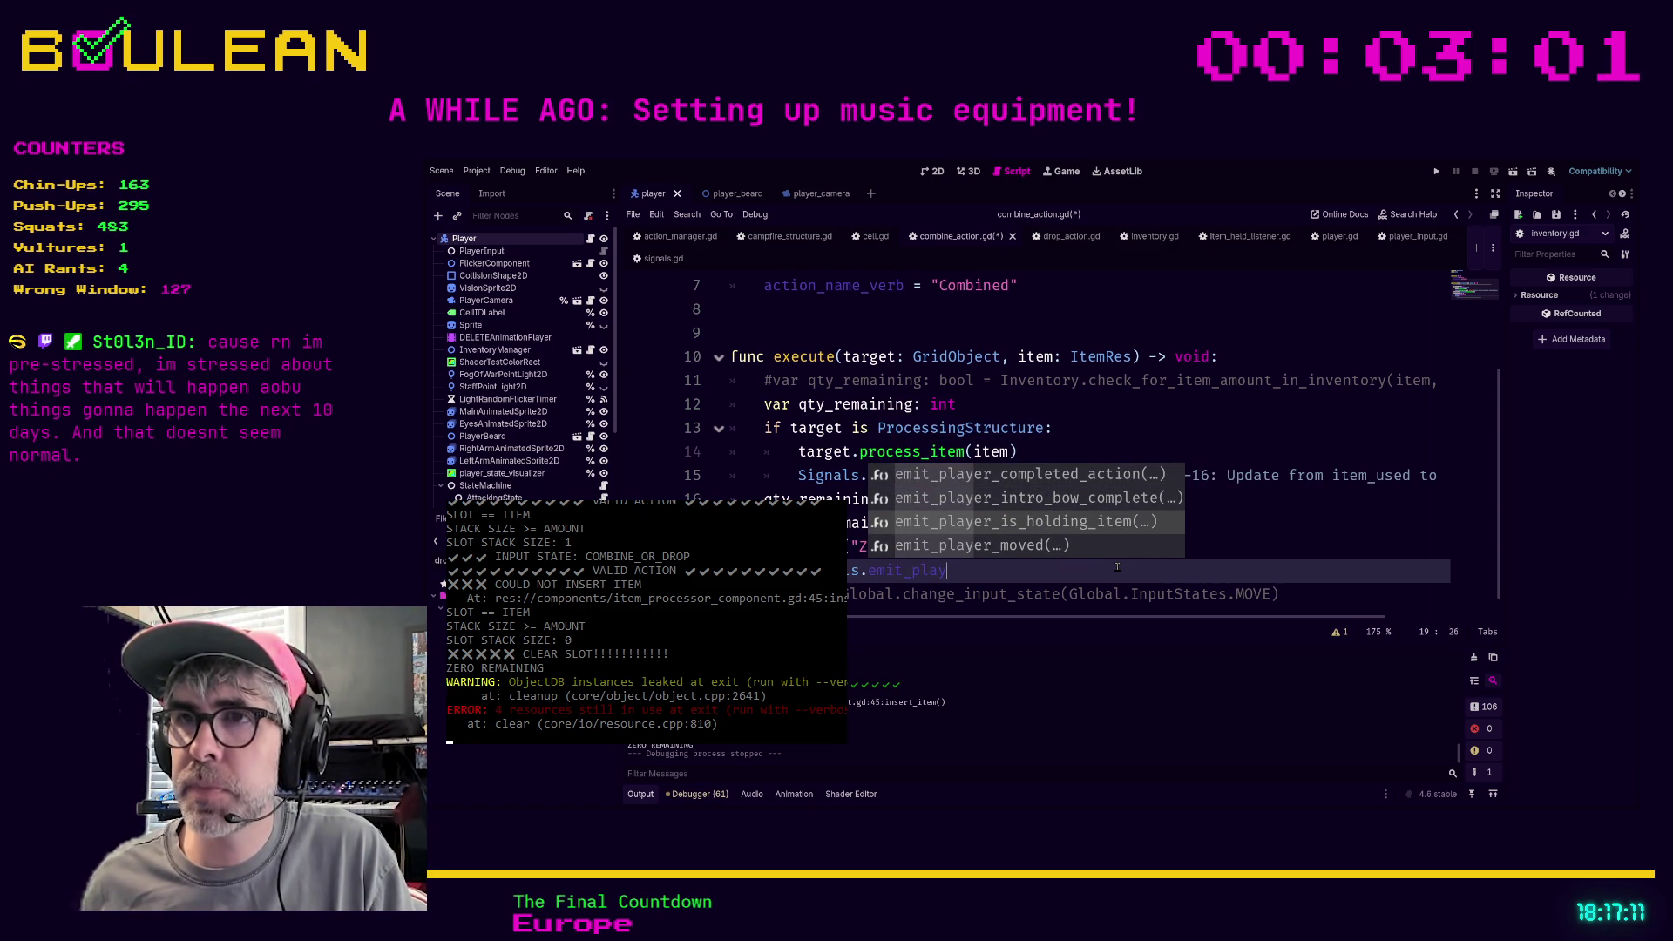
key(BackSpace)
key(BackSpace)
key(BackSpace)
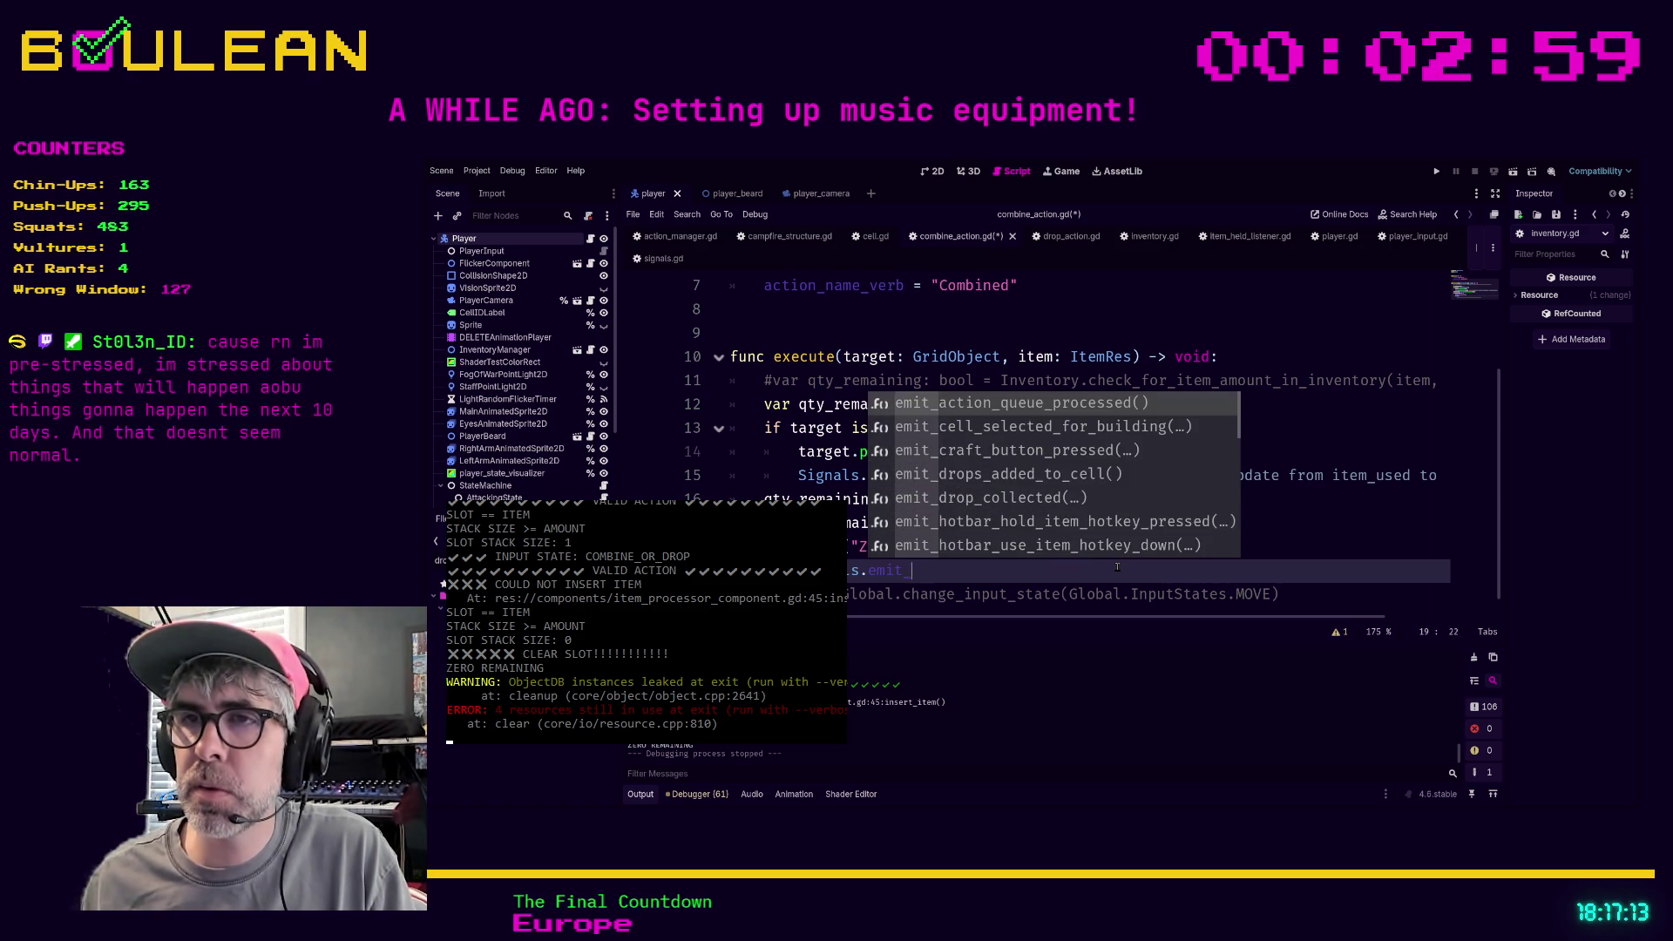
key(BackSpace)
key(BackSpace)
key(BackSpace)
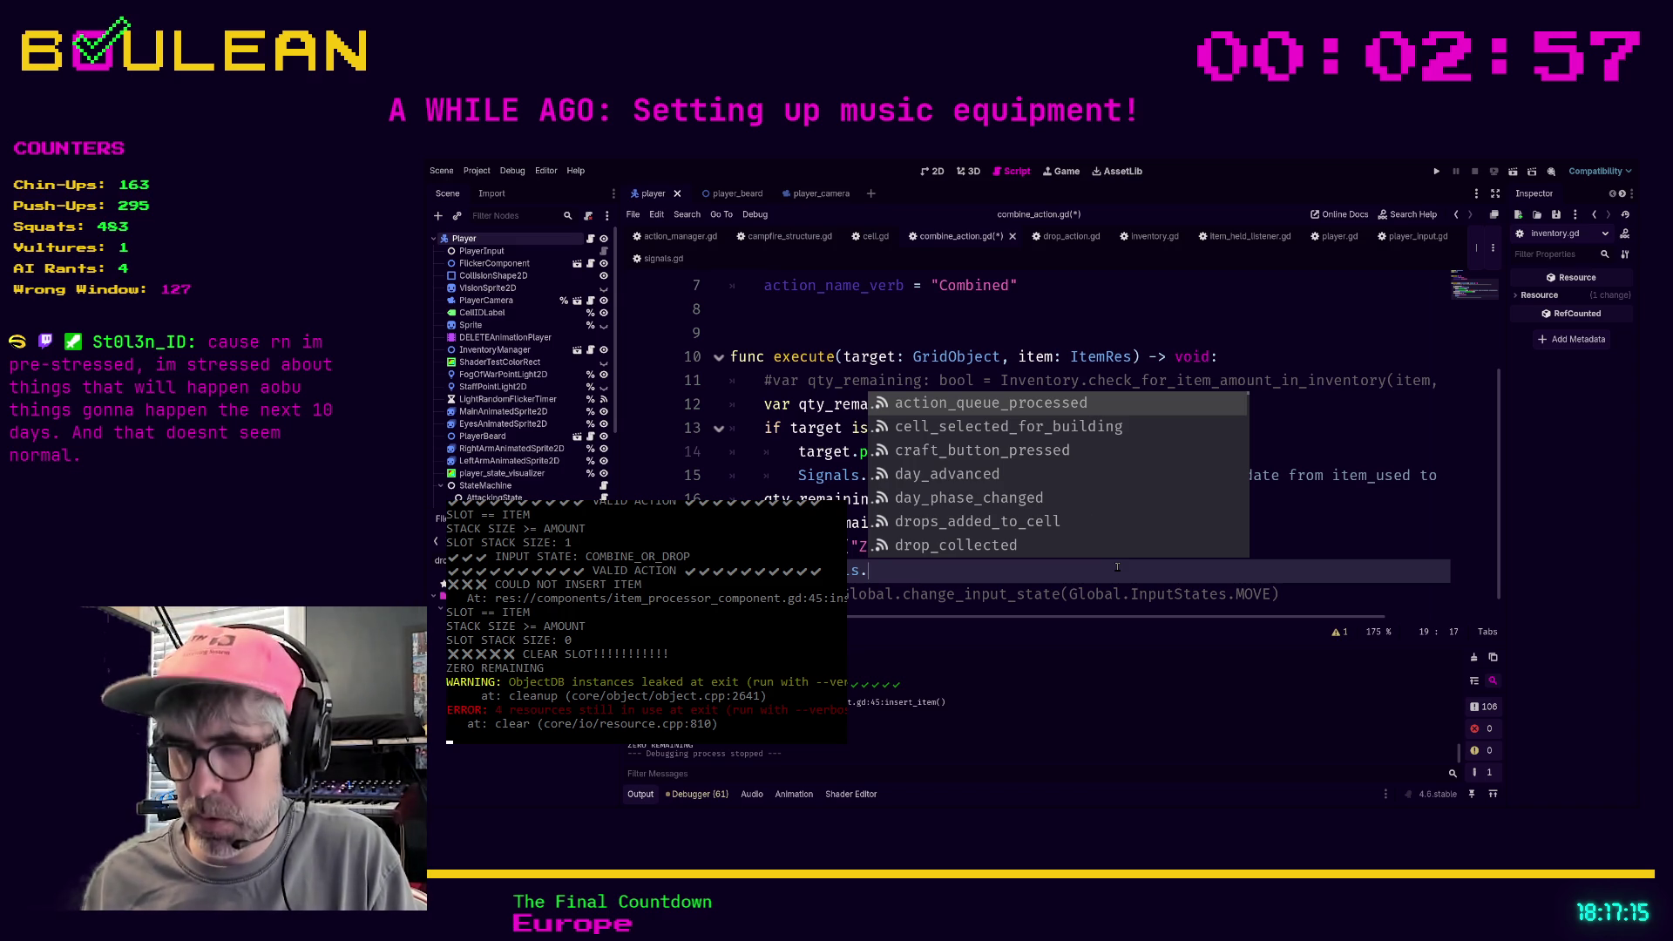
text(player_is)
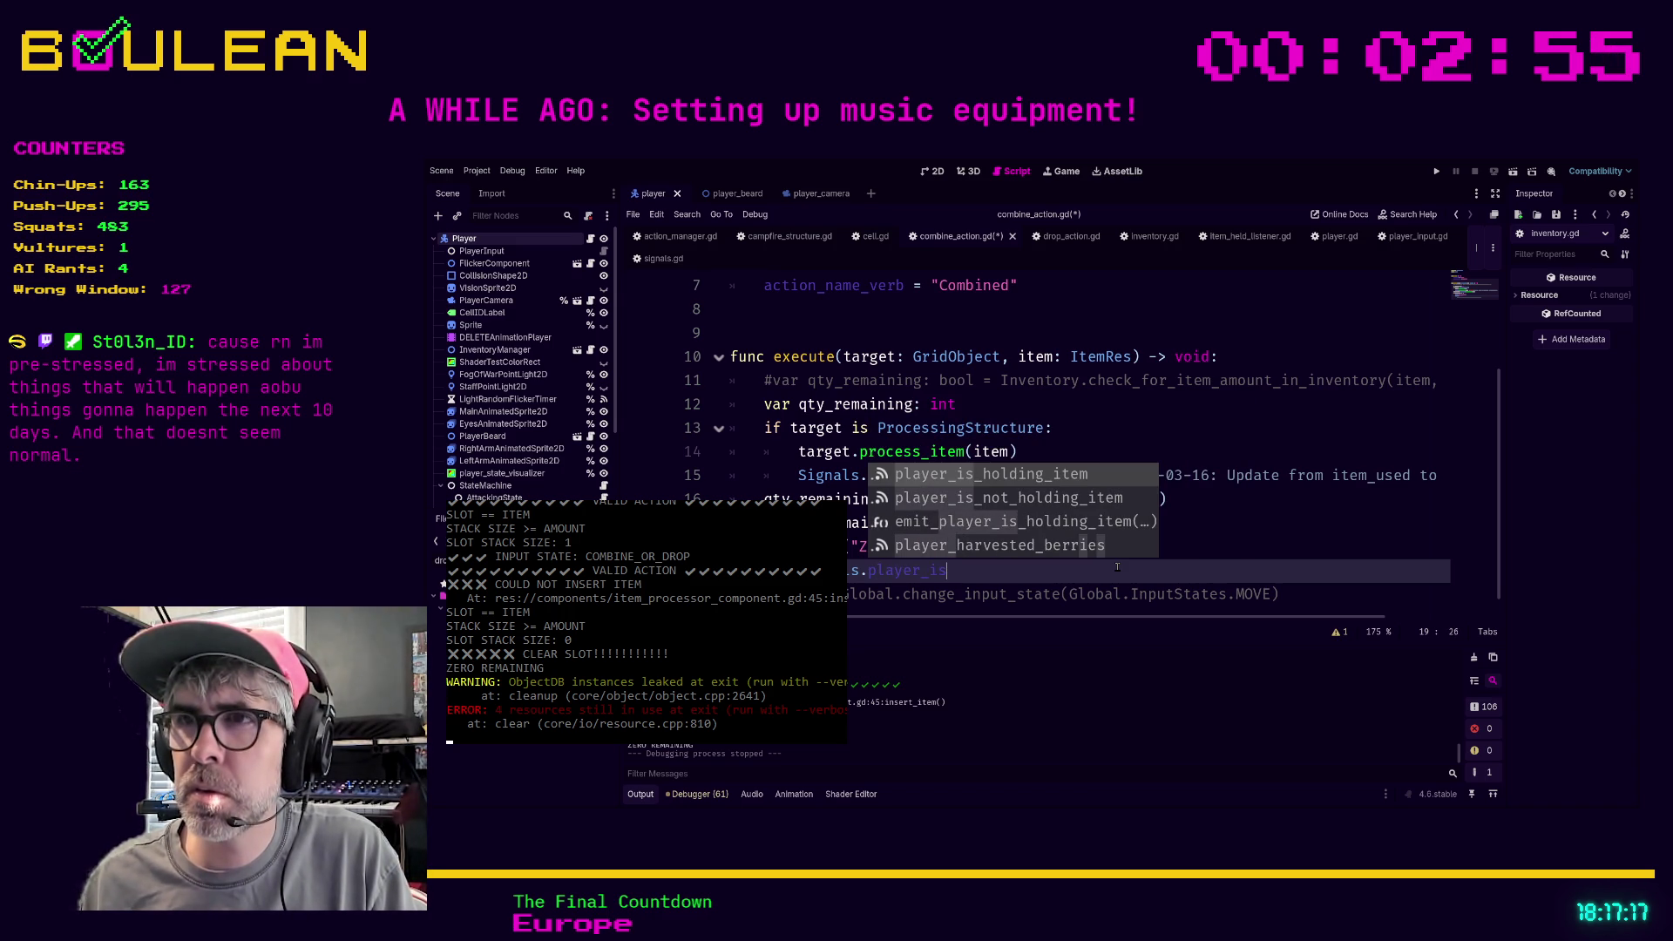
key(Down)
key(Return)
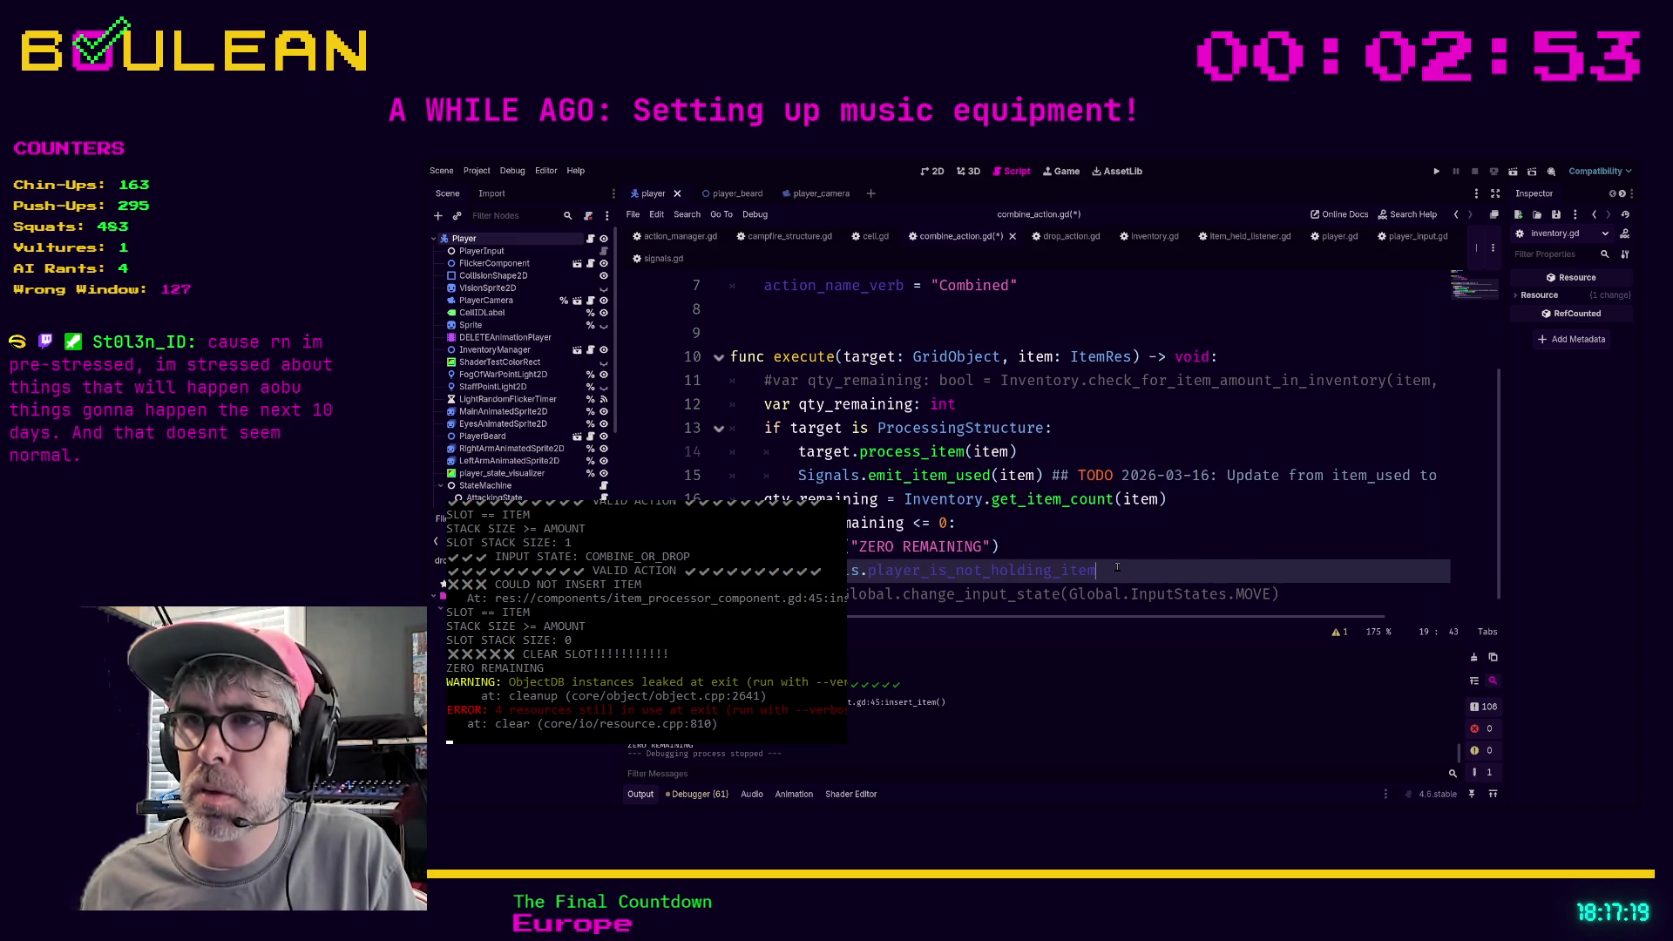
Append .emit() to line 19, check the signal in signals.gd, and run the project
key(Home)
key(Right)
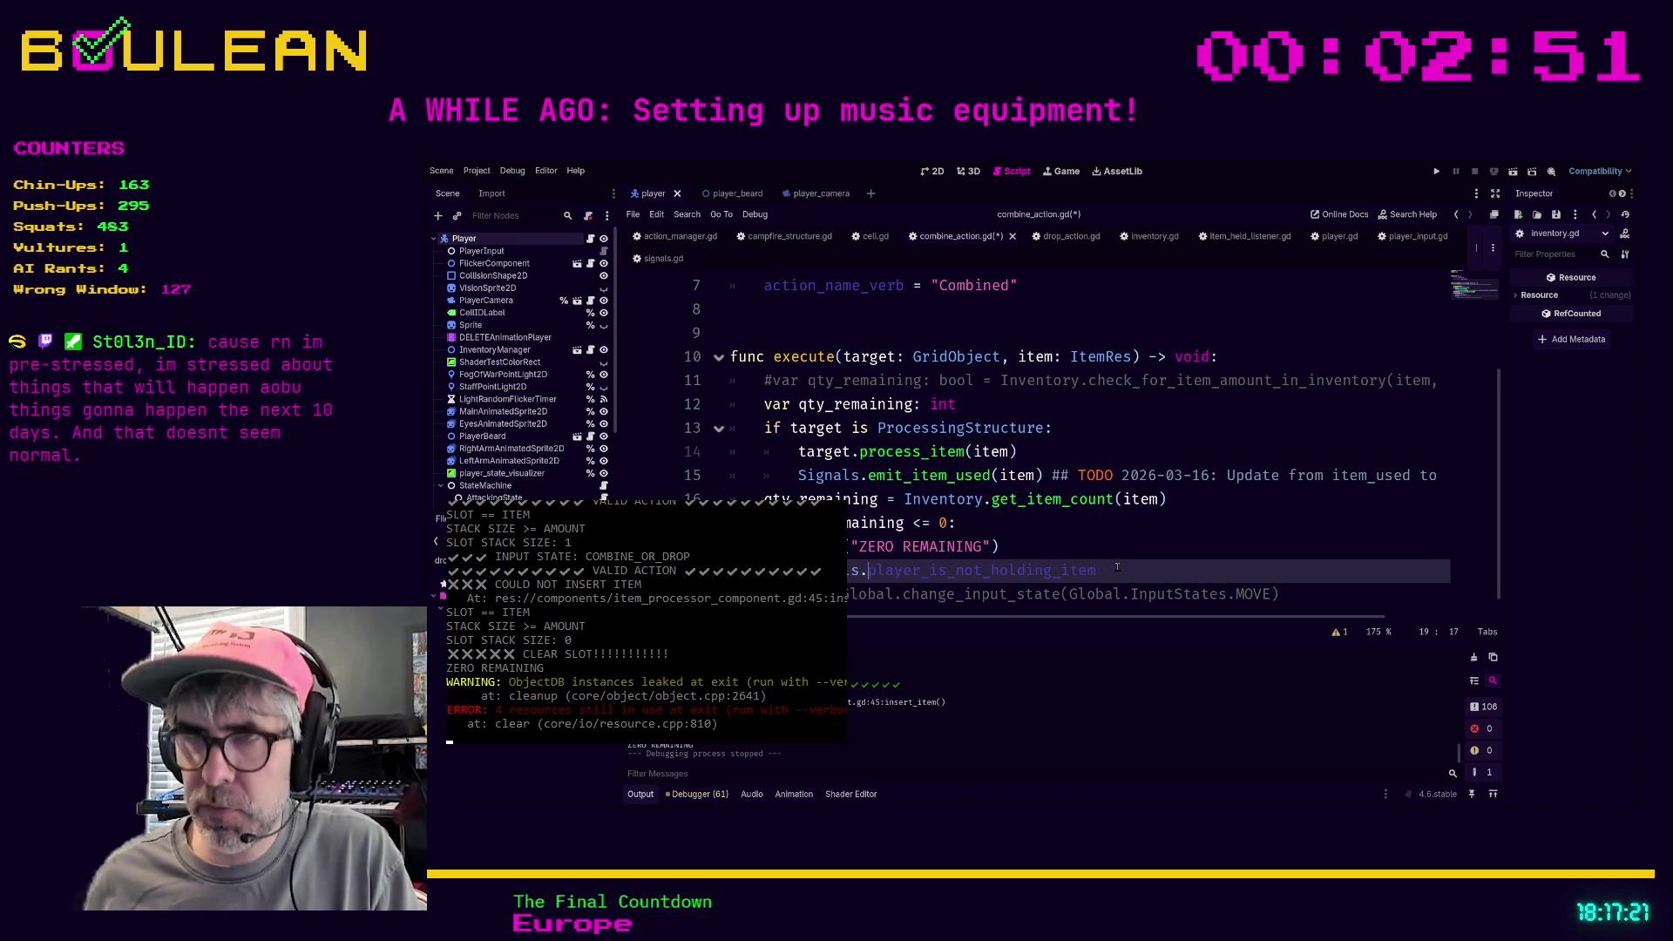
text(emit)
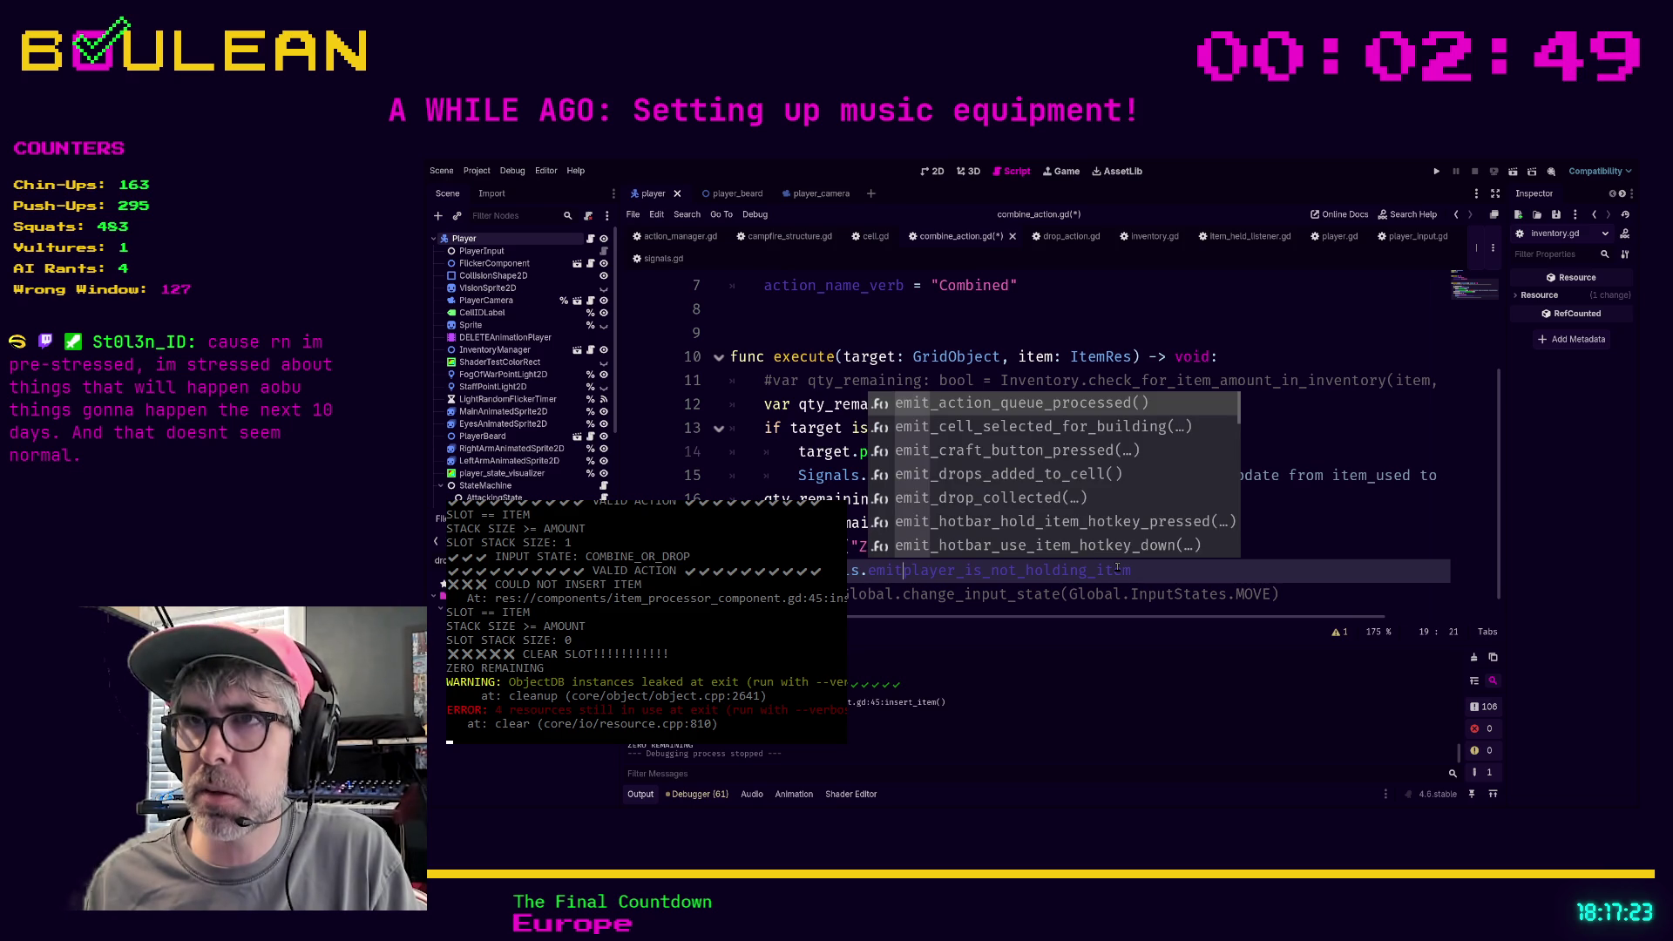
text(_player)
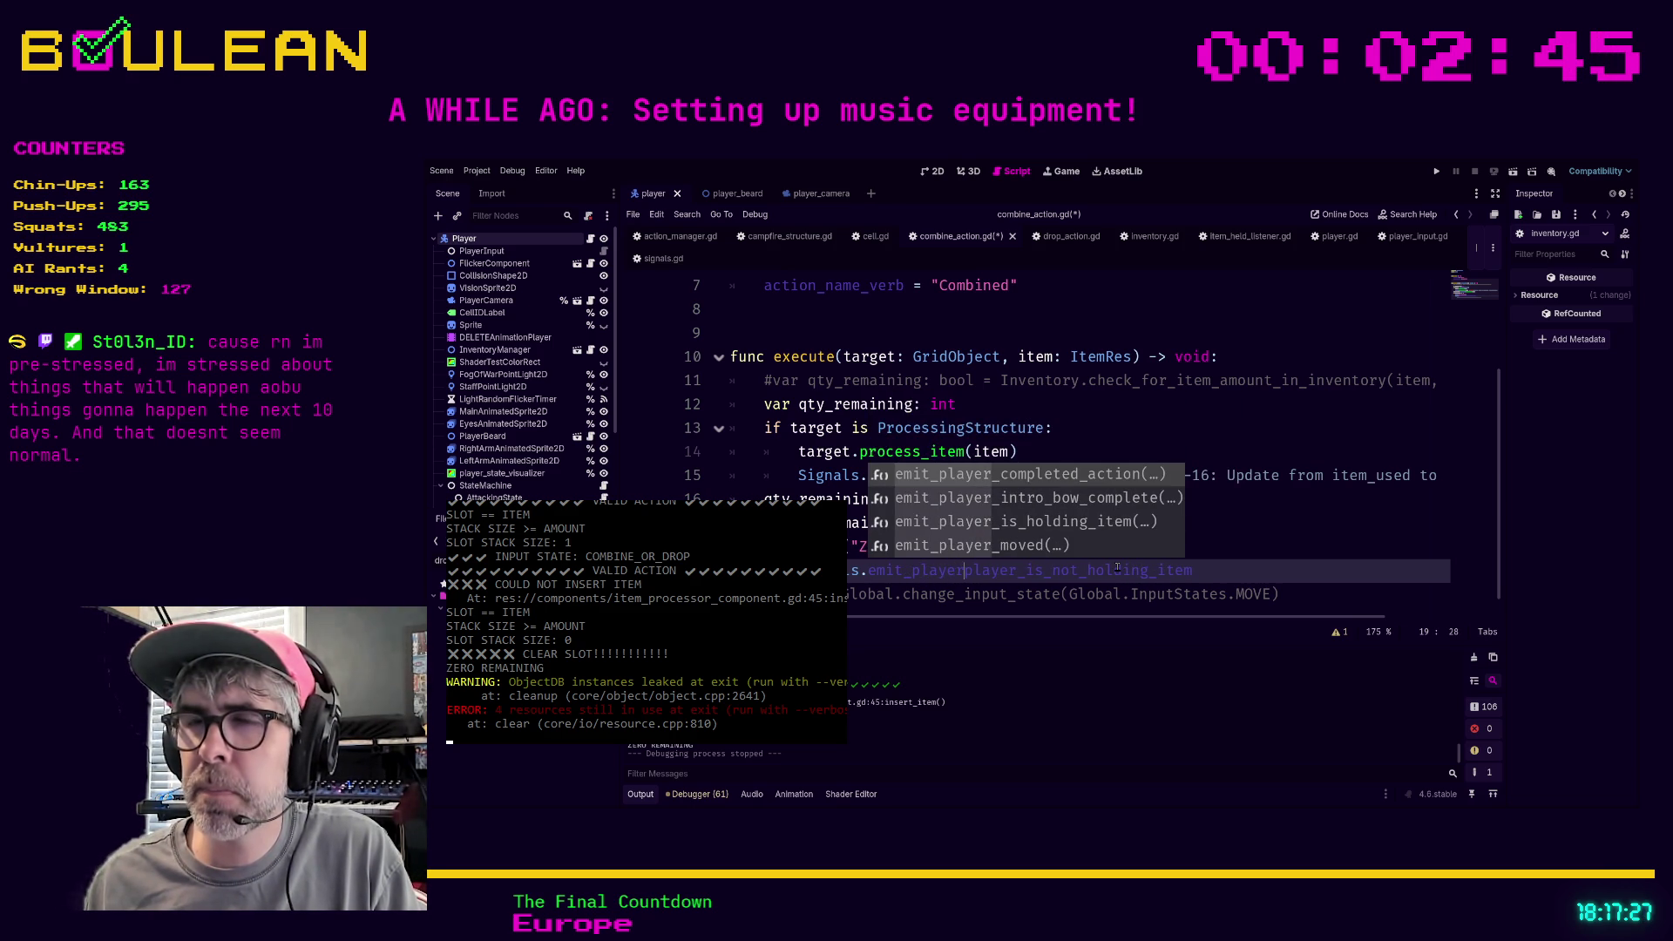
key(ctrl+BackSpace)
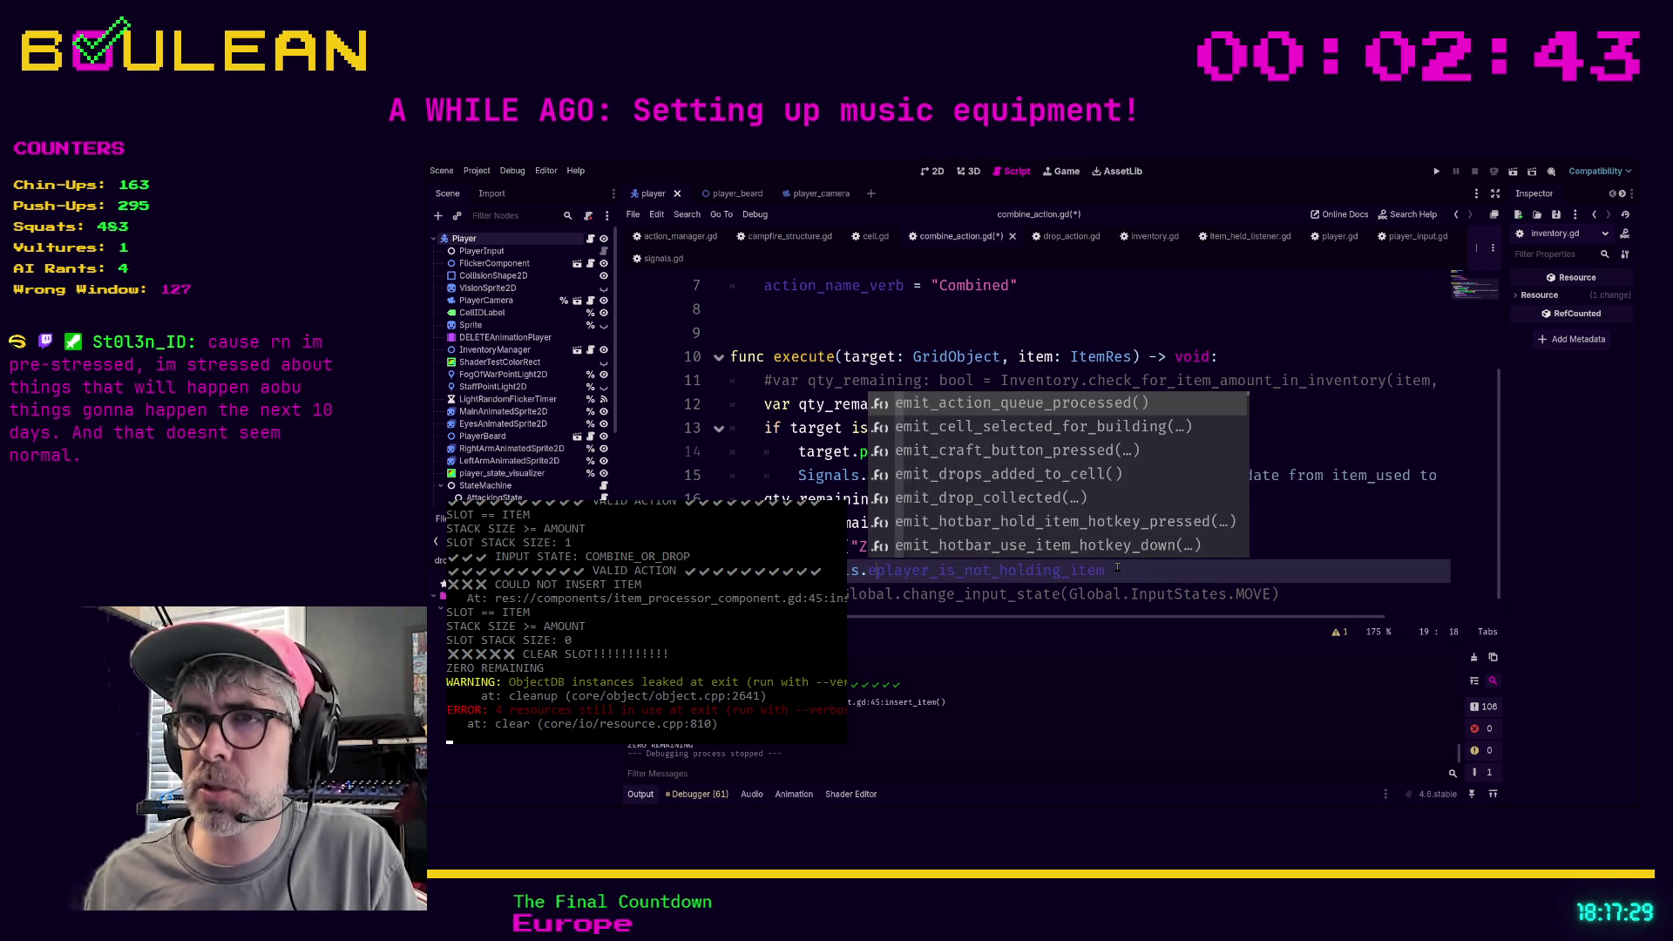
click(1117, 569)
text(.)
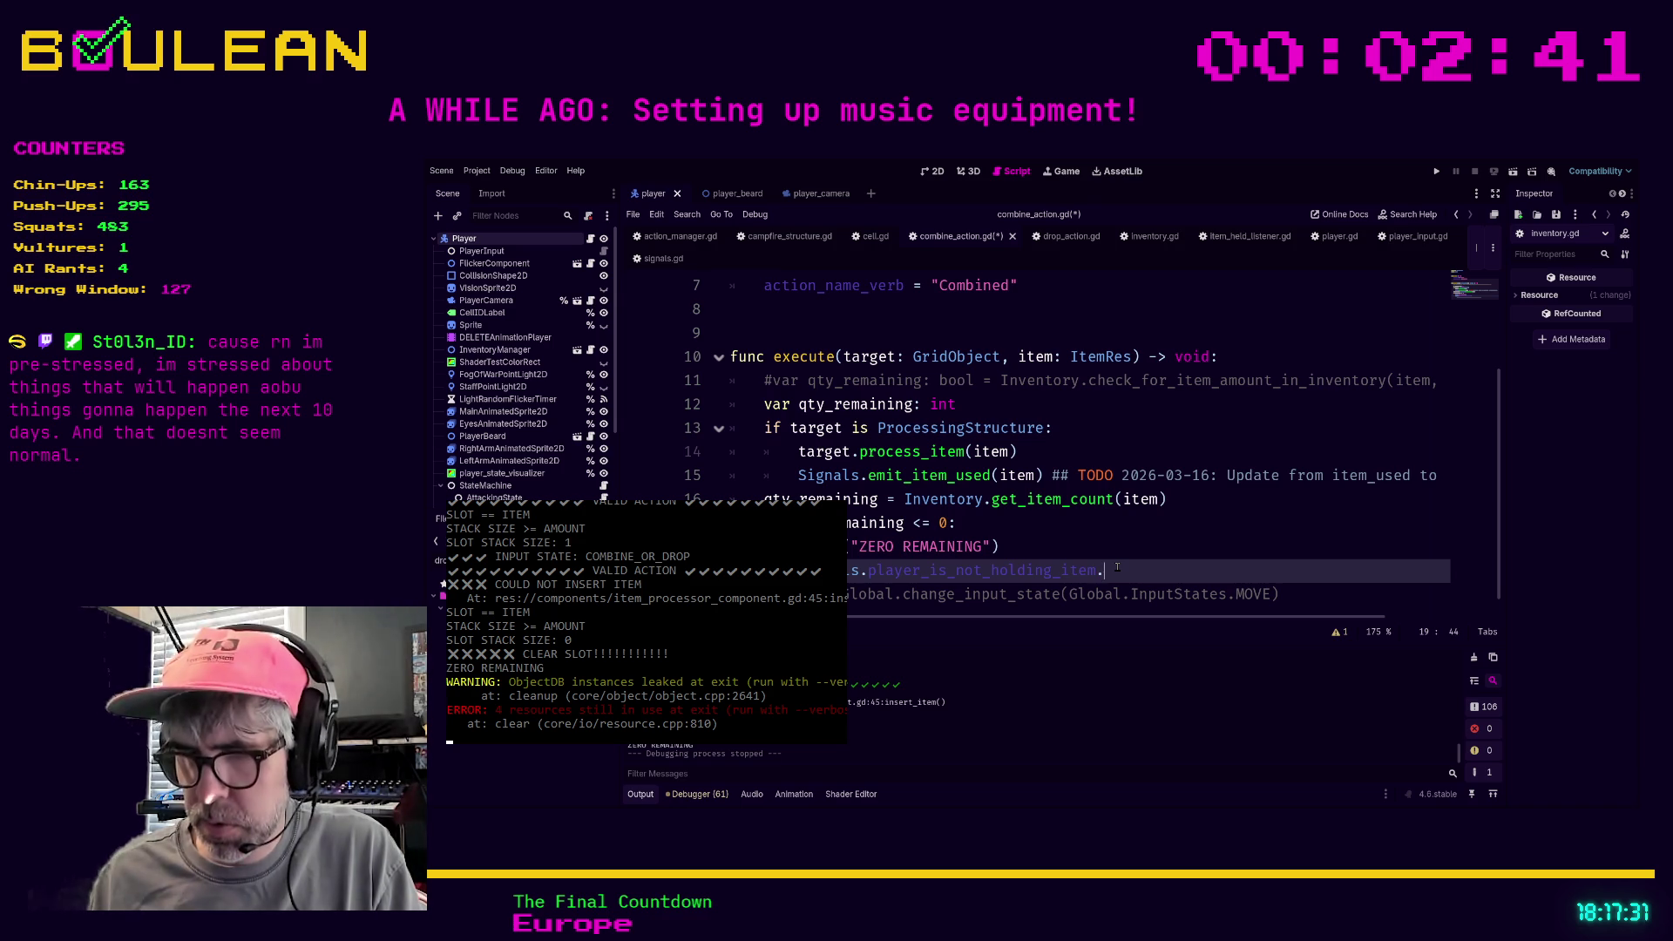
text(emit()
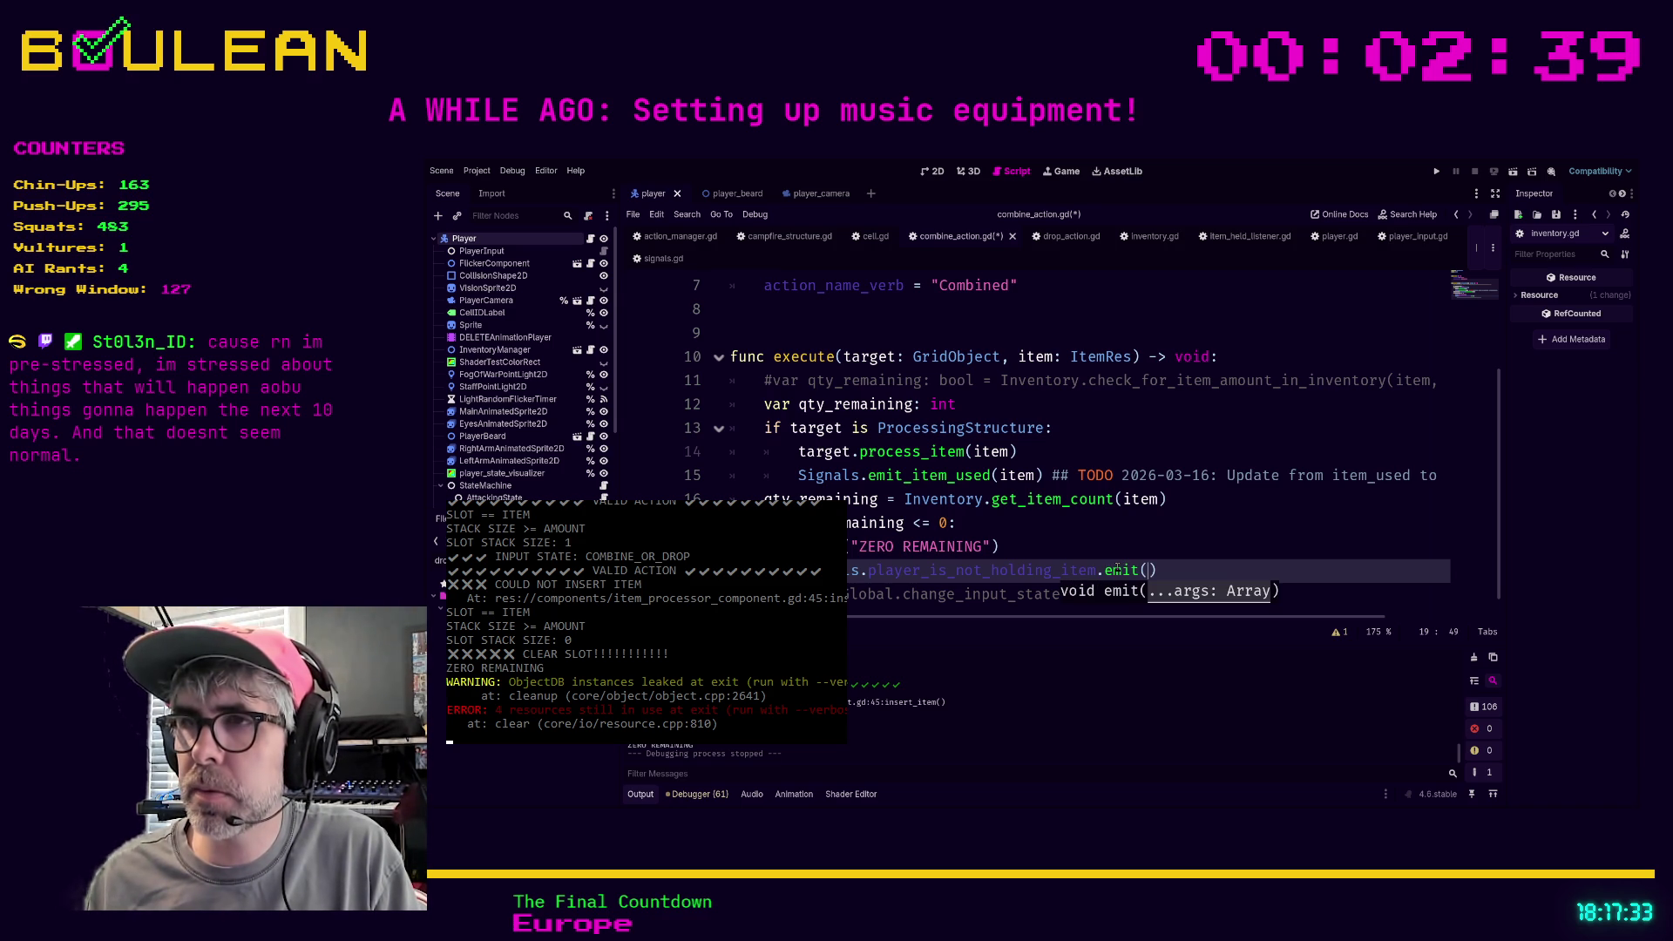
ctrl+click(1020, 575)
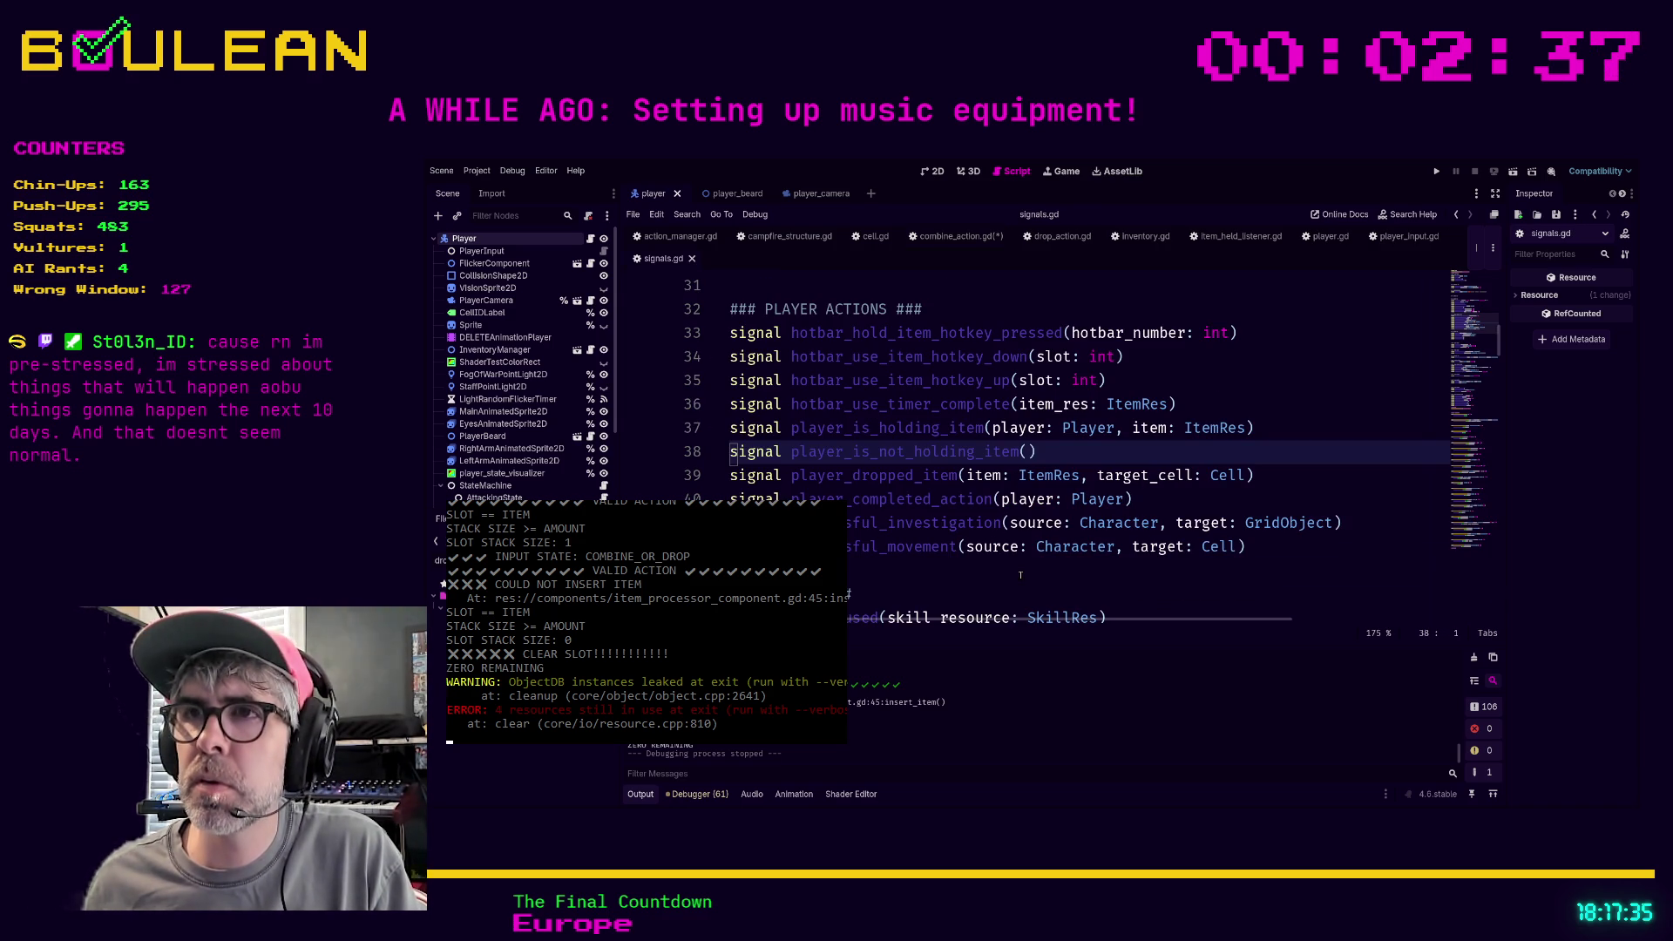
key(F5)
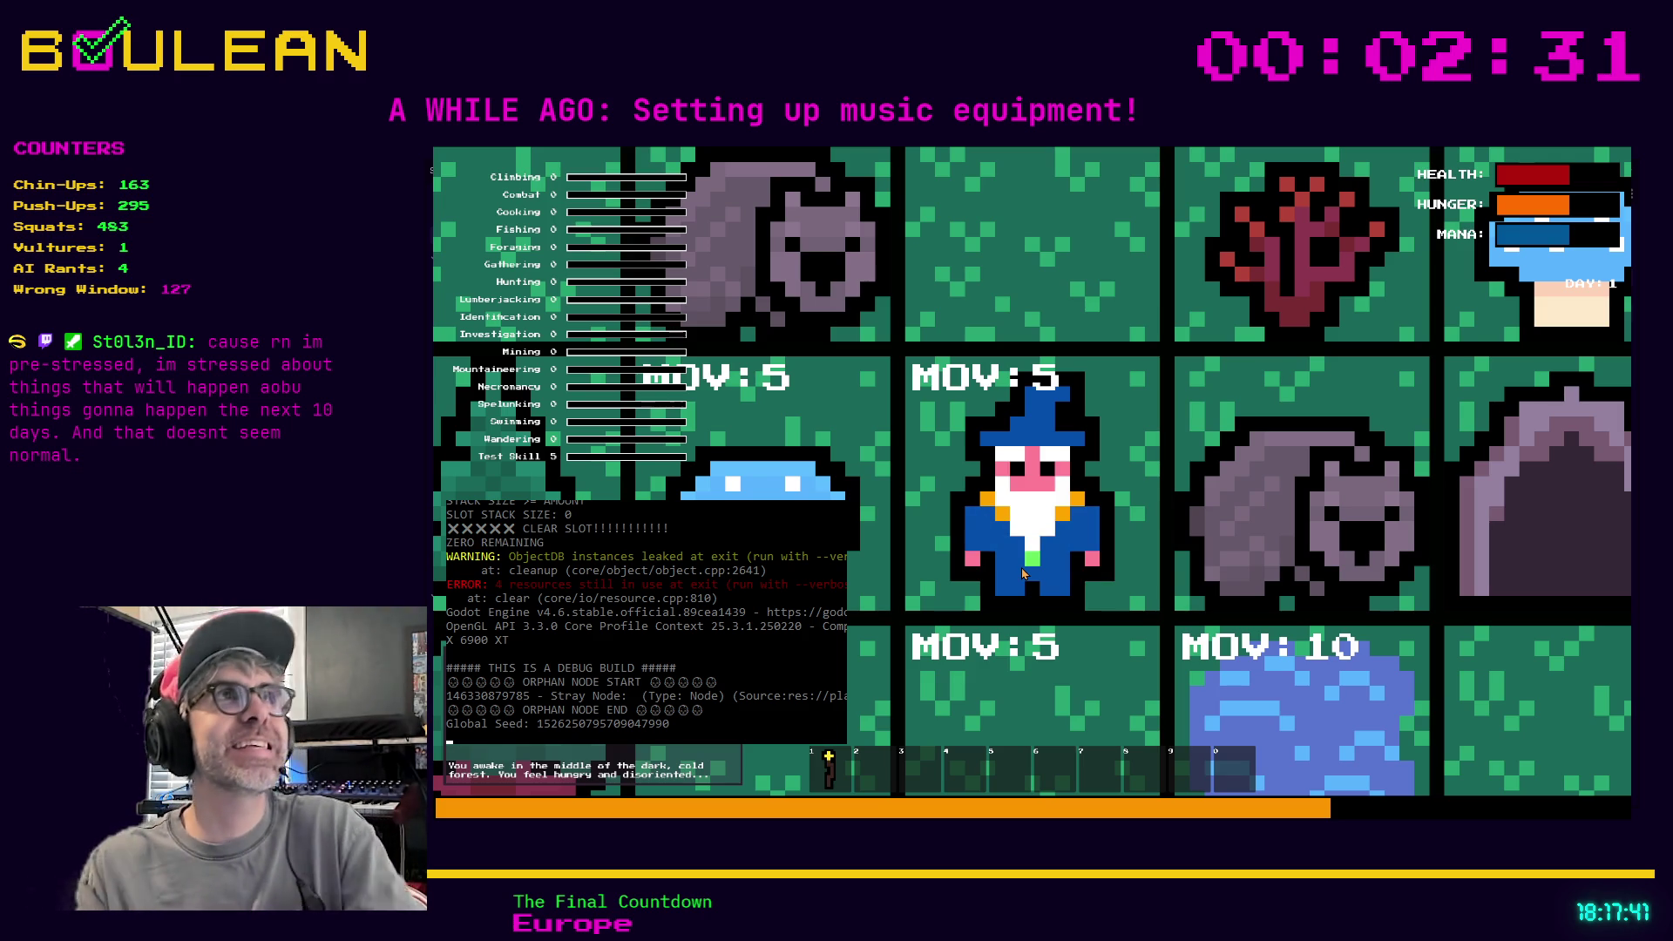
Zoom the game camera out to see more of the map
scroll(1023, 574, down, 5)
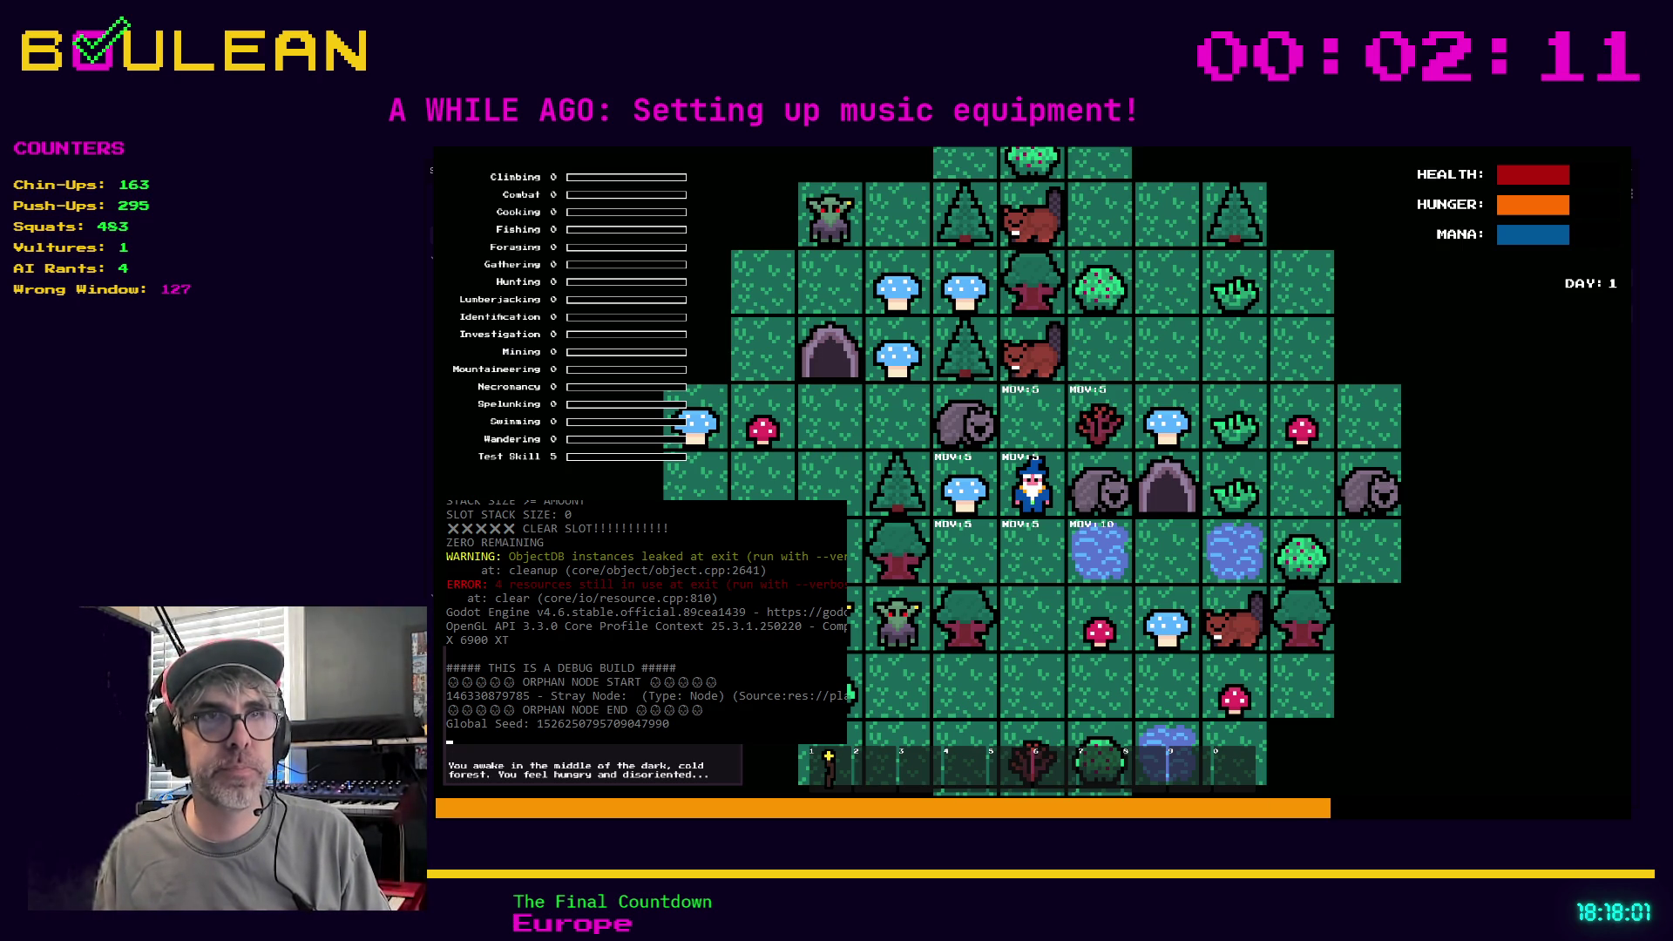
key(alt+Tab)
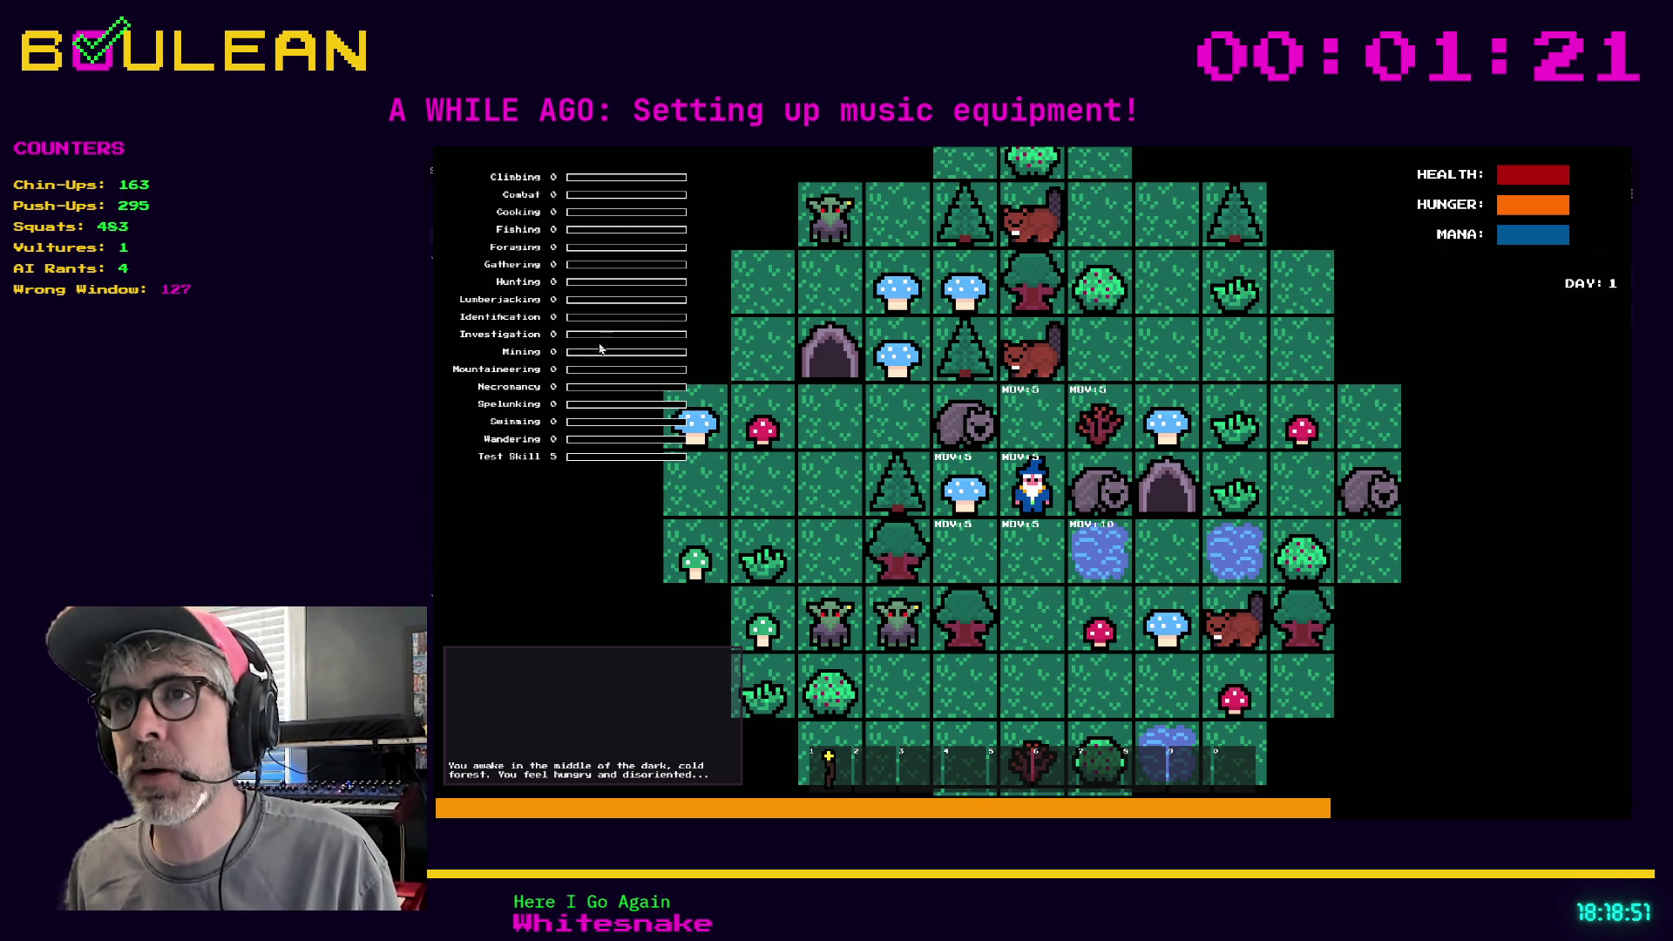
Craft a Campfire and place it below the wizard
scroll(1100, 454, down, 1)
key(c)
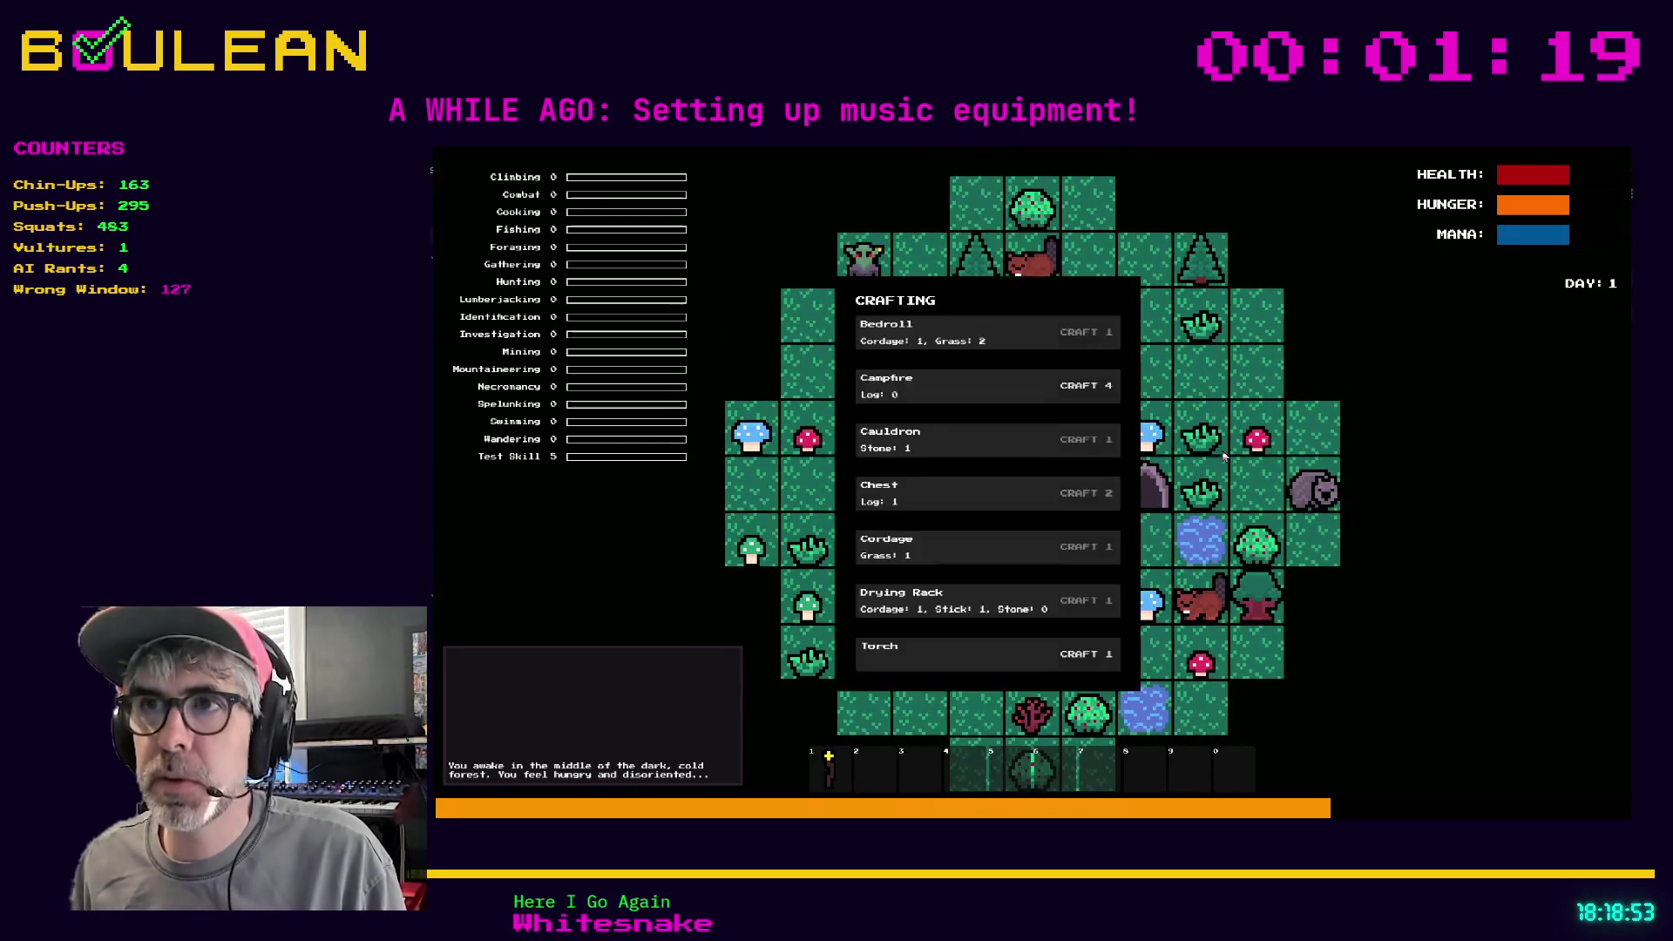
click(1087, 385)
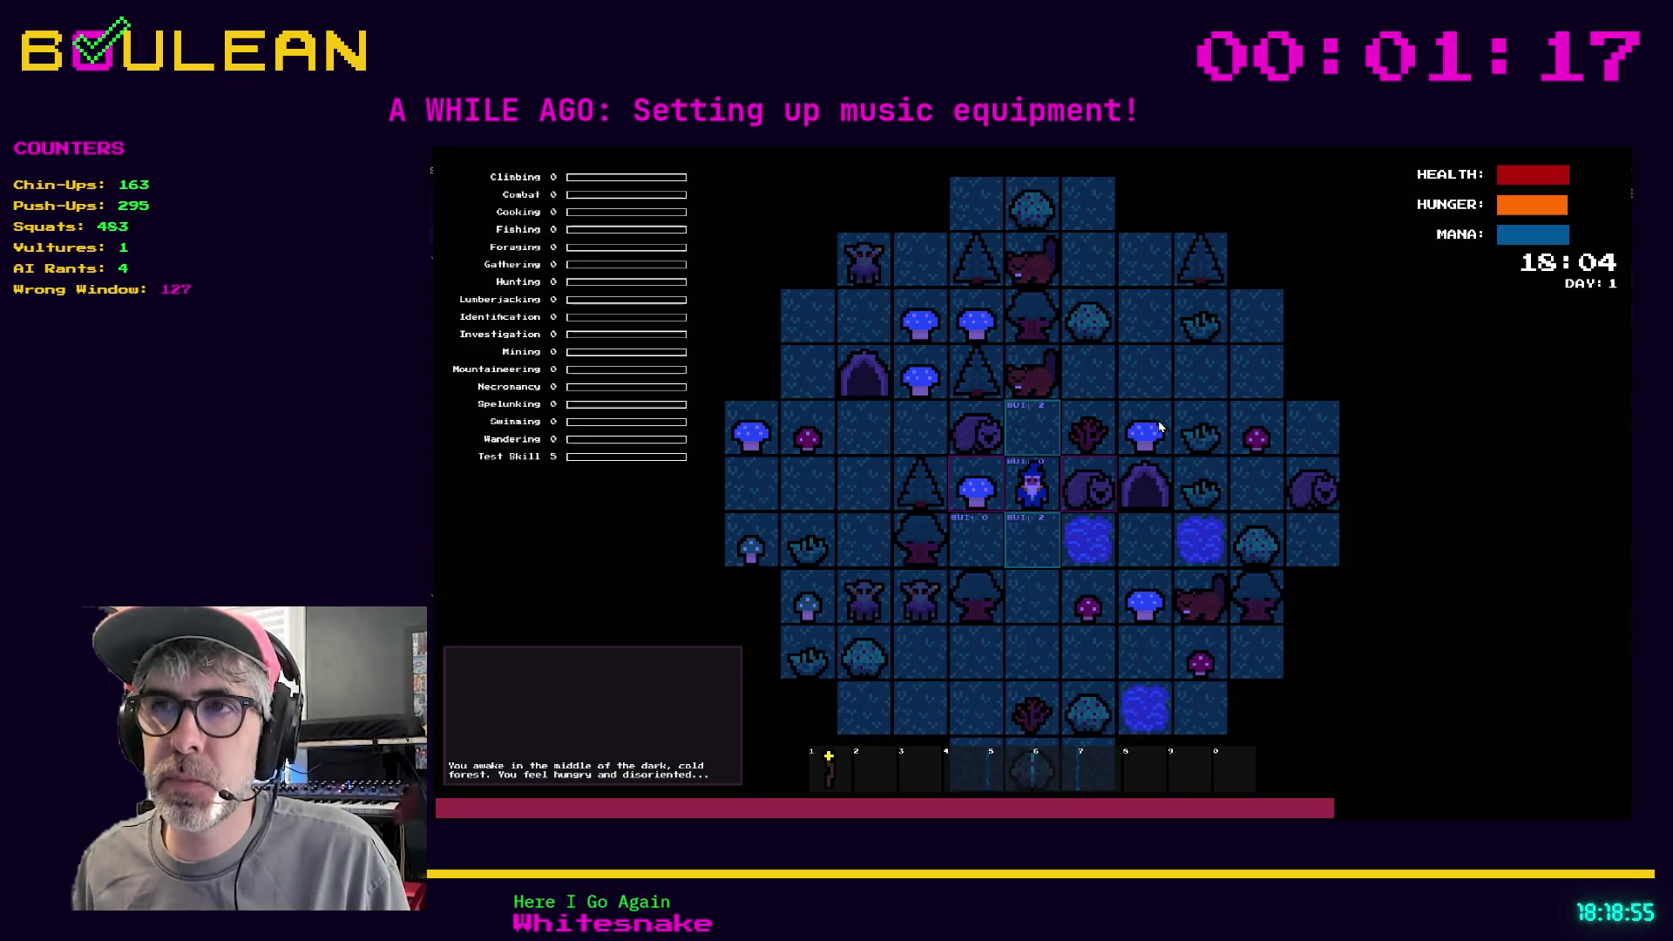
key(Down)
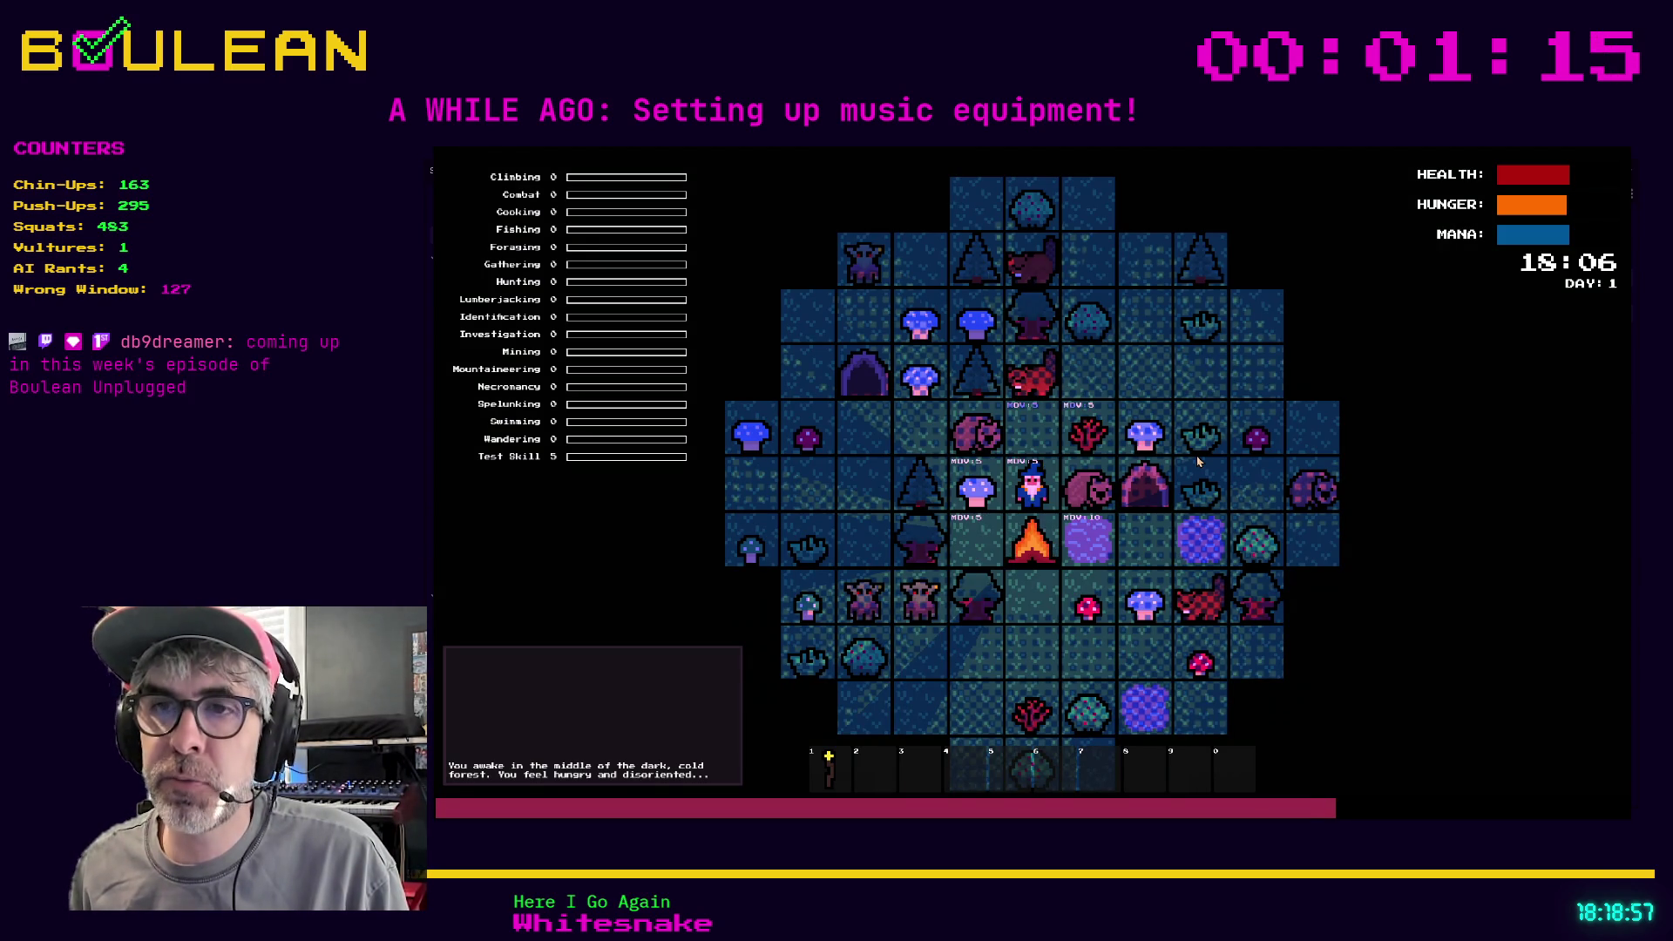
Collect two Blue Mushrooms, step back beside the campfire, and eat them both
key(Left)
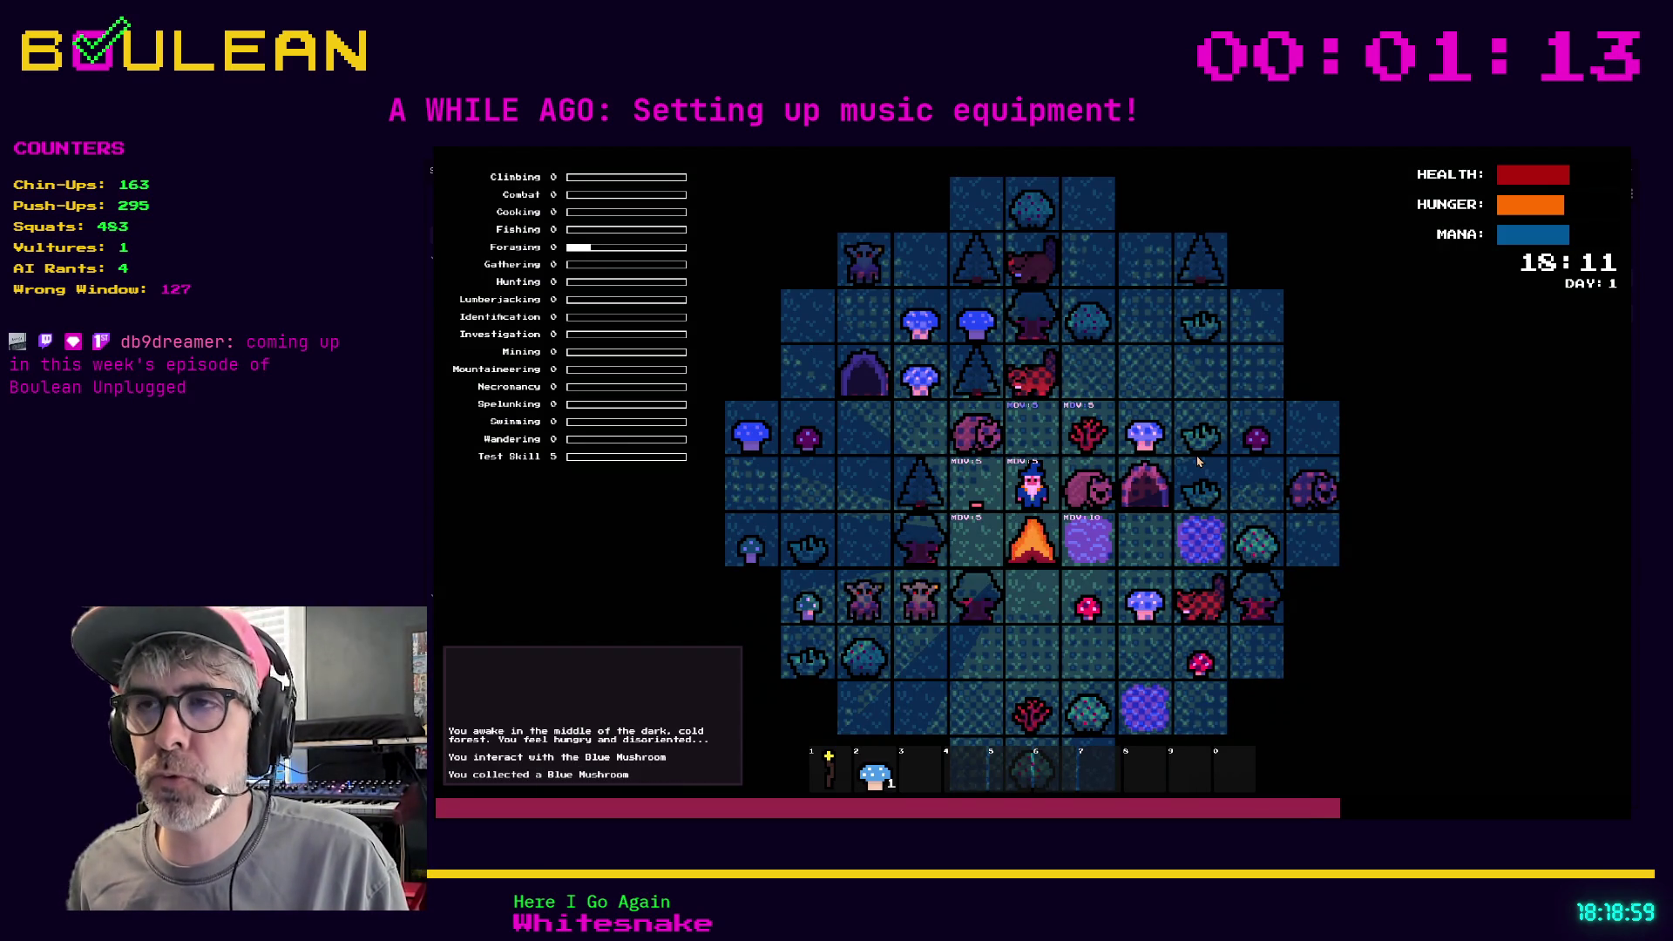
key(Up)
key(Right)
key(Right)
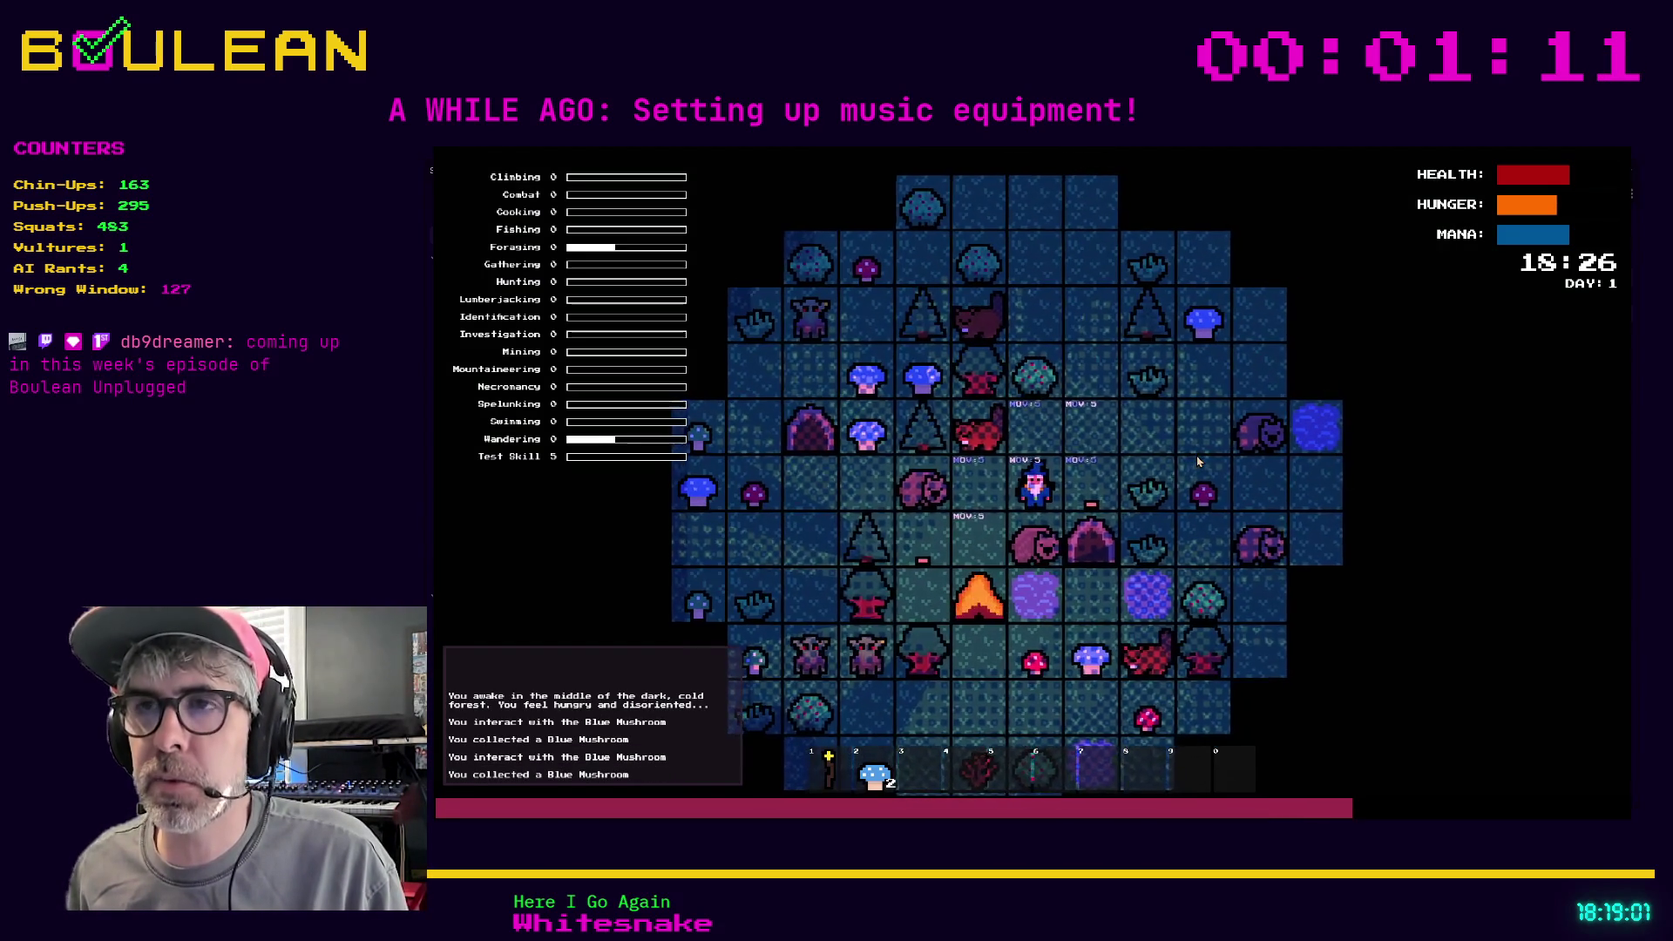
key(Left)
key(Down)
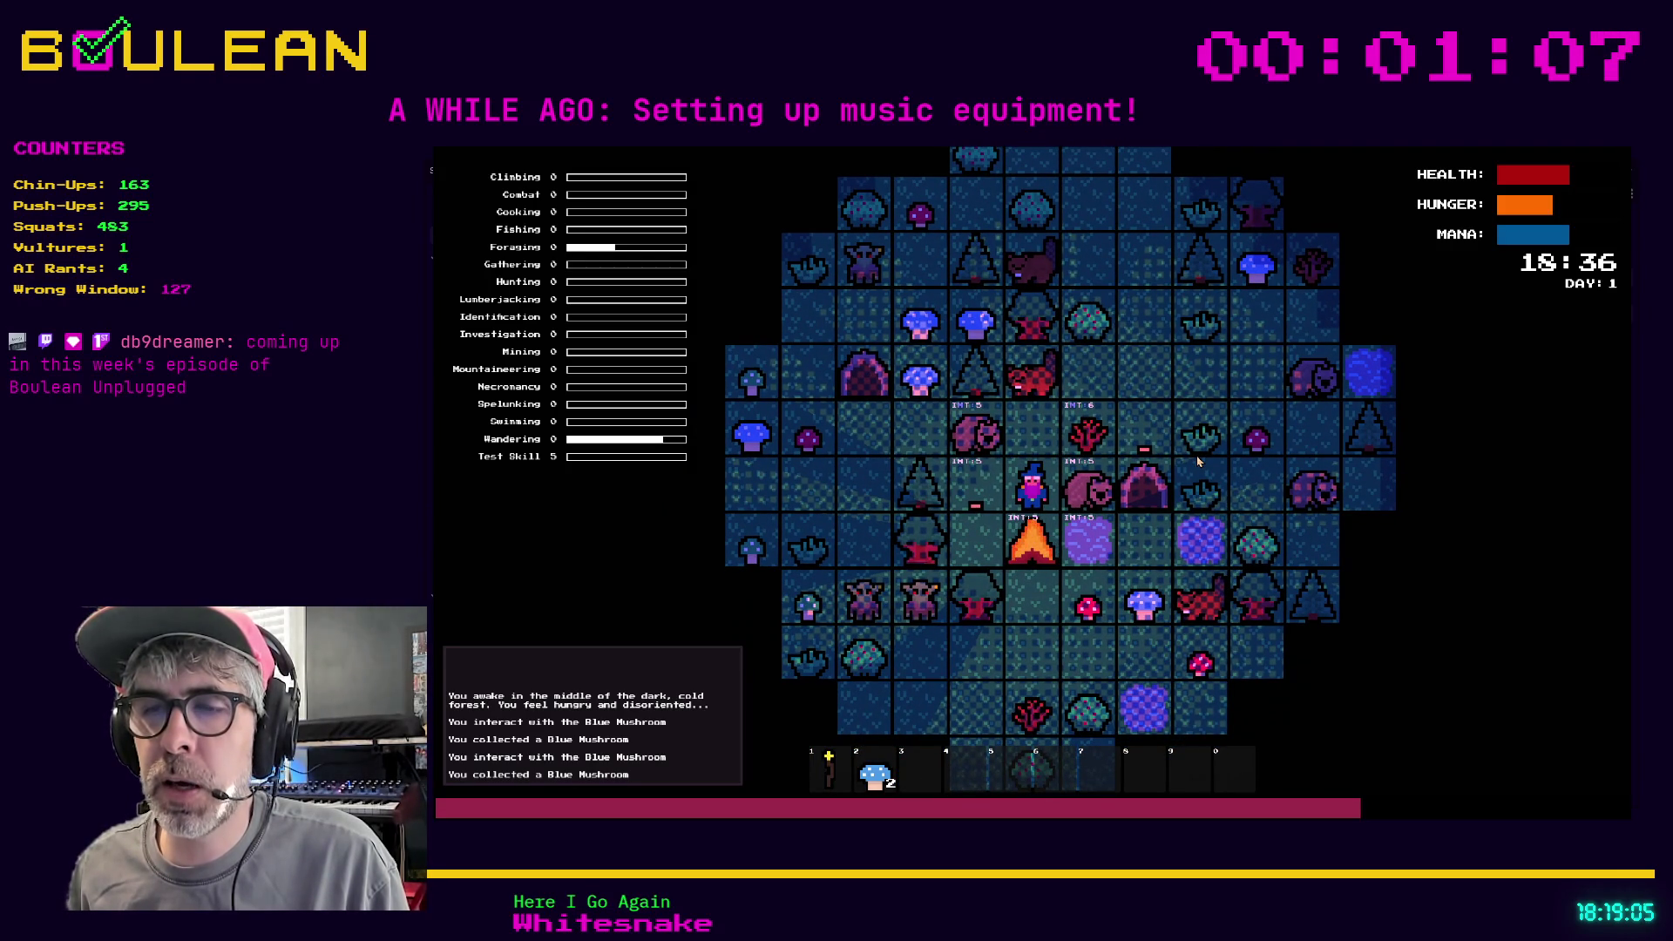
key(2)
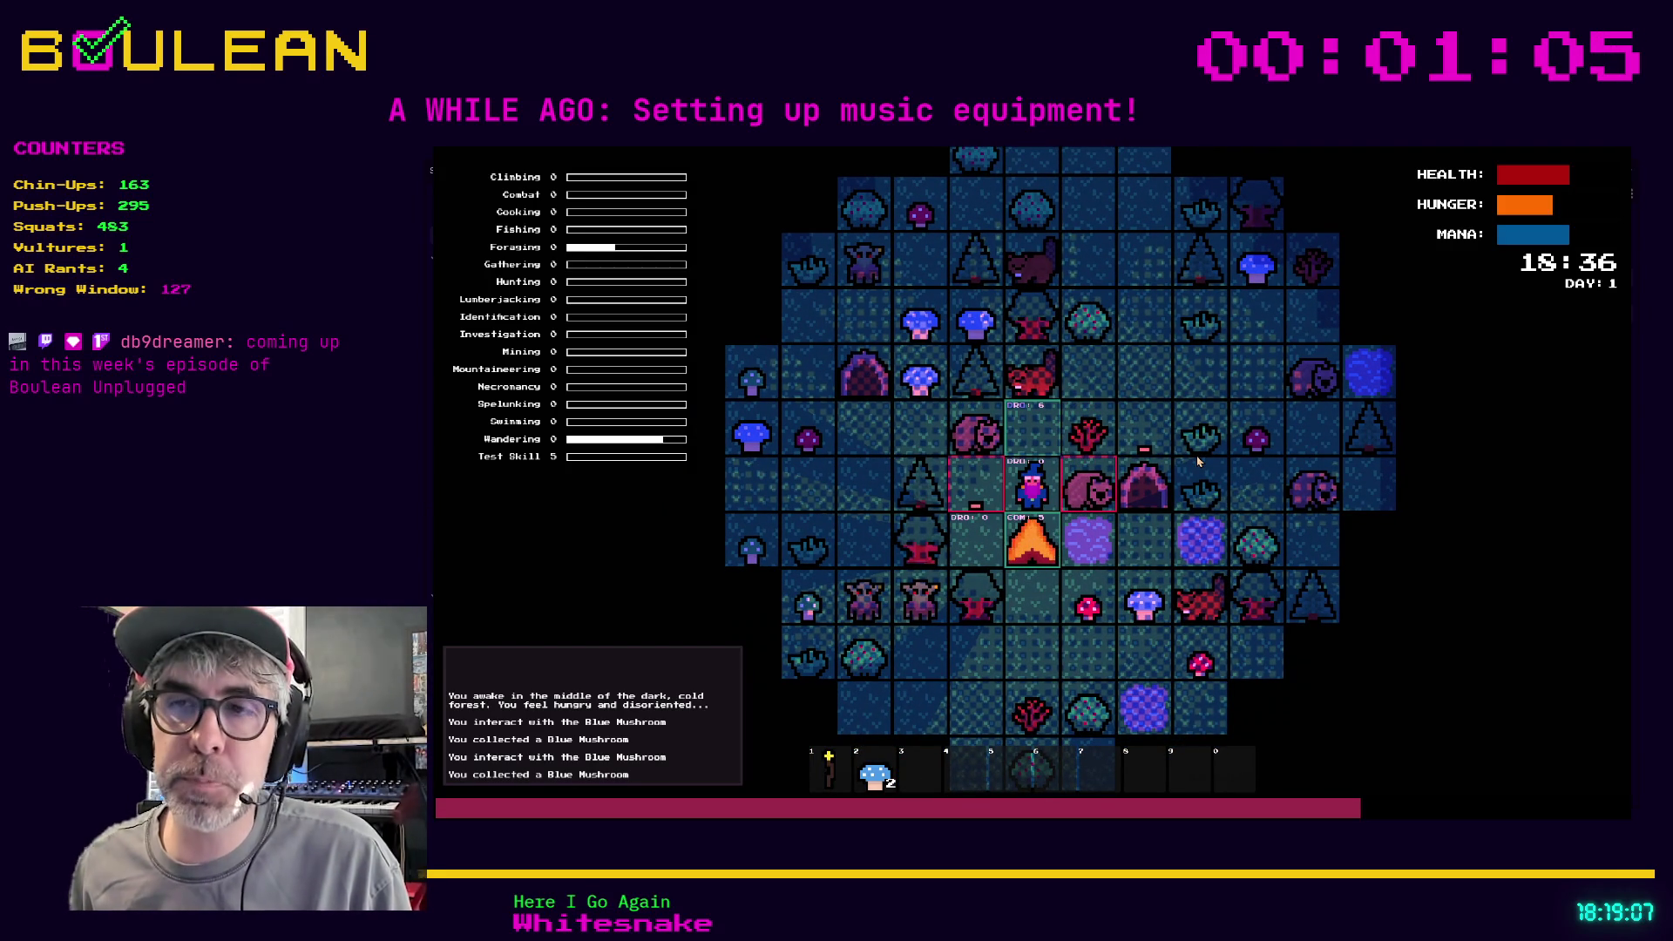
key(e)
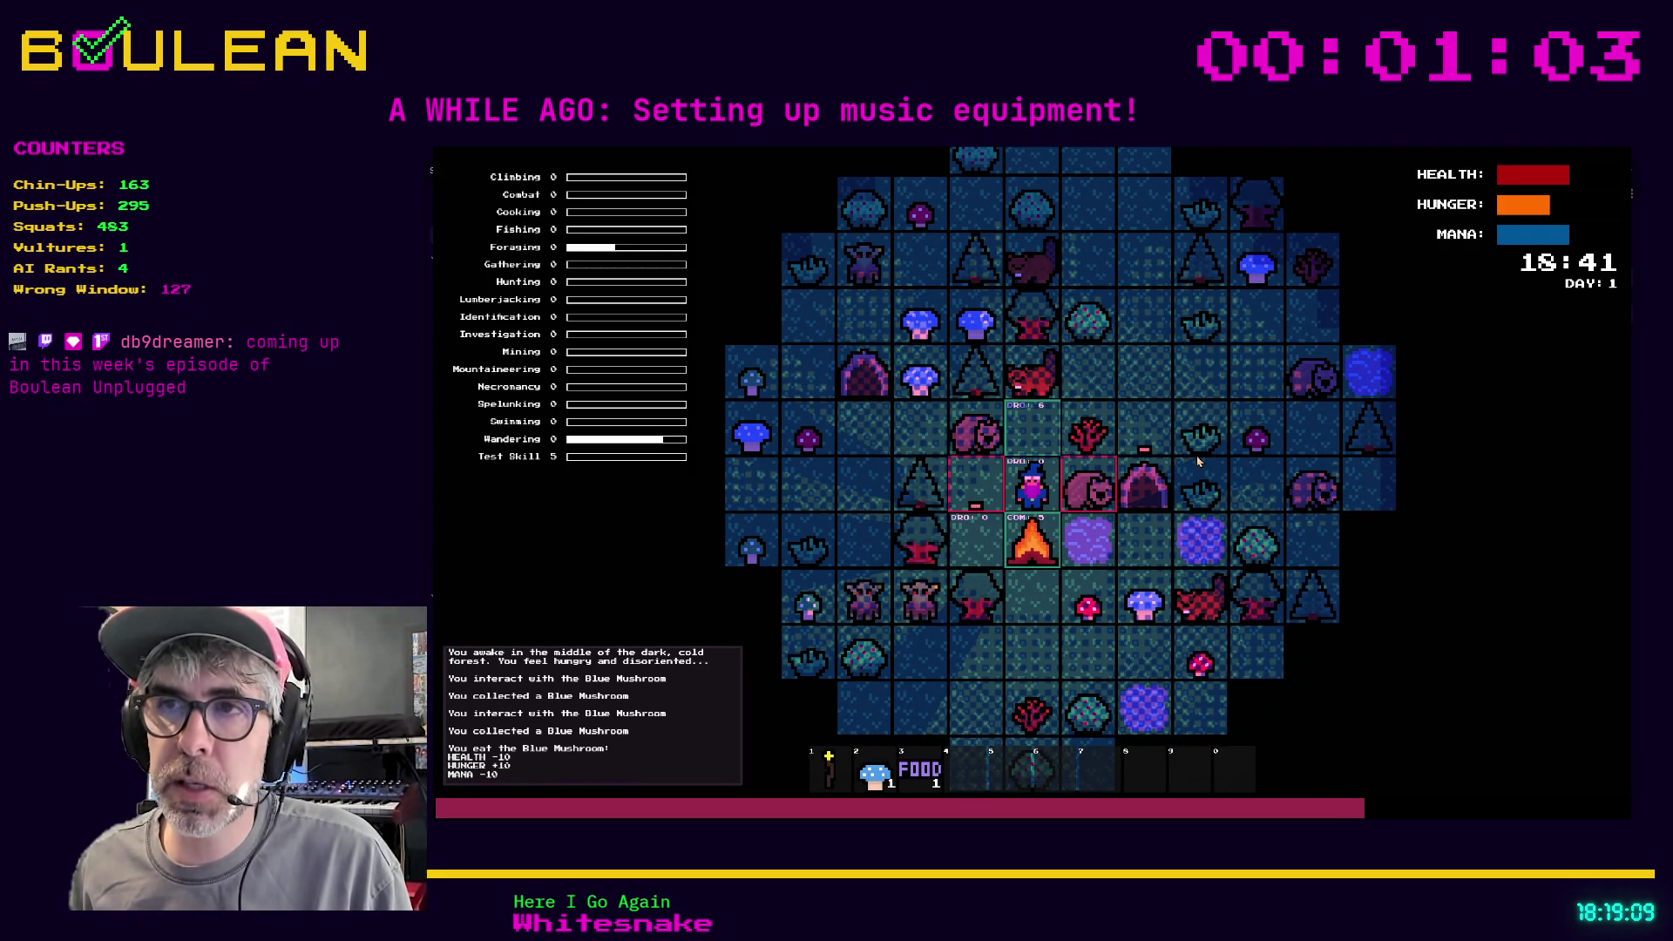
key(e)
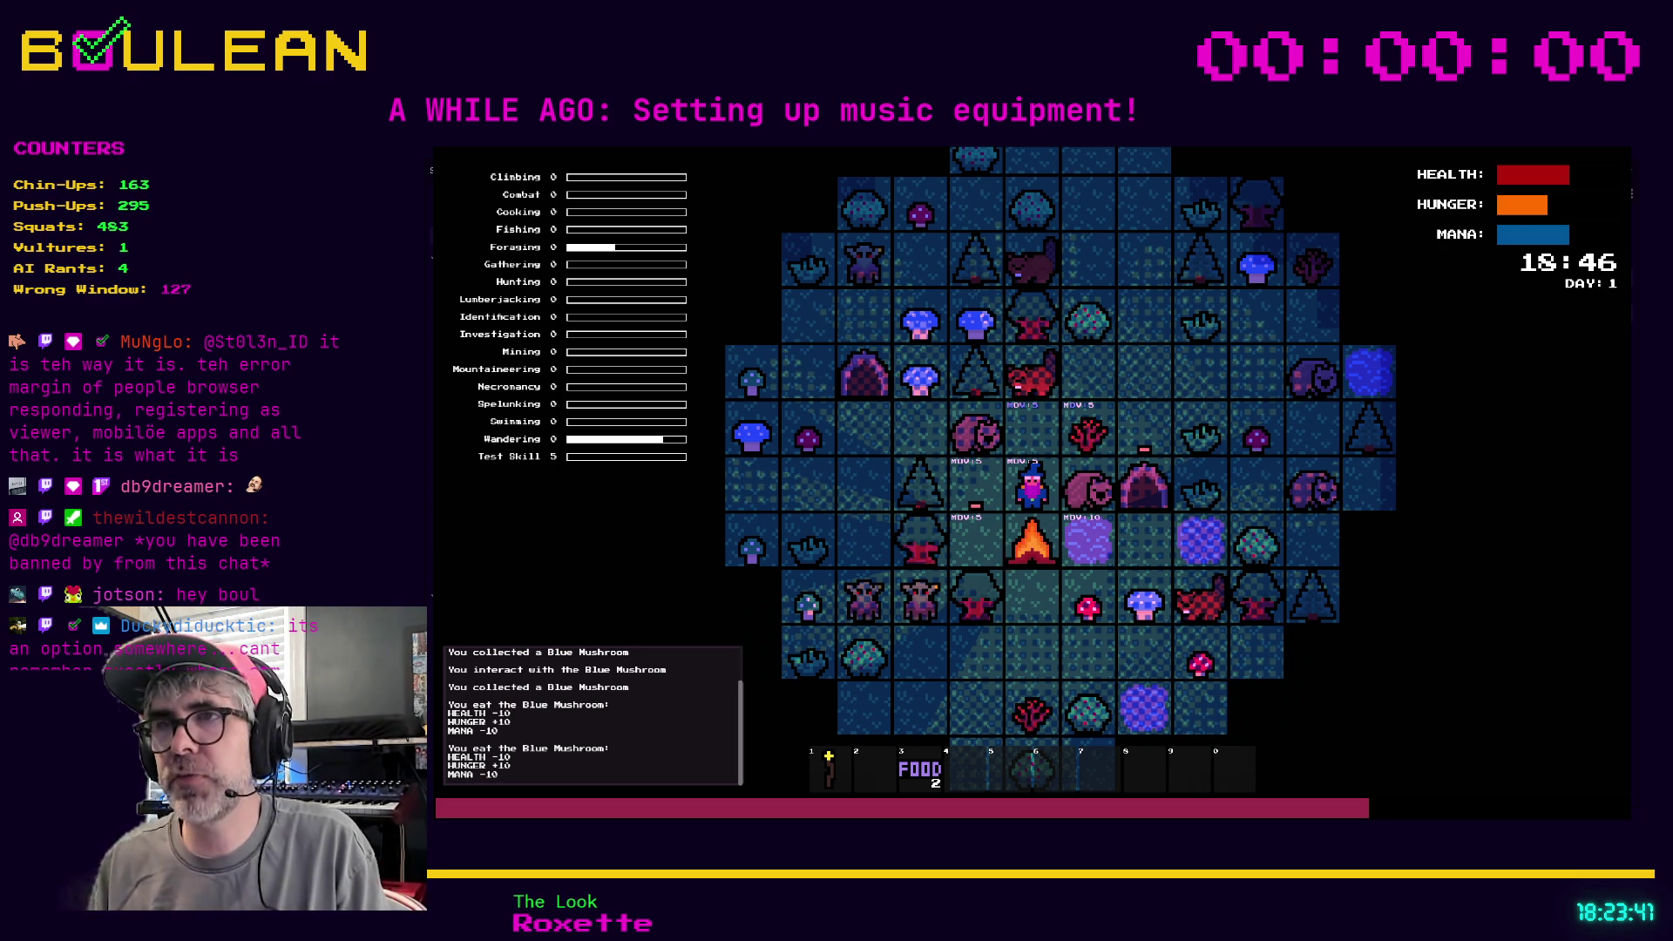
scroll(1032, 488, up, 2)
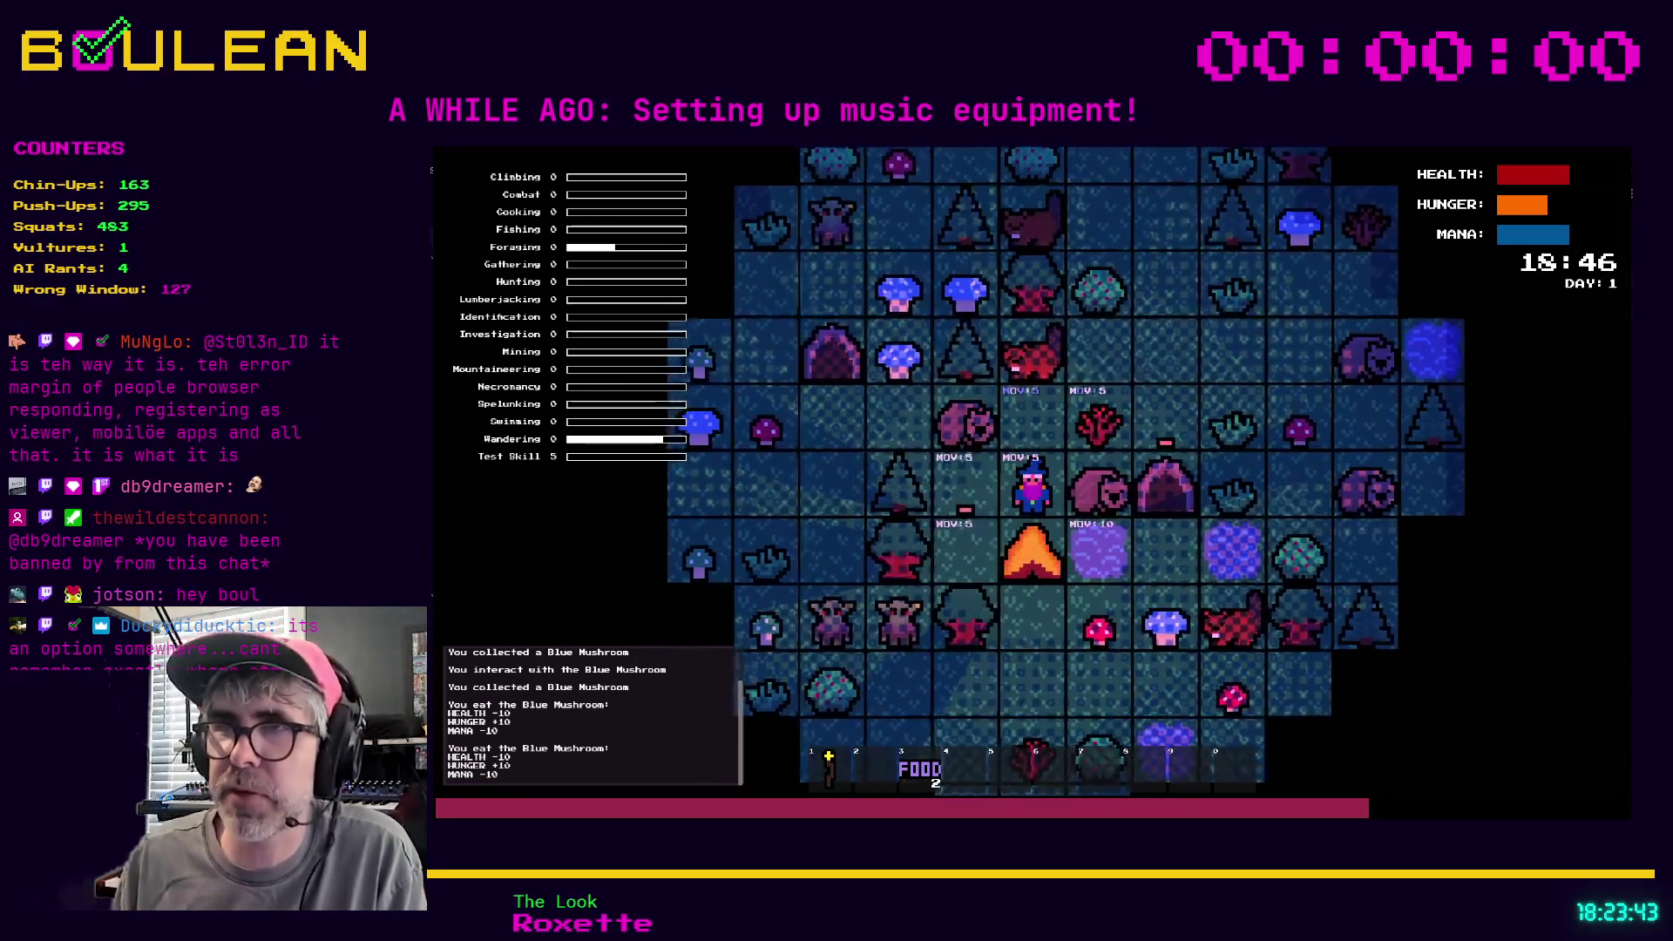
Collect sticks from the sapling and the Red Mushrooms three tiles right
click(1120, 417)
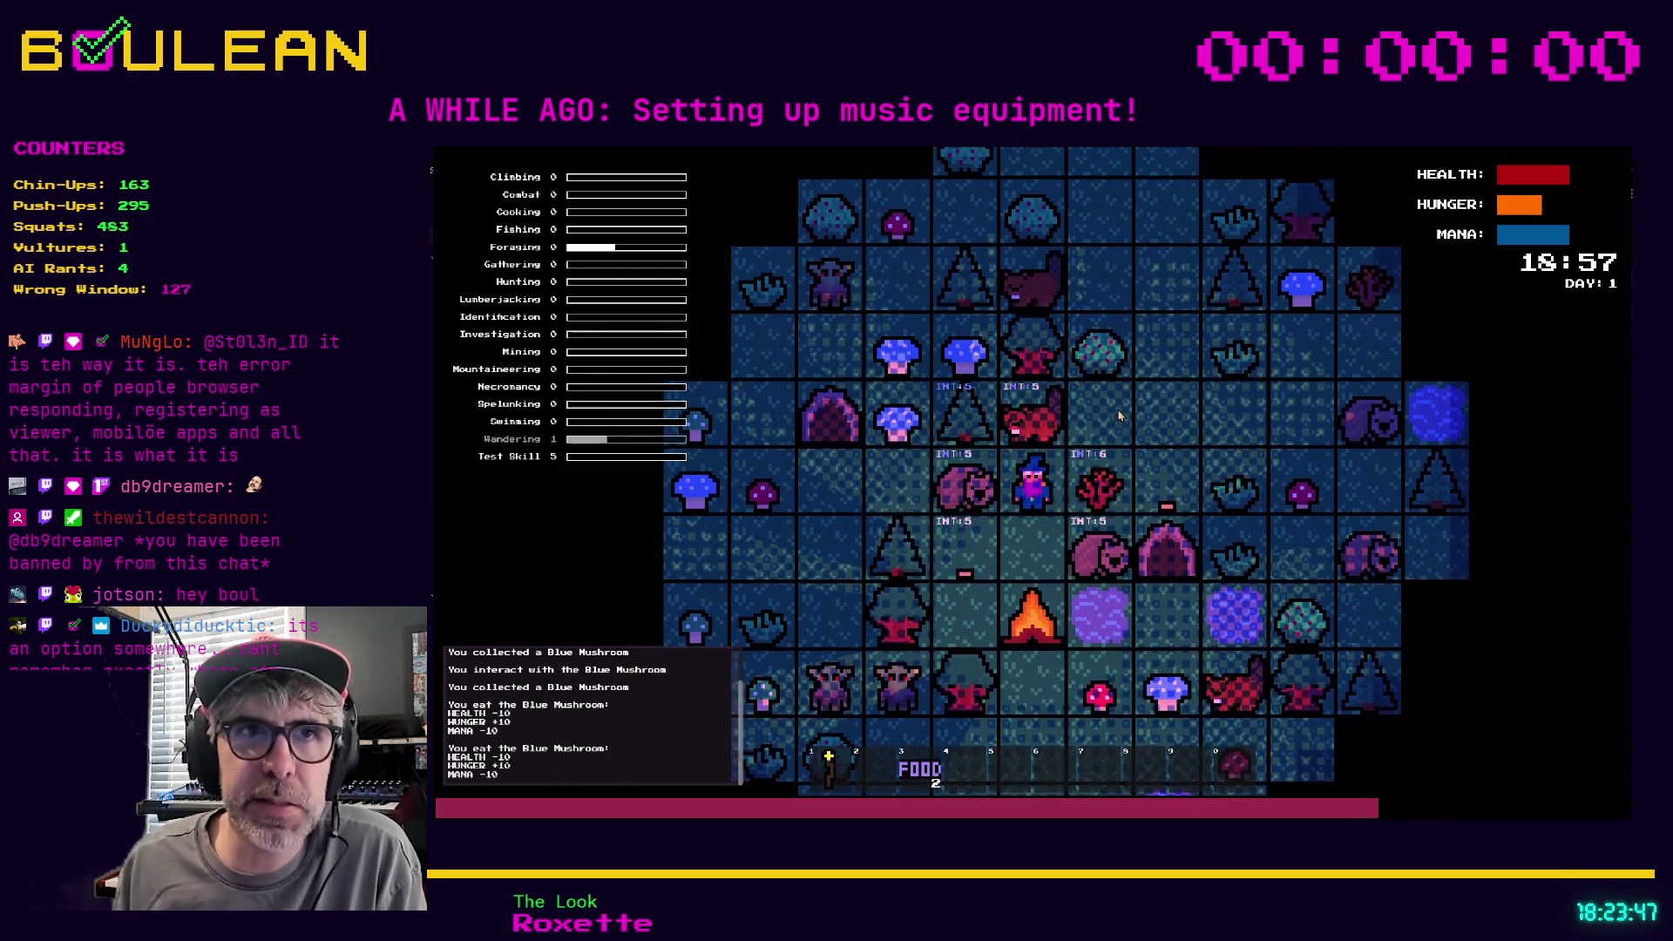
click(1120, 419)
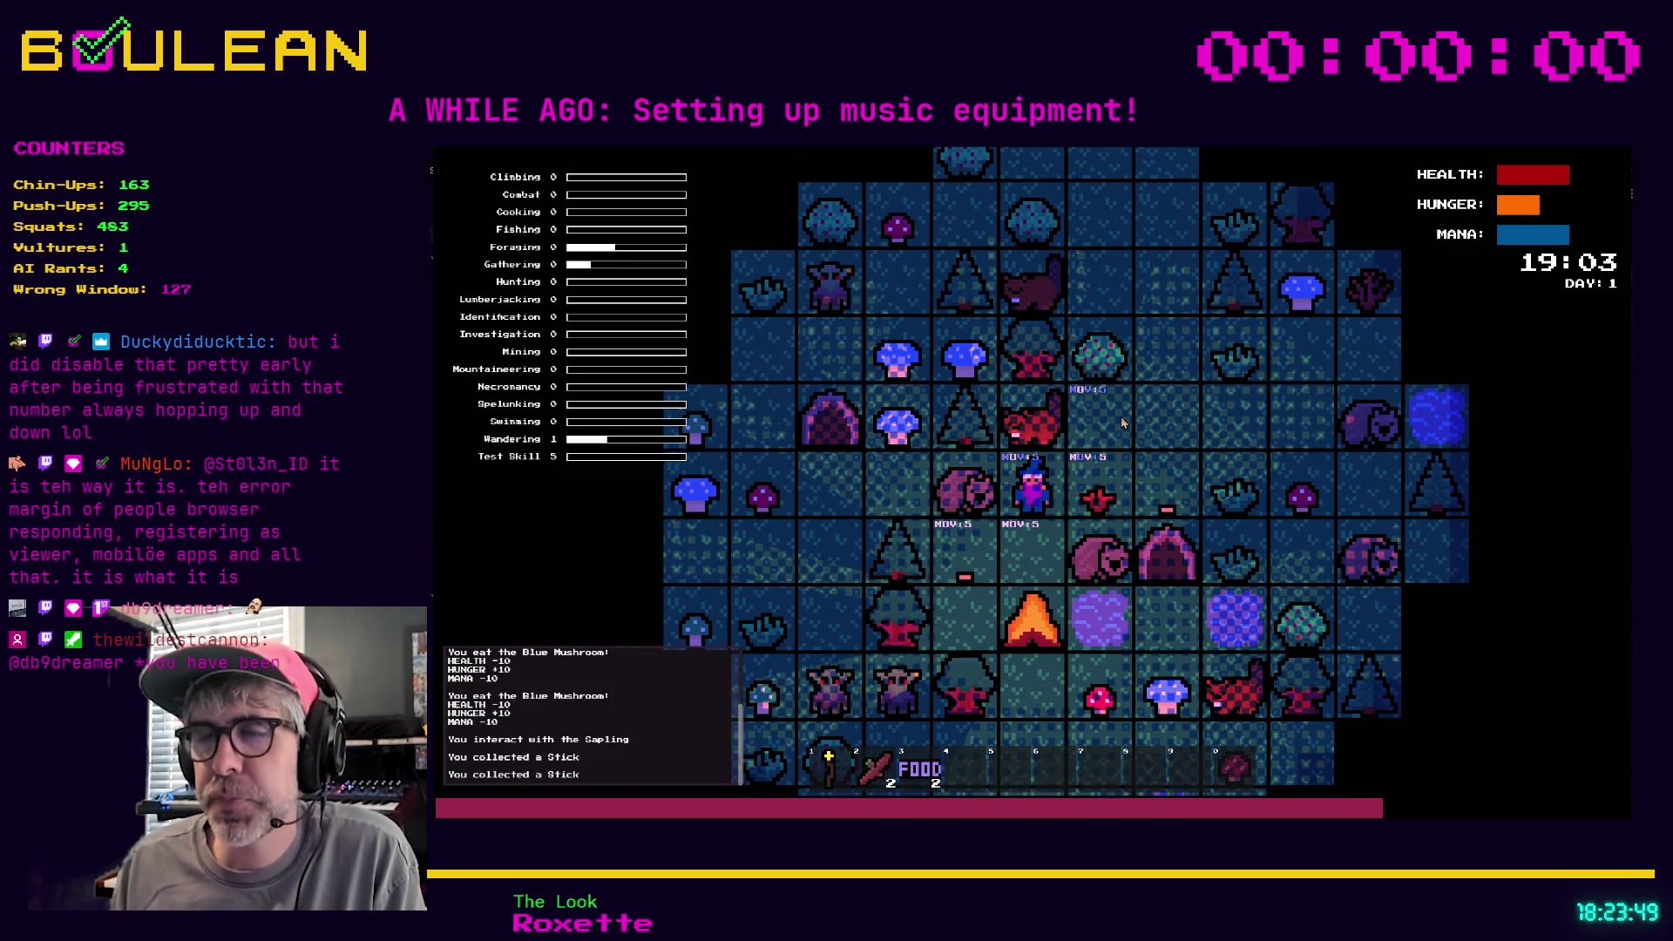
key(Right)
key(Right)
key(Right)
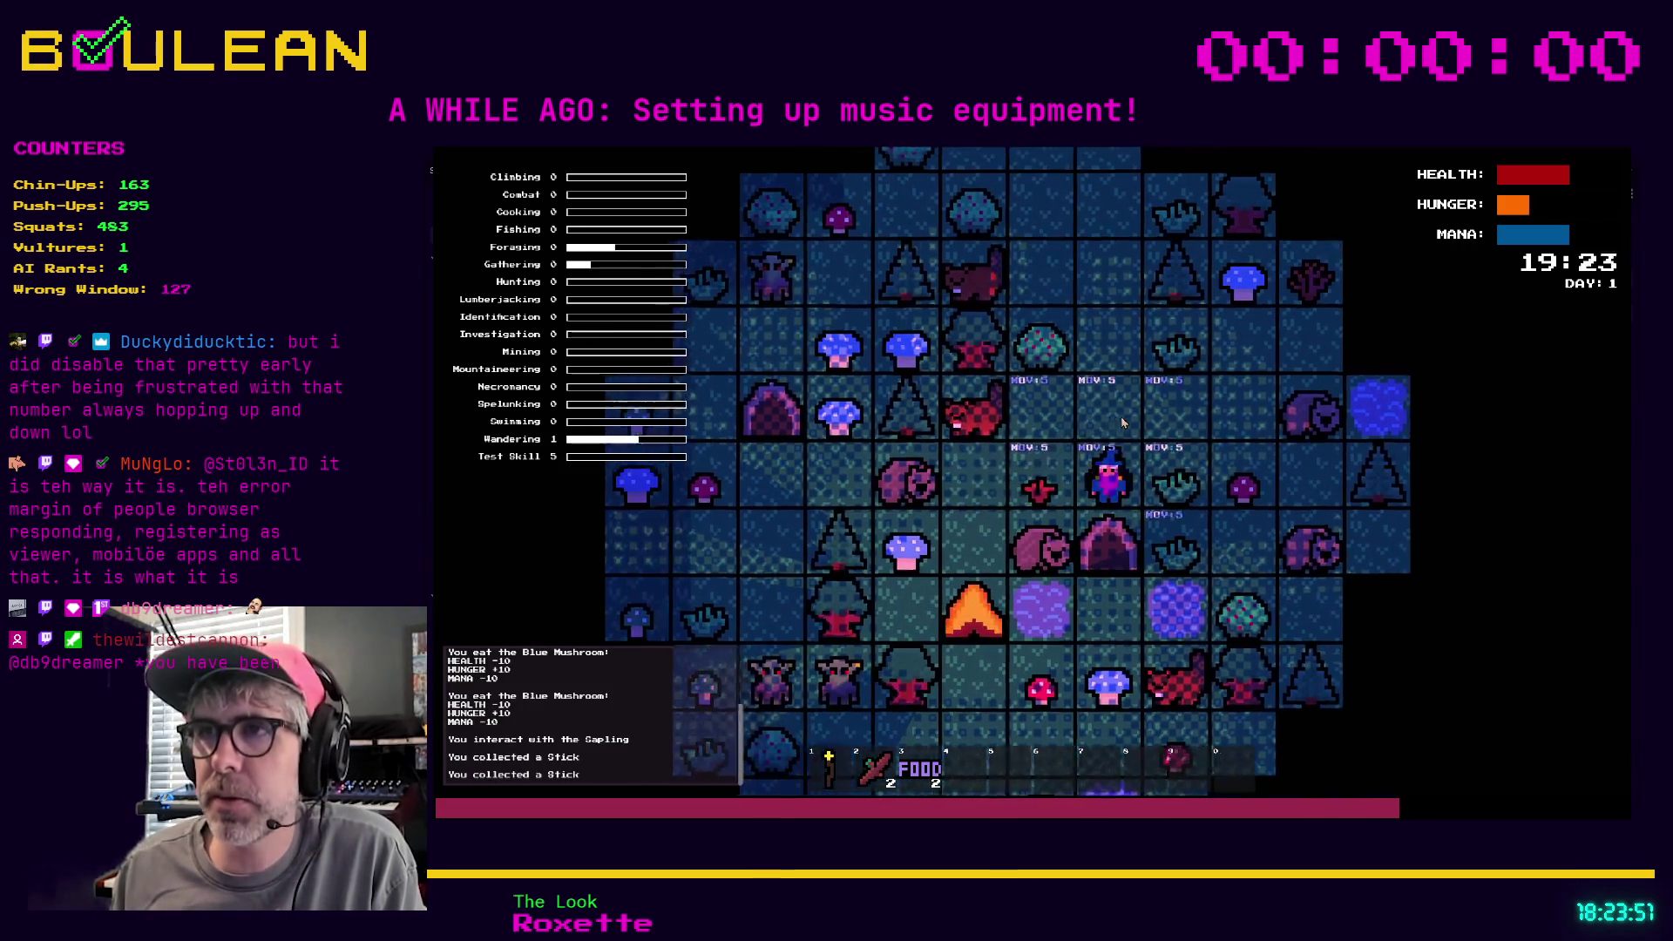
click(1121, 422)
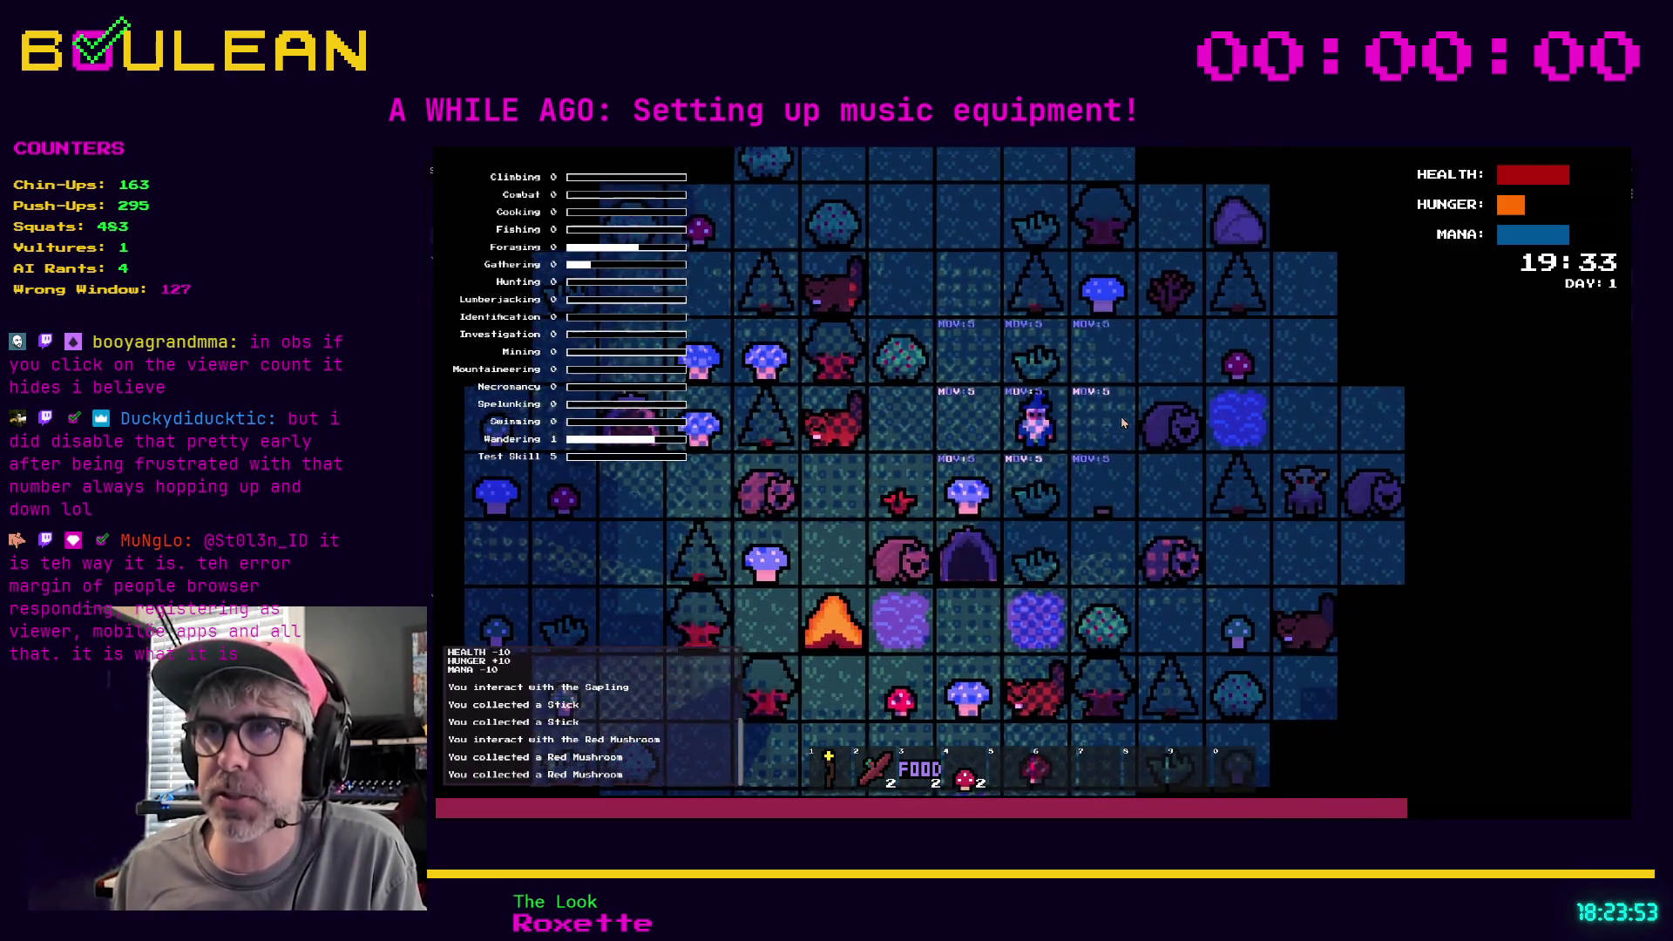
Build a campfire left of the wizard and eat both Red Mushrooms
key(c)
key(b)
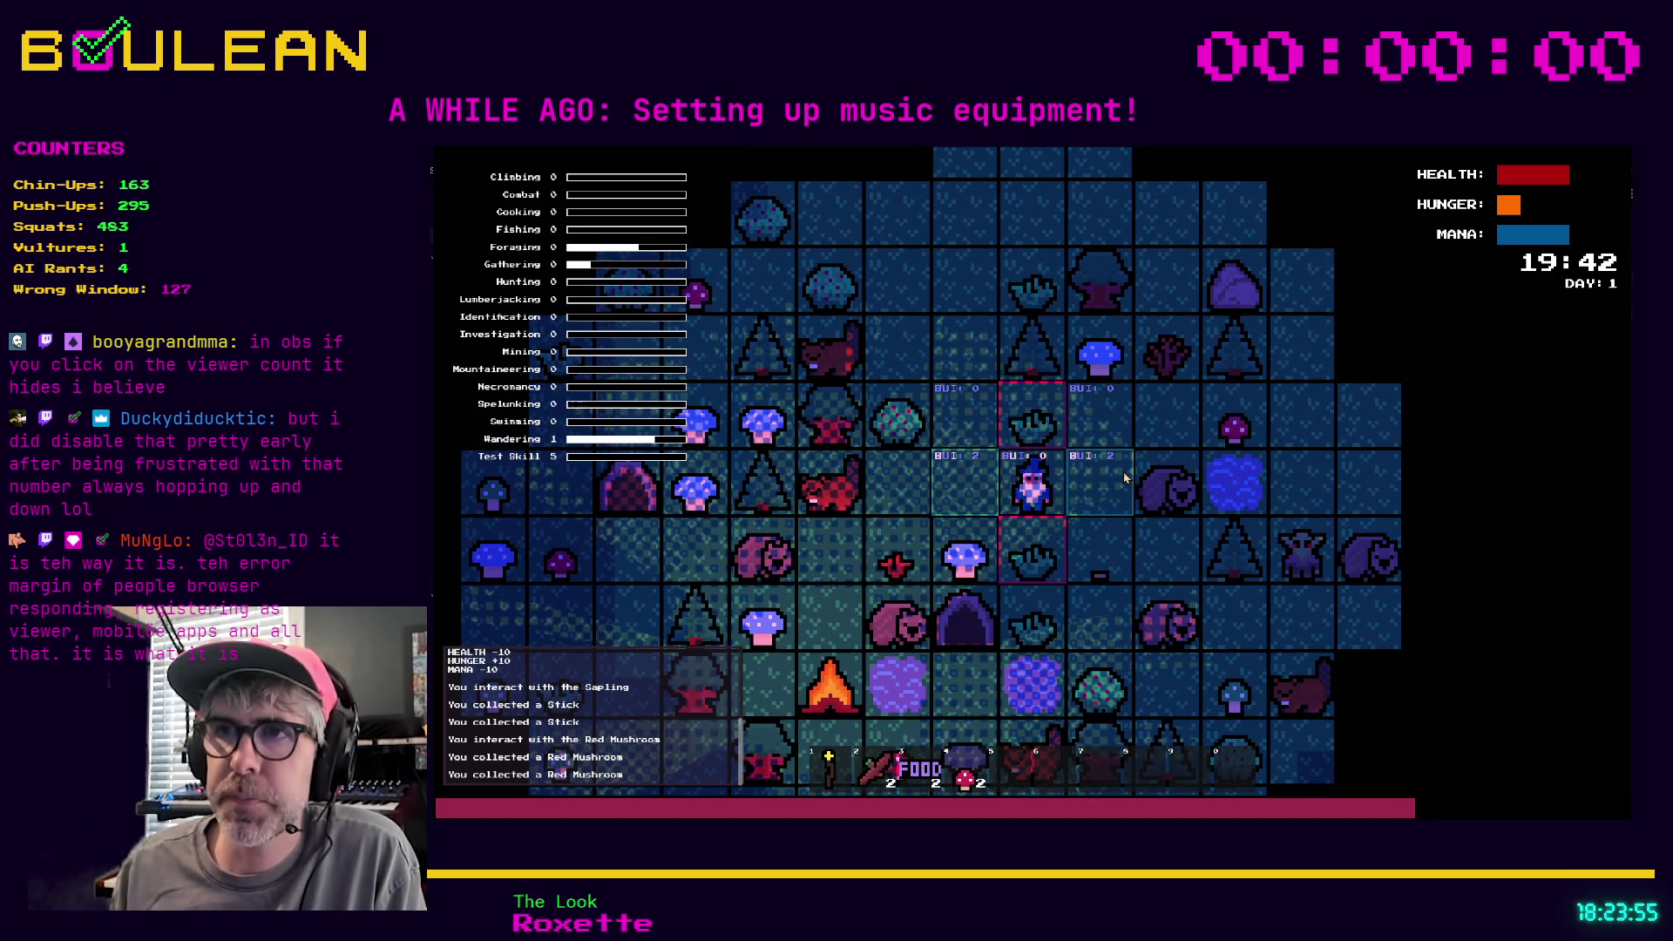
key(Left)
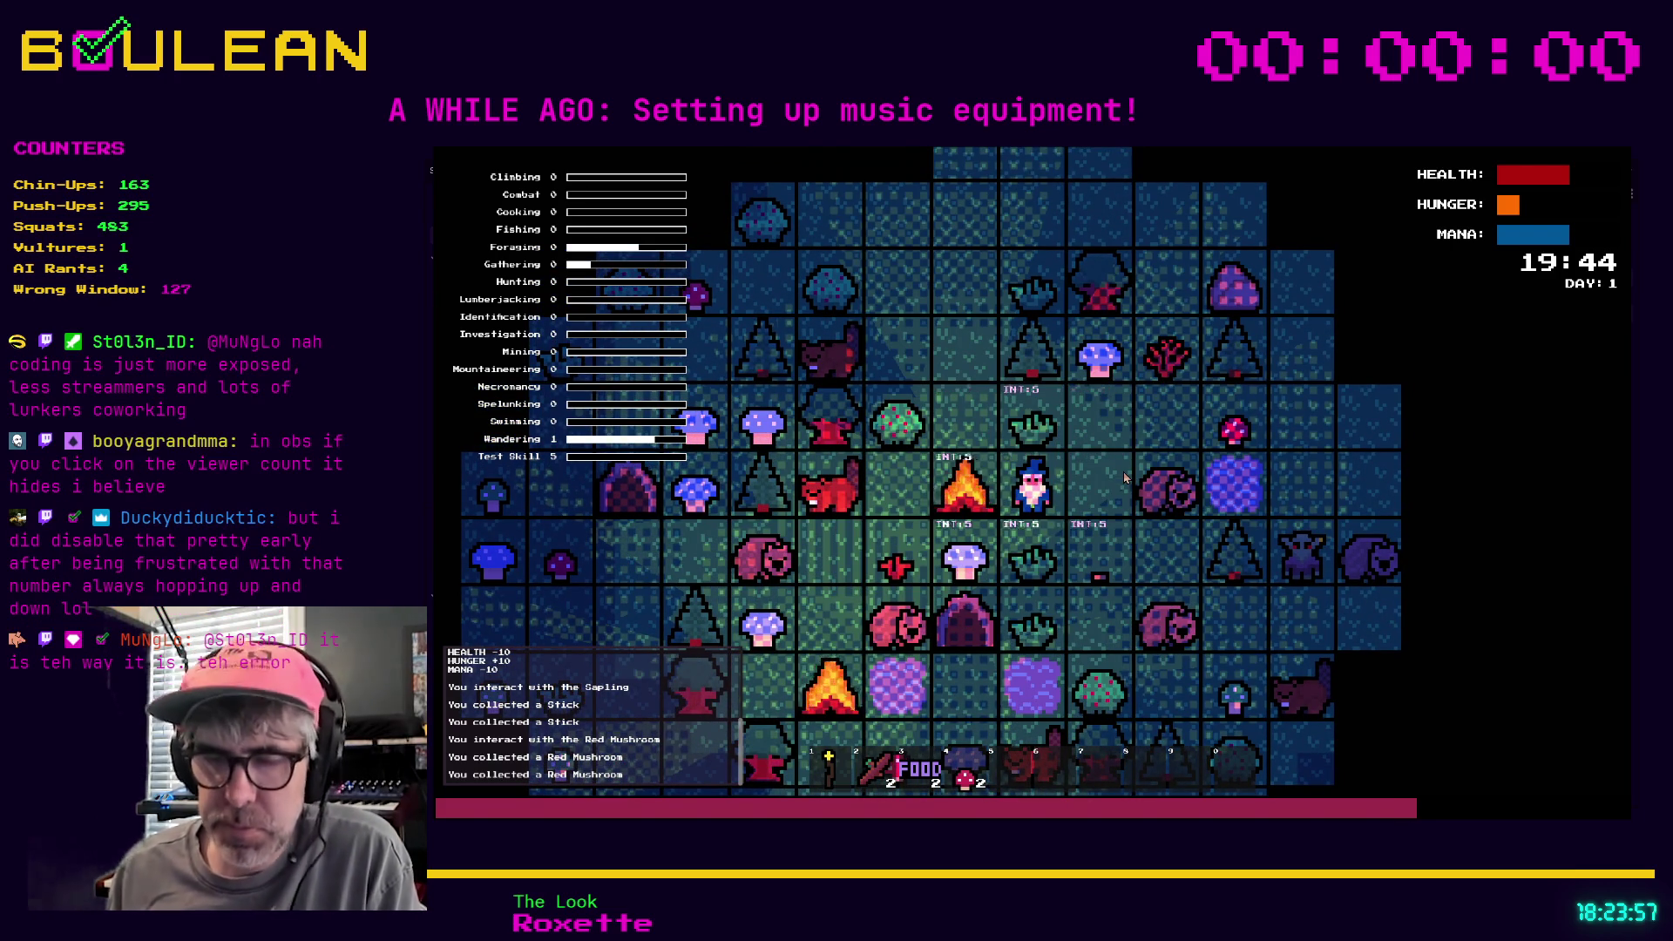
key(4)
key(e)
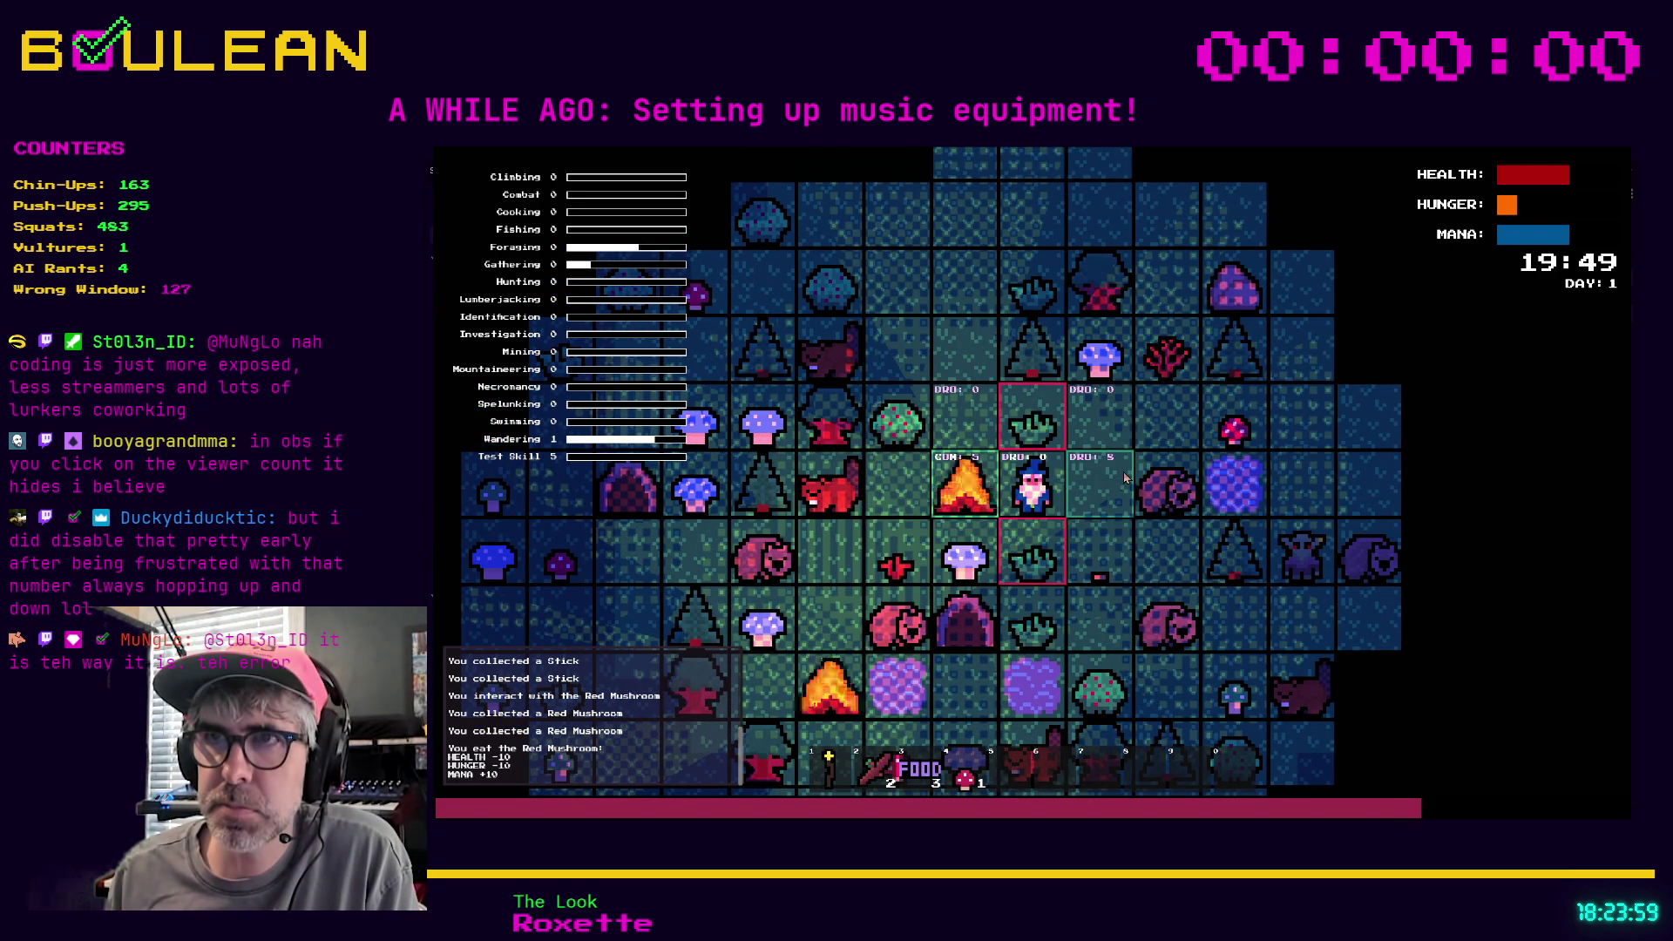
key(e)
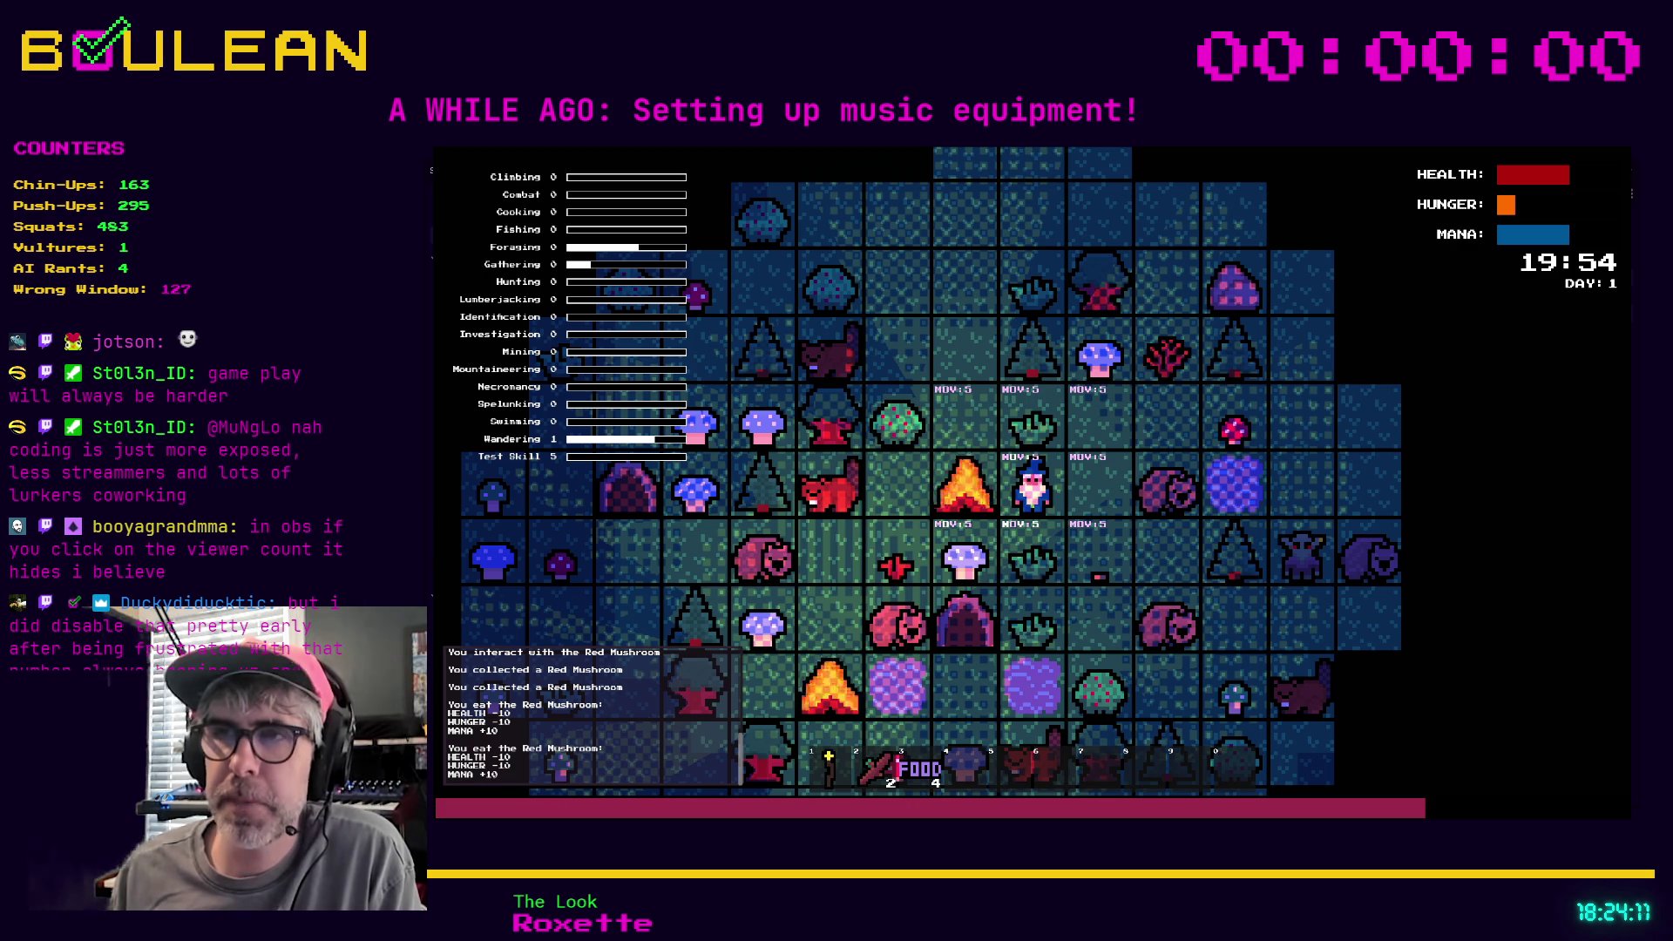
Collect and eat a Blue Mushroom and a Berry, then reopen the crafting list
key(Down)
key(Left)
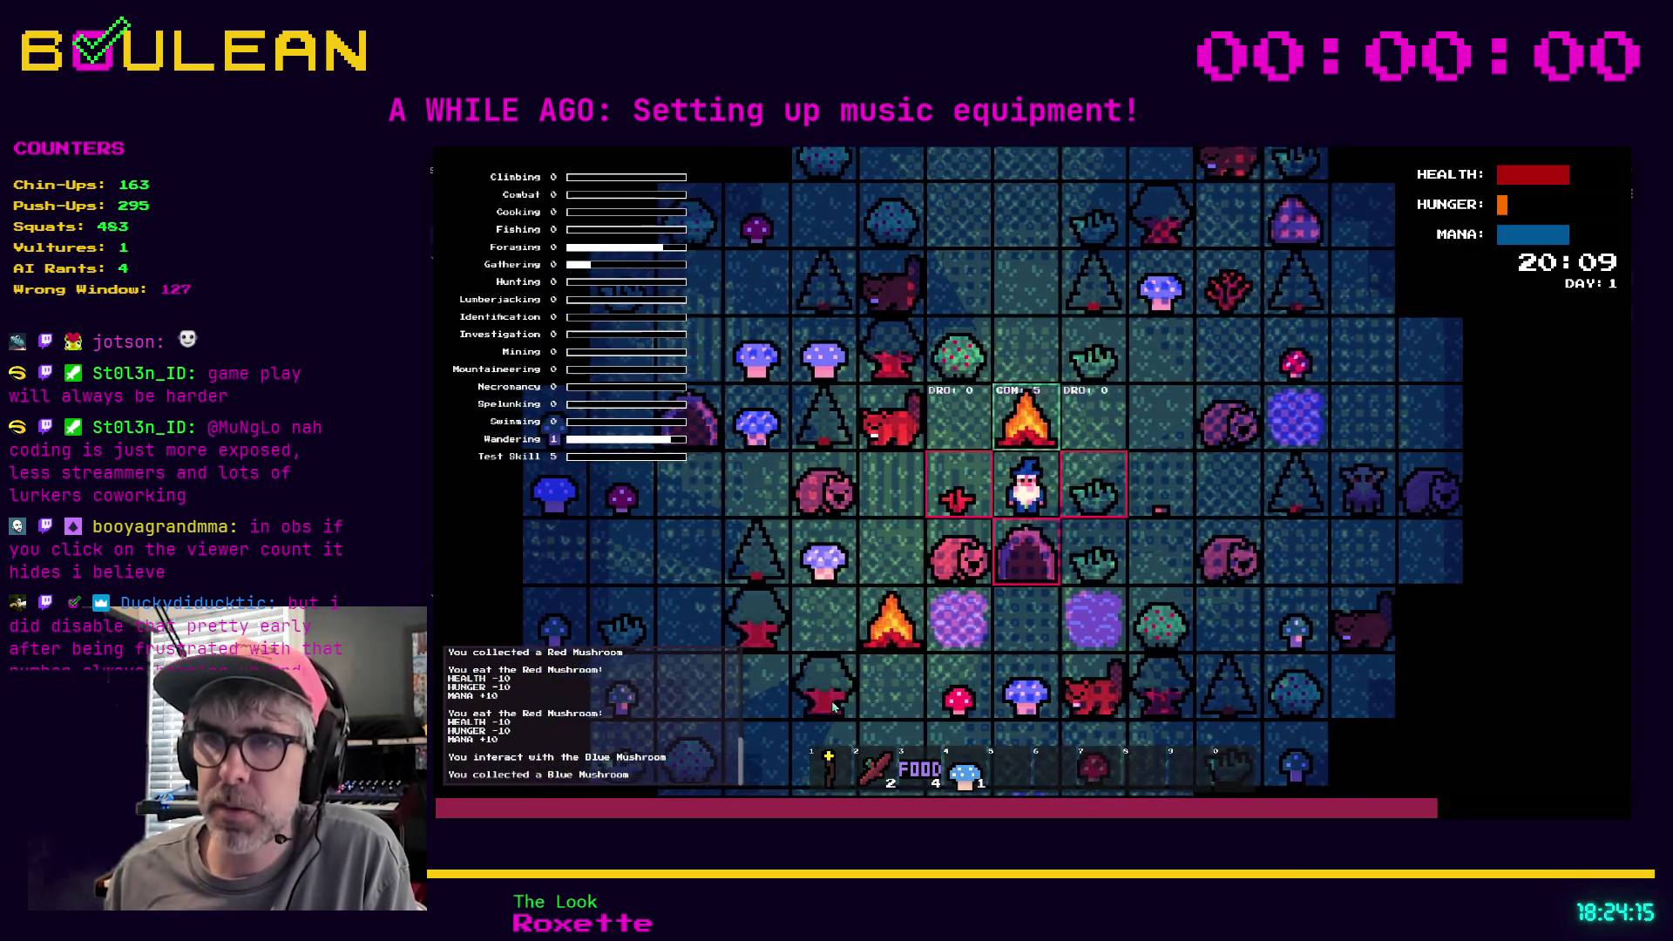
key(4)
key(Up)
key(Up)
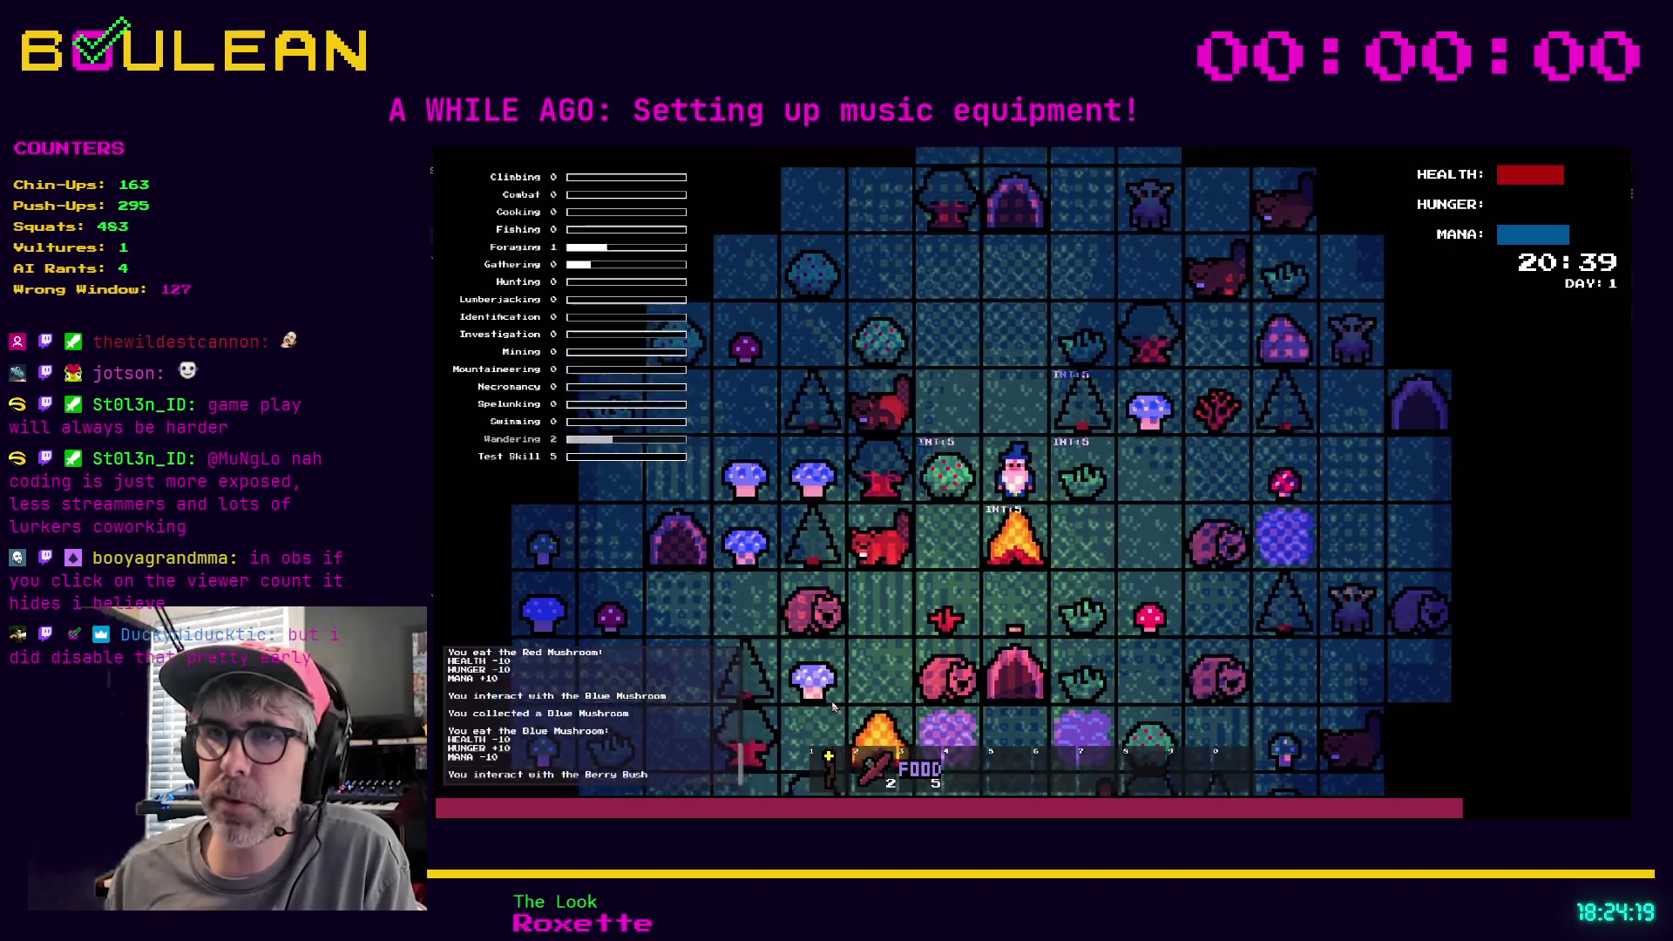
key(Left)
key(5)
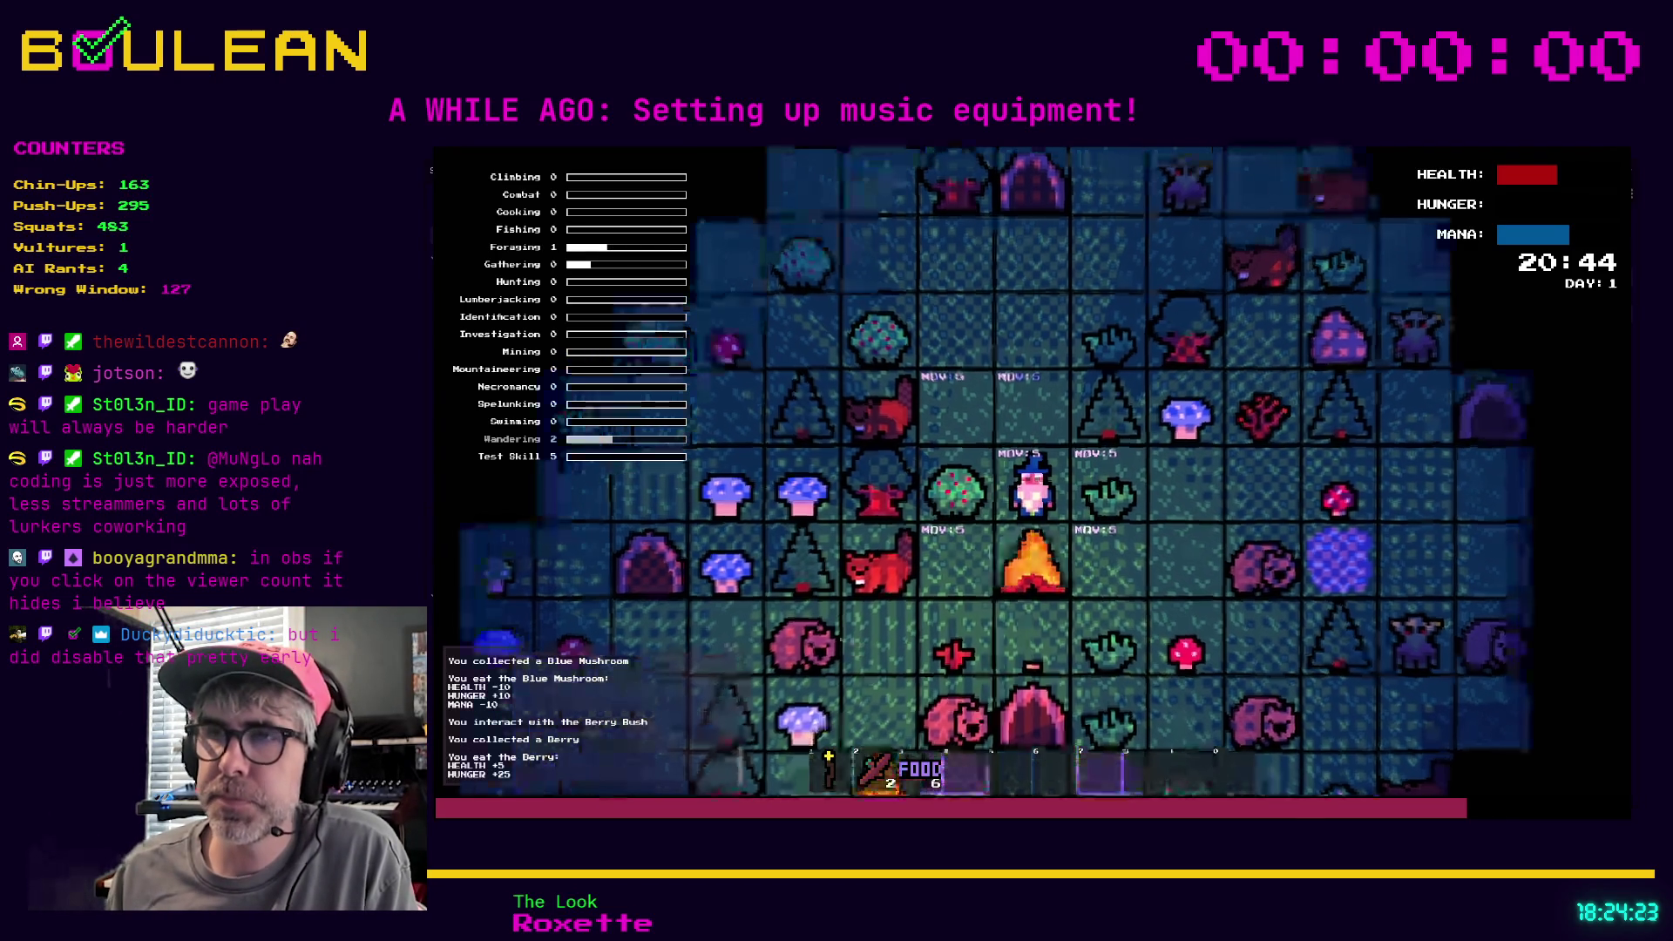
key(c)
key(Escape)
key(c)
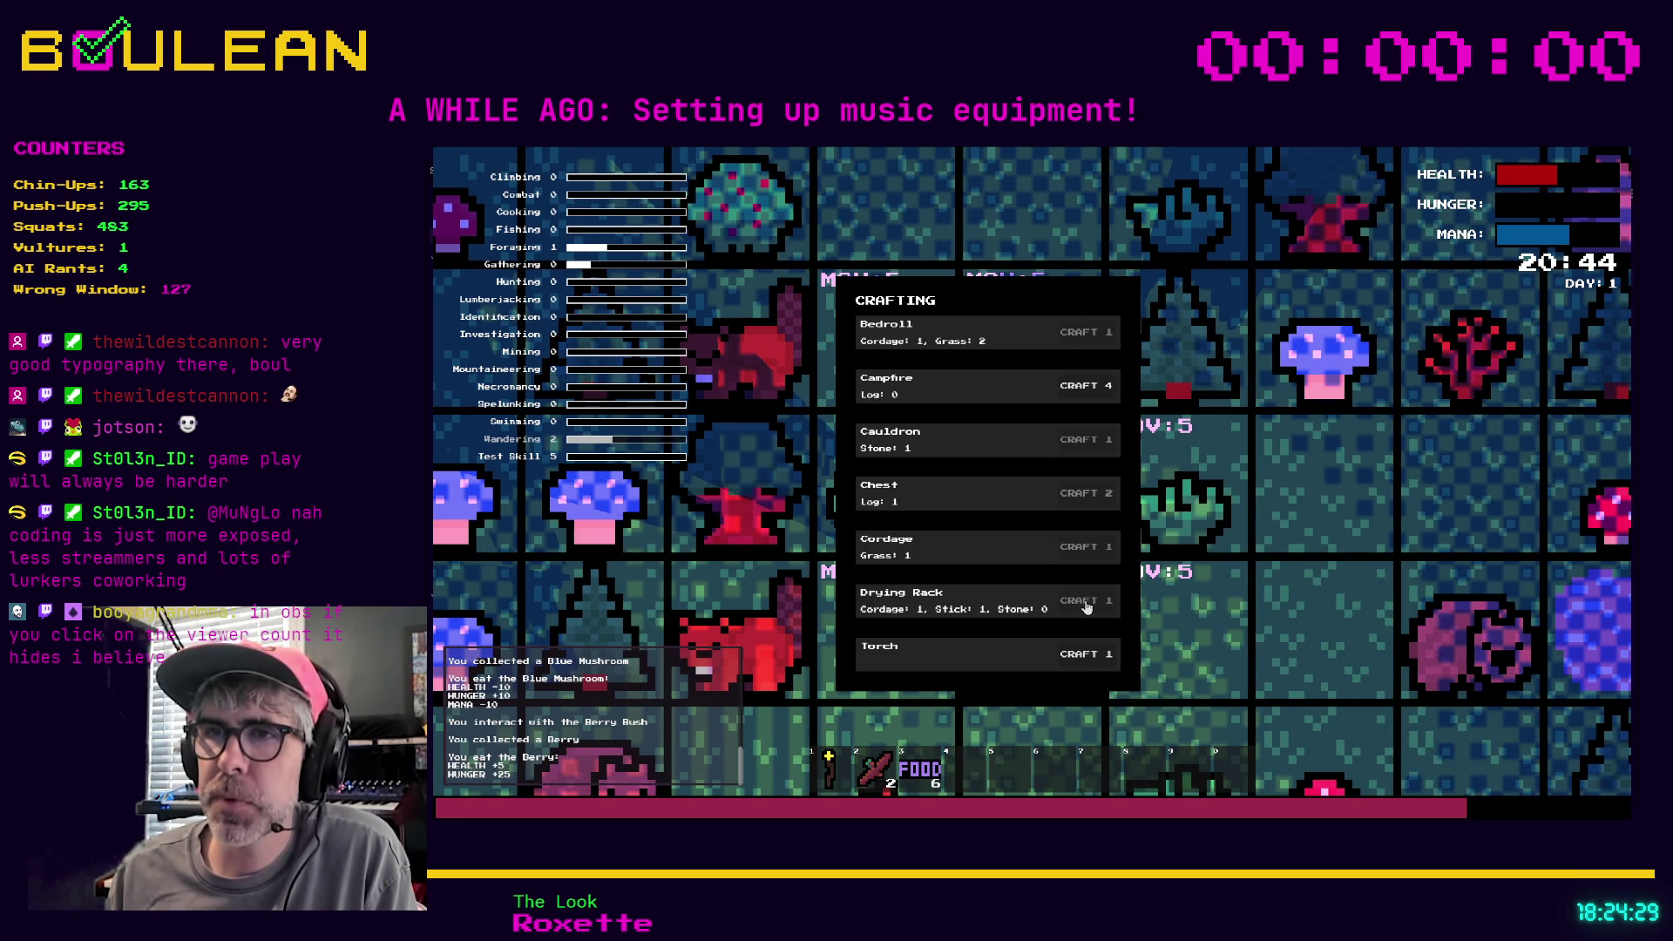
Collect a grass tuft and a stick, then craft Cordage and a Drying Rack
key(c)
click(1244, 555)
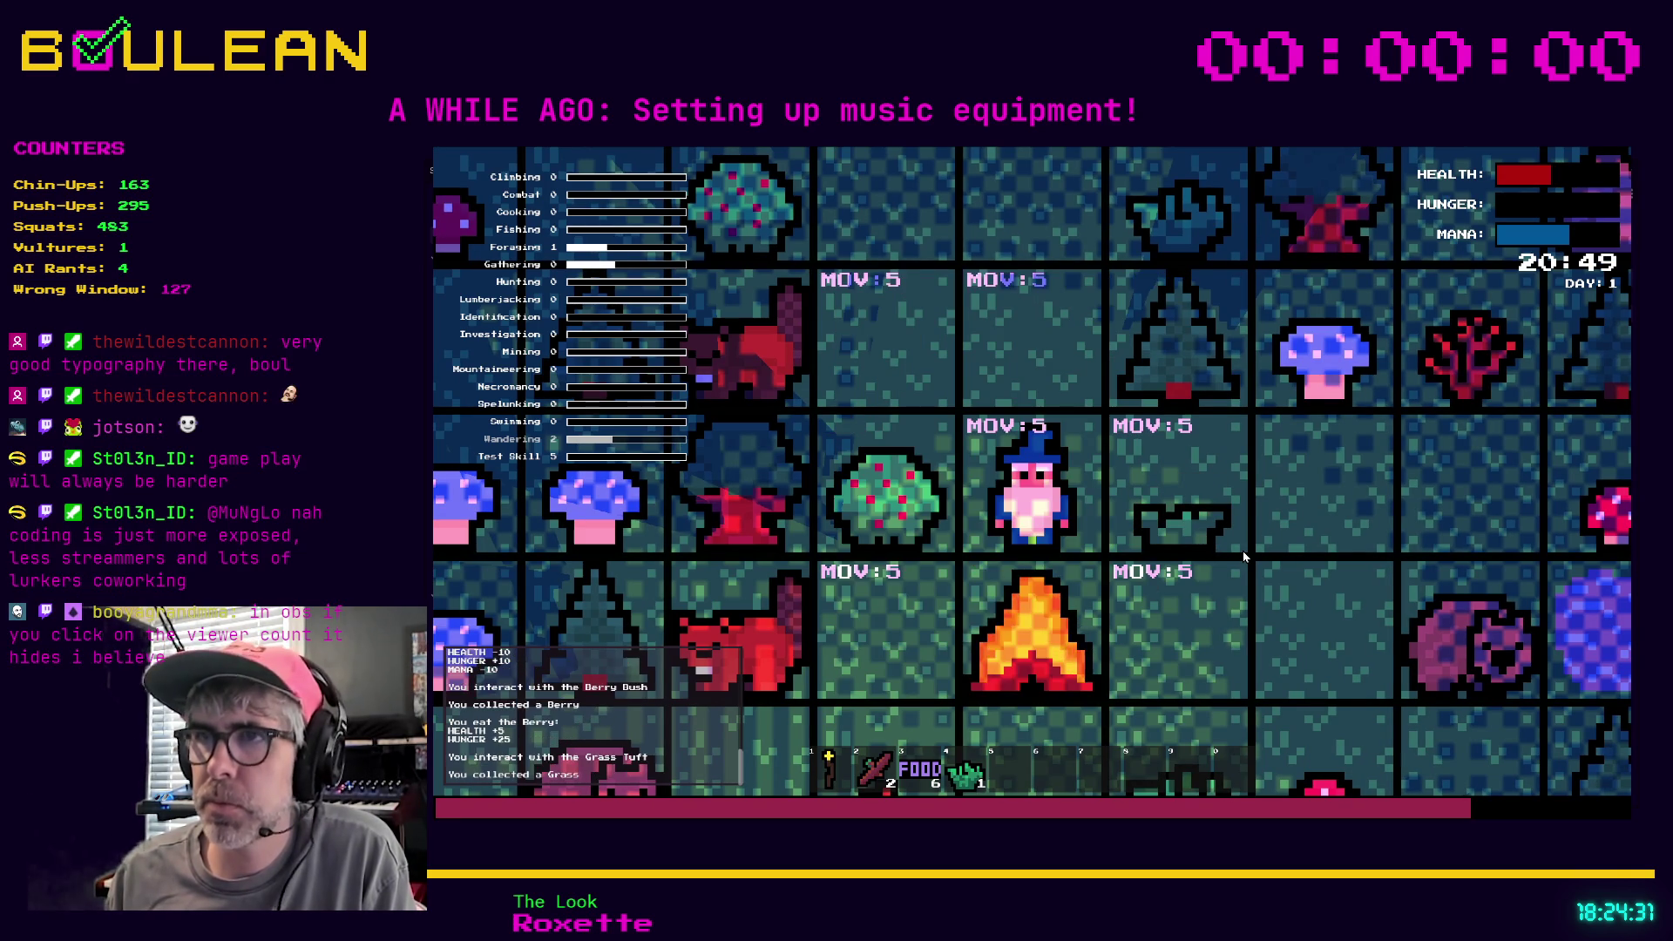
key(Right)
key(Right)
key(Right)
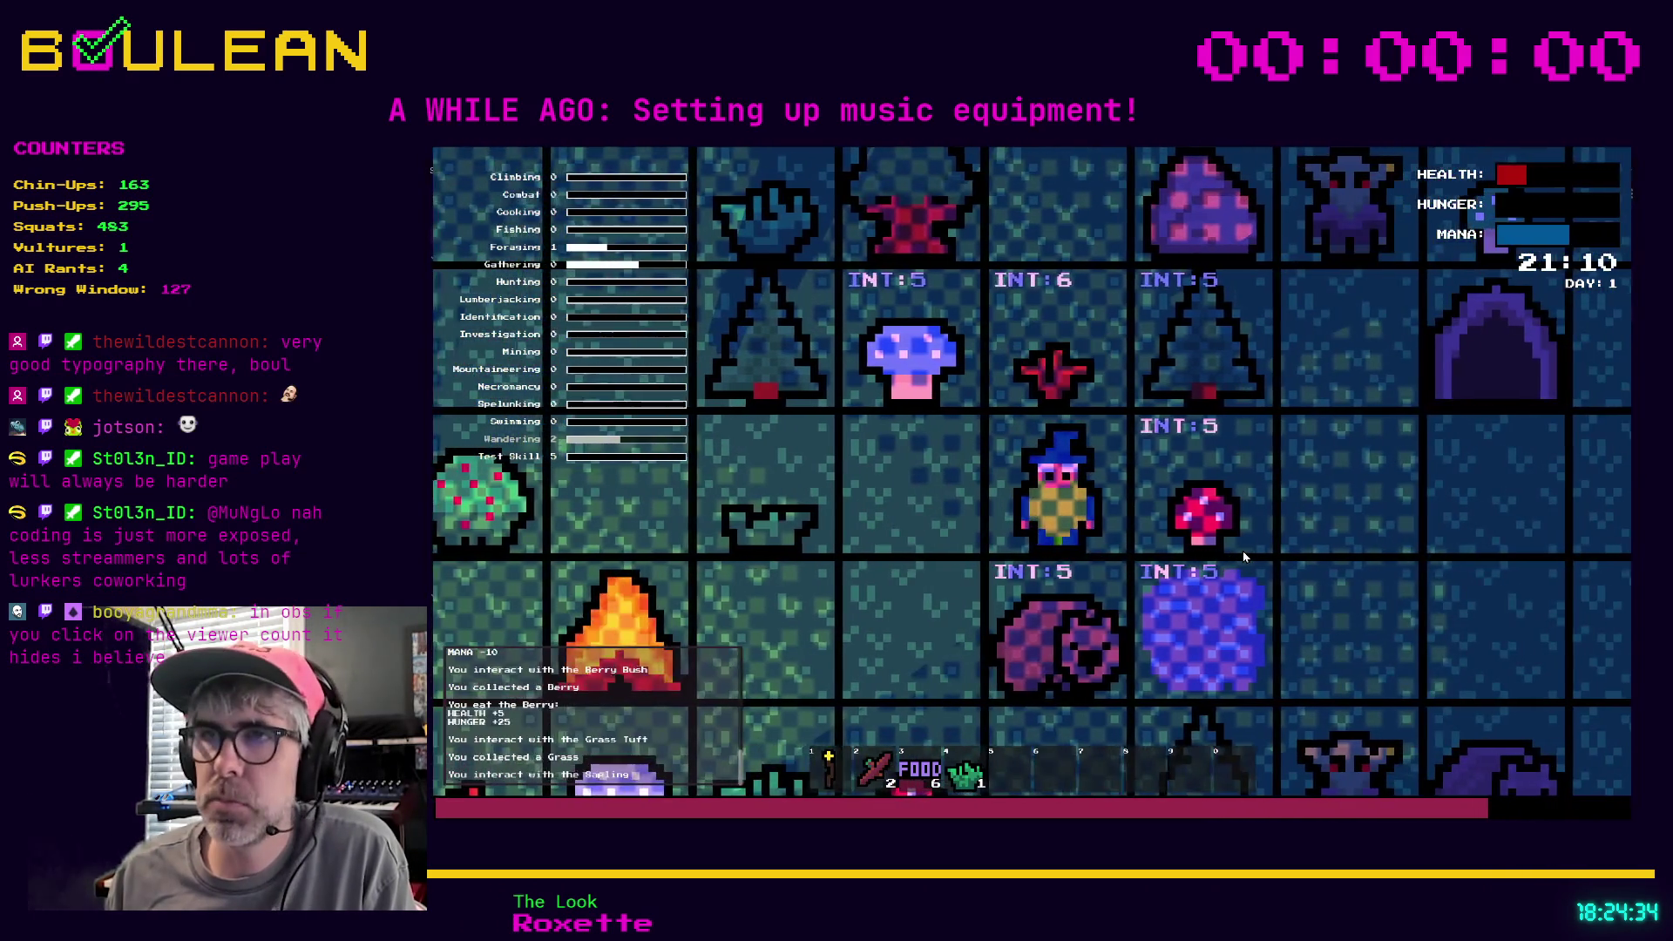
click(1242, 551)
key(c)
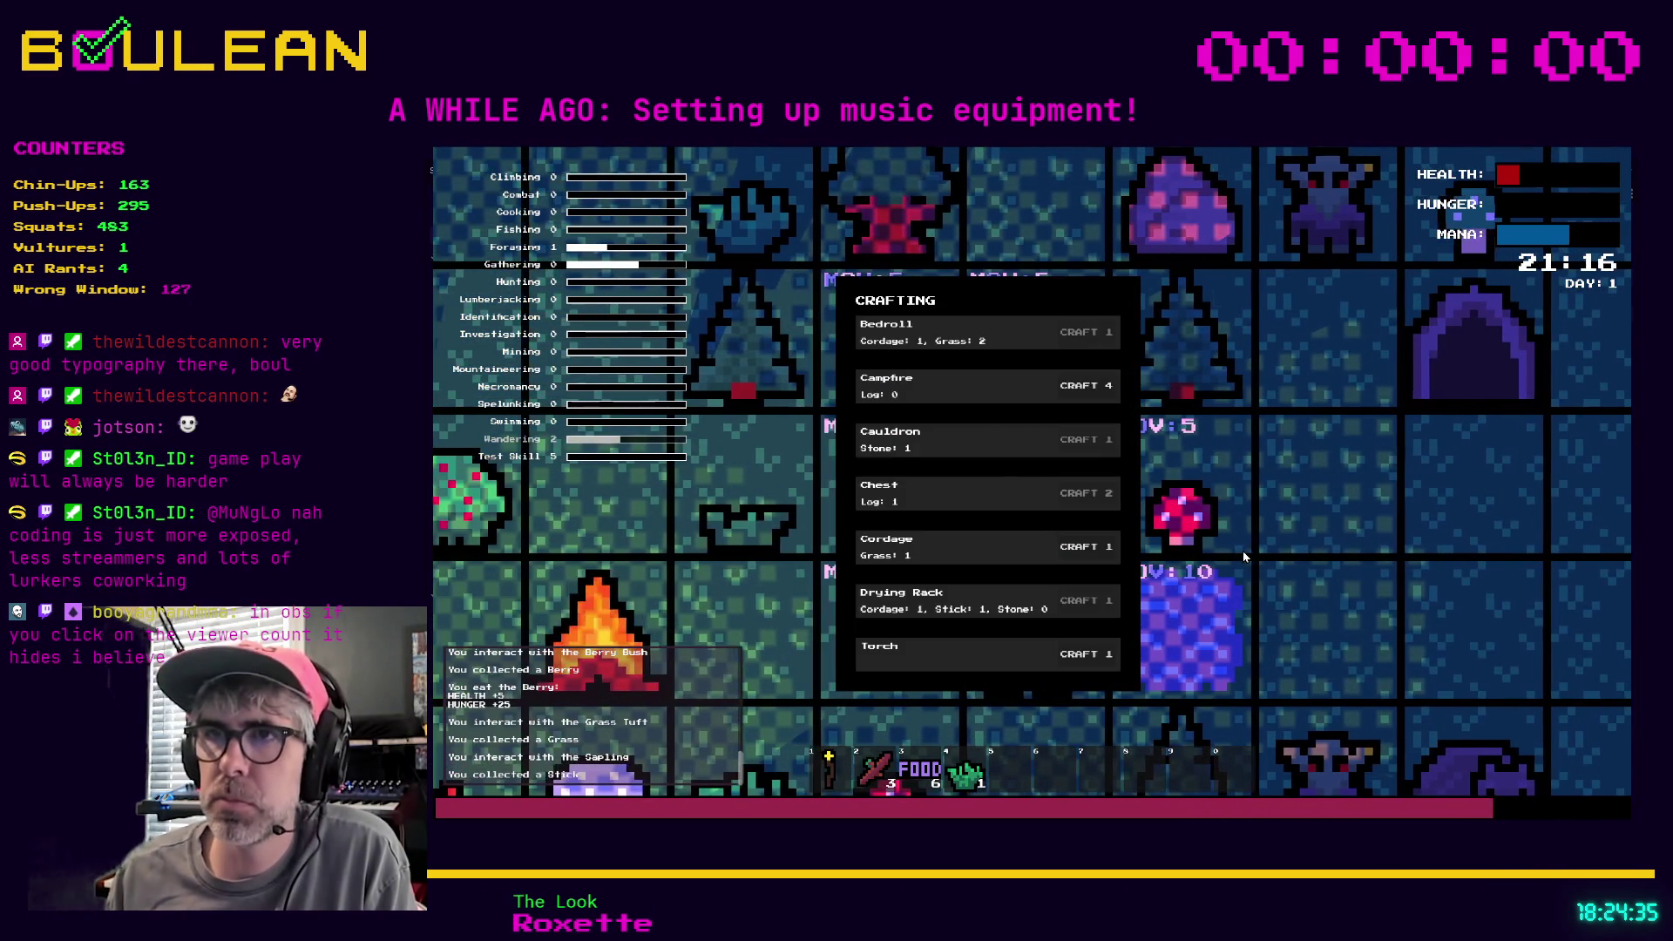
click(1097, 554)
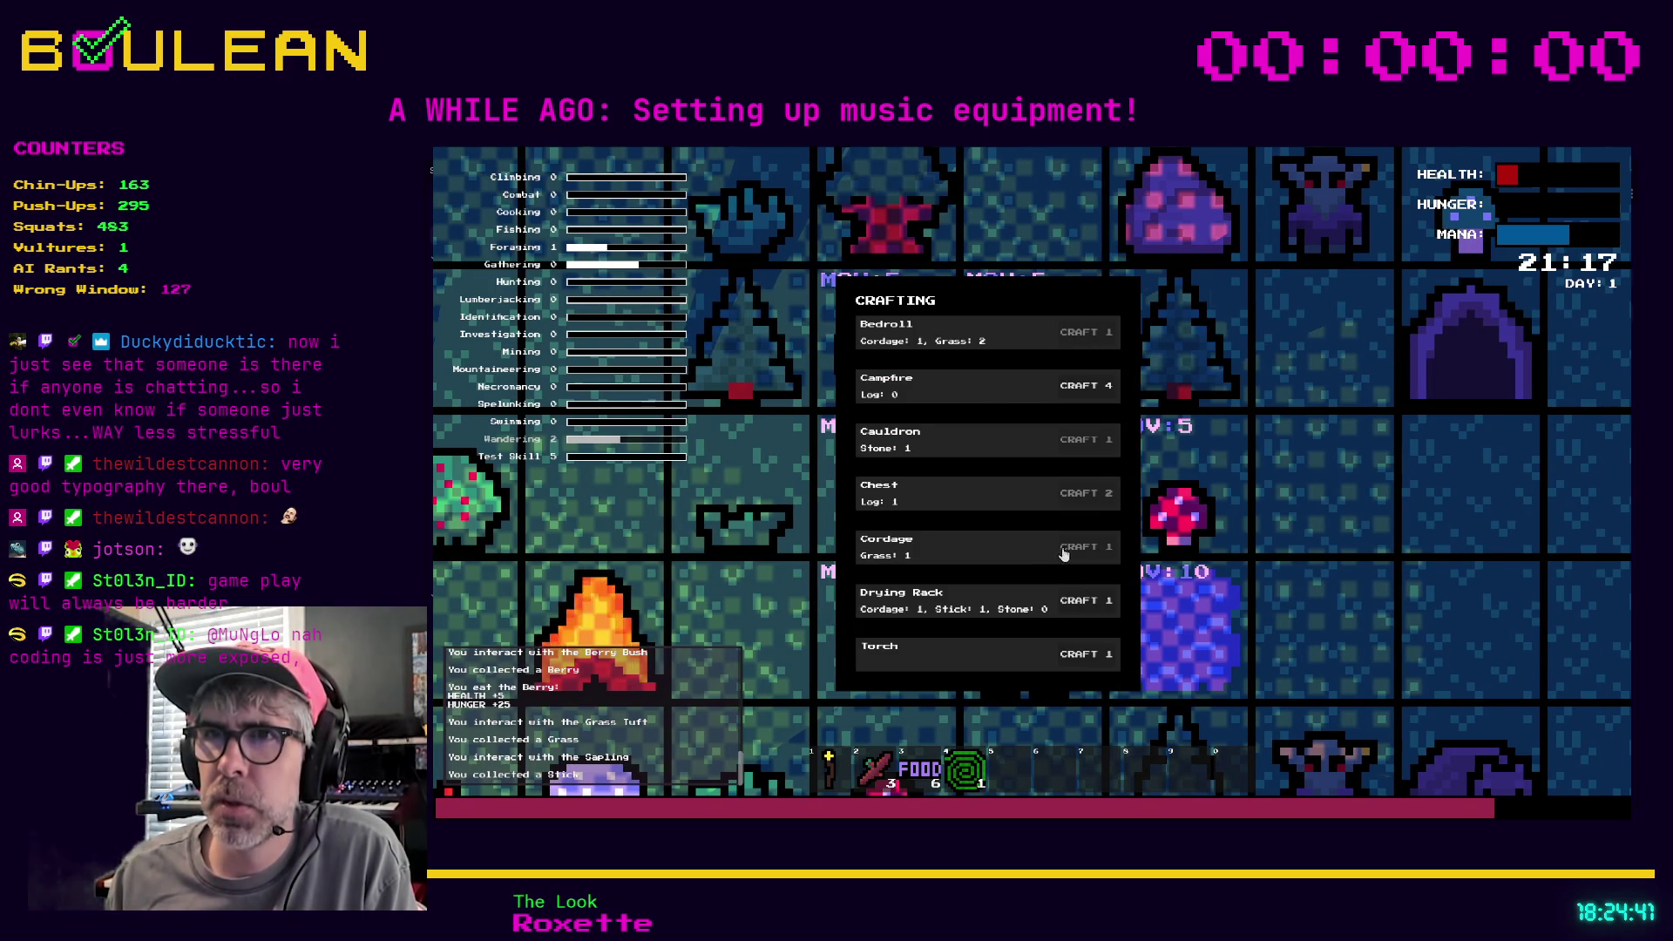
click(1093, 601)
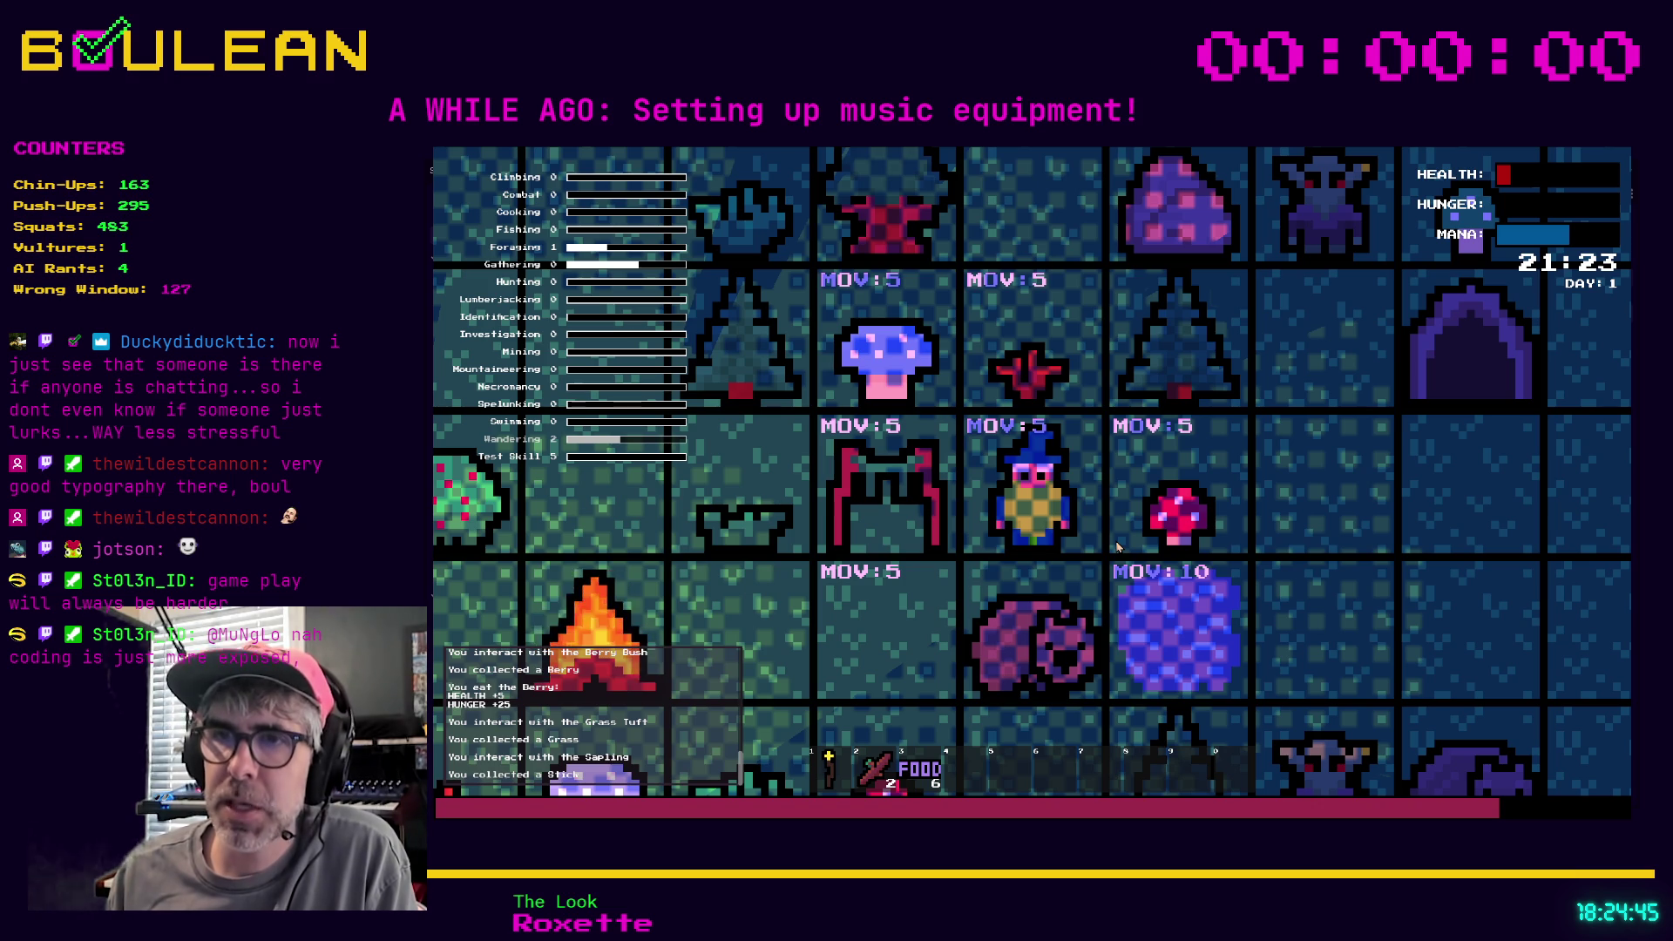
Collect and eat a Blue Mushroom, then return to skill_manager.gd after GAME OVER
key(q)
key(q)
key(w)
key(a)
key(4)
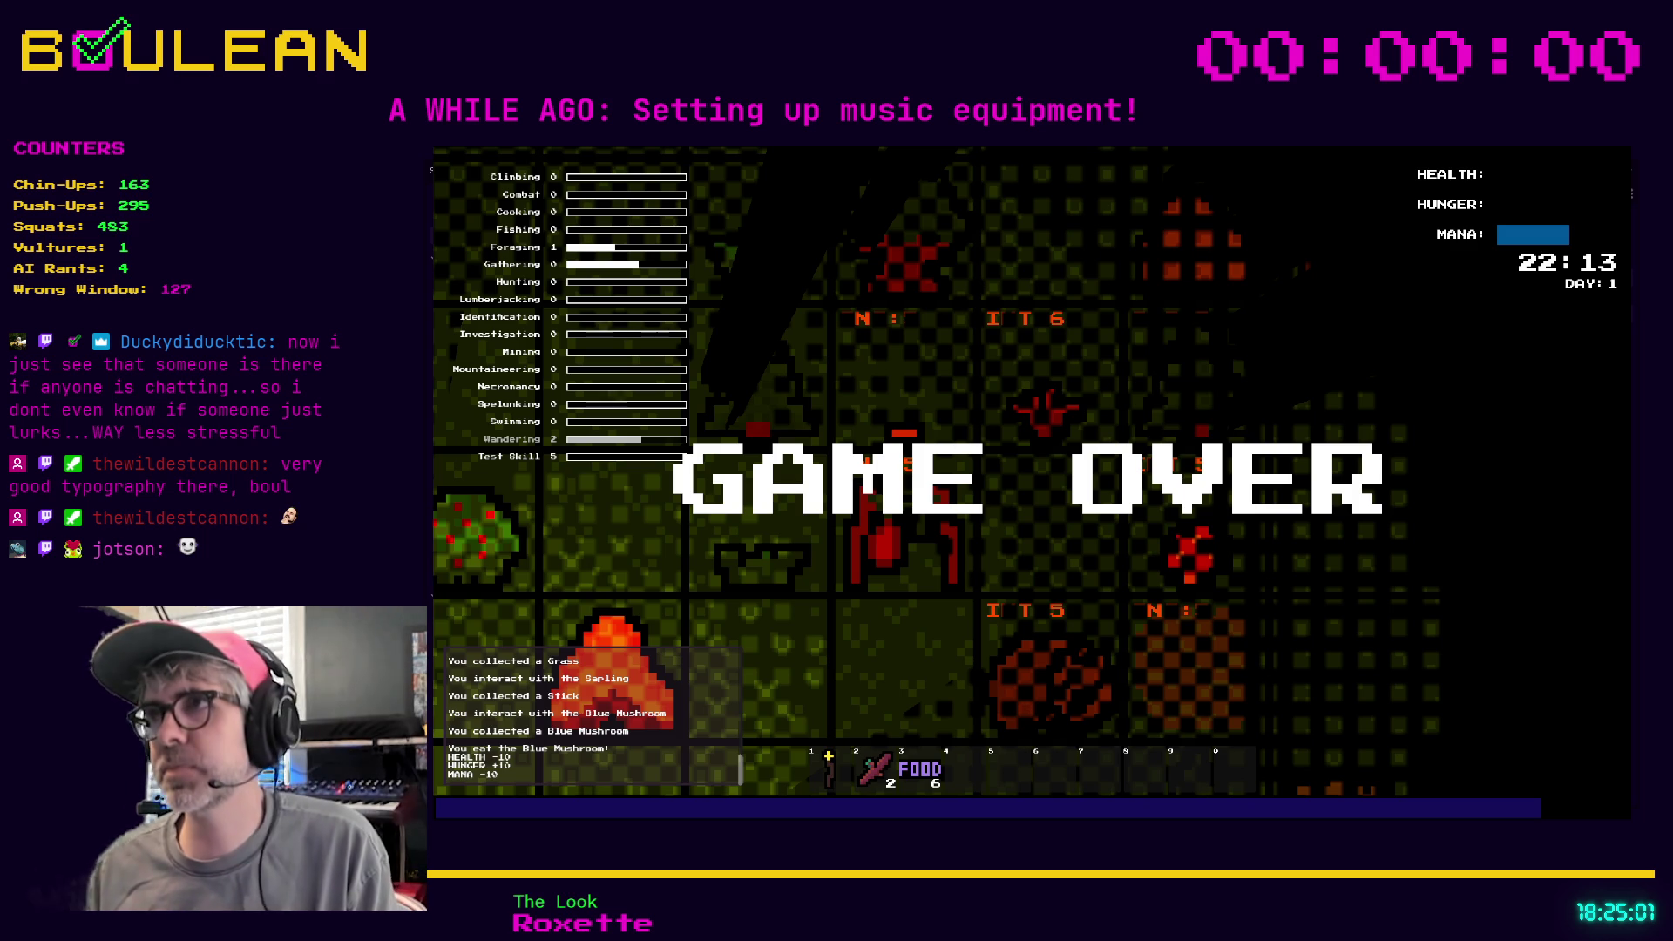
click(1118, 384)
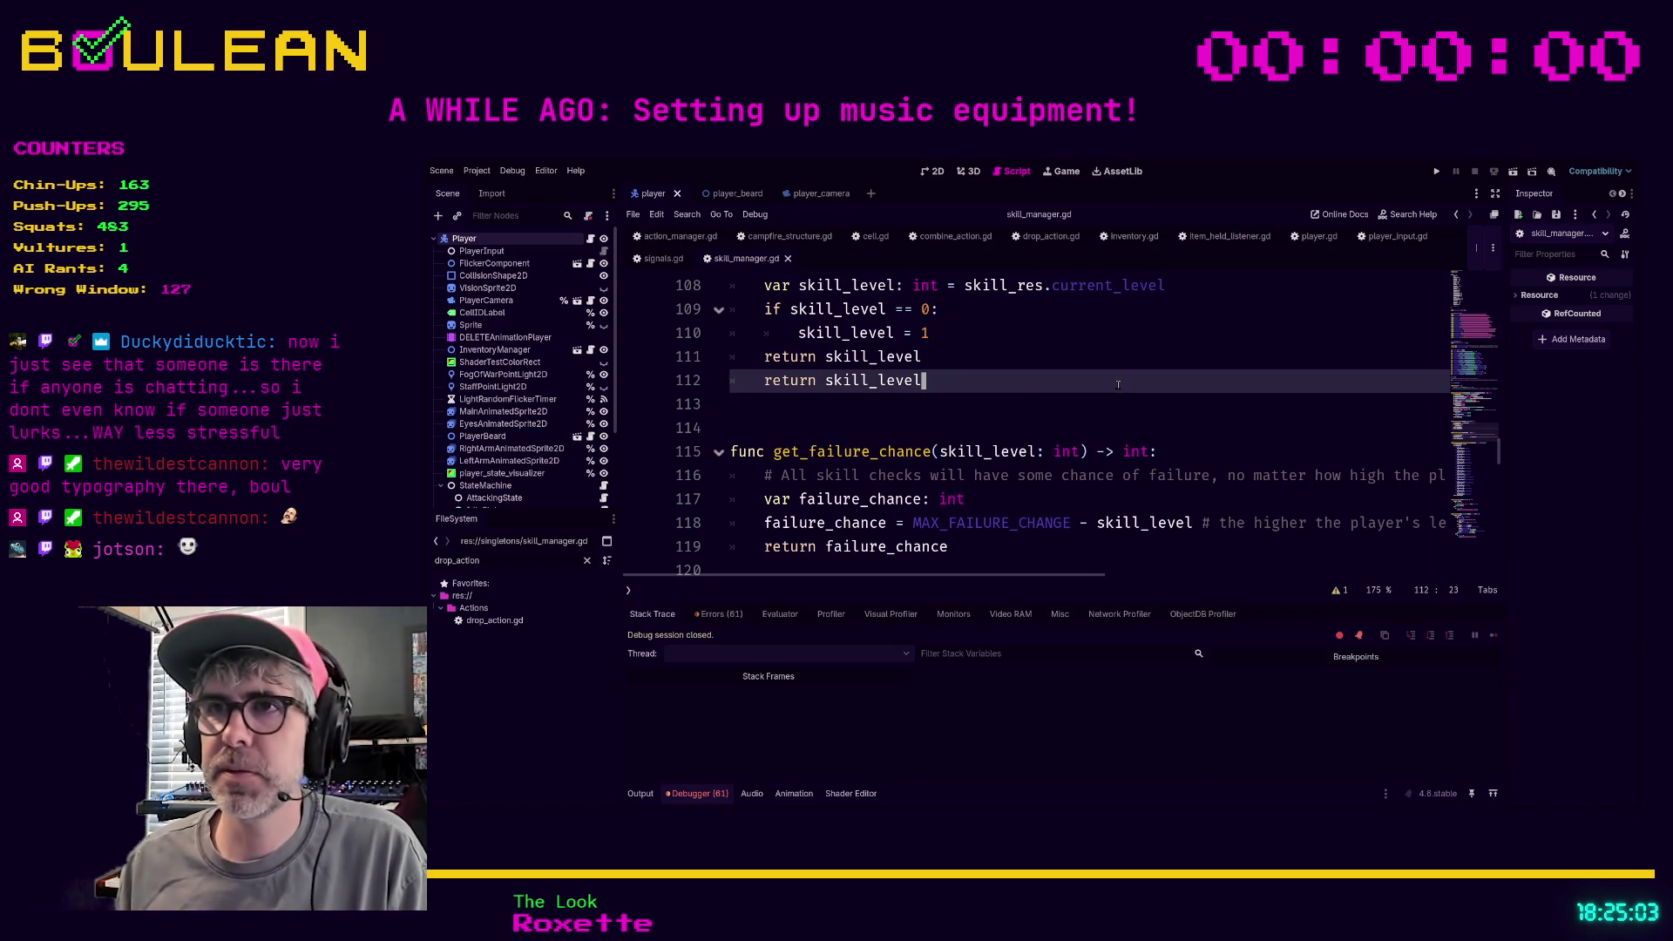
Run the project with F5, craft a Campfire, and place it left of the wizard
key(F5)
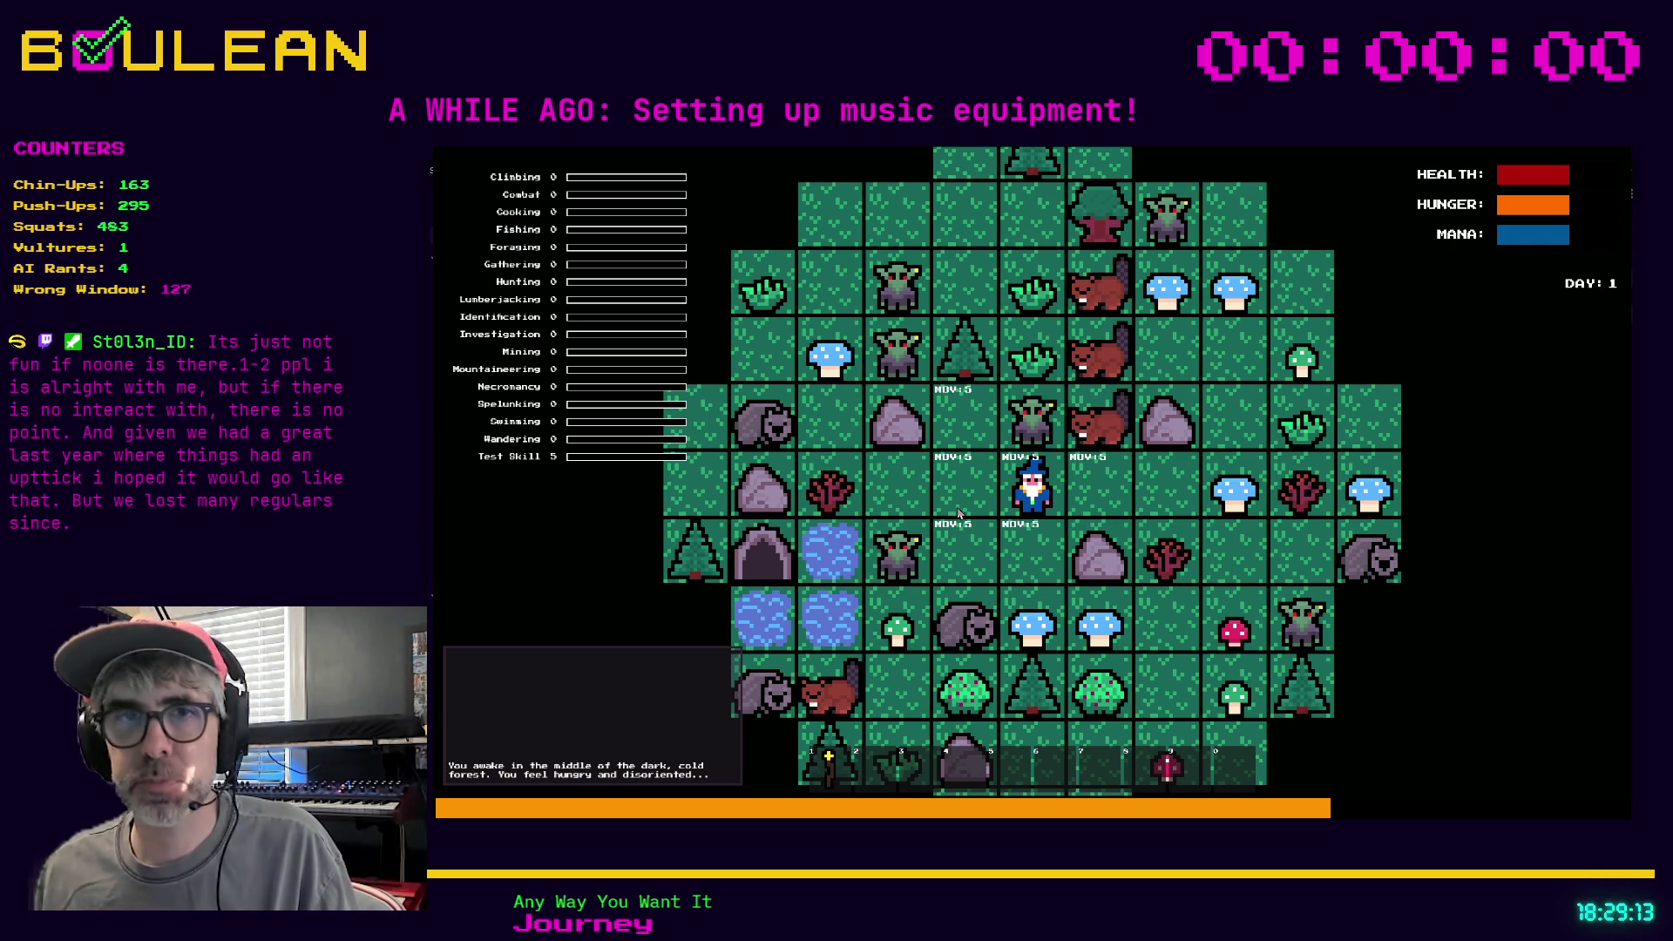
key(c)
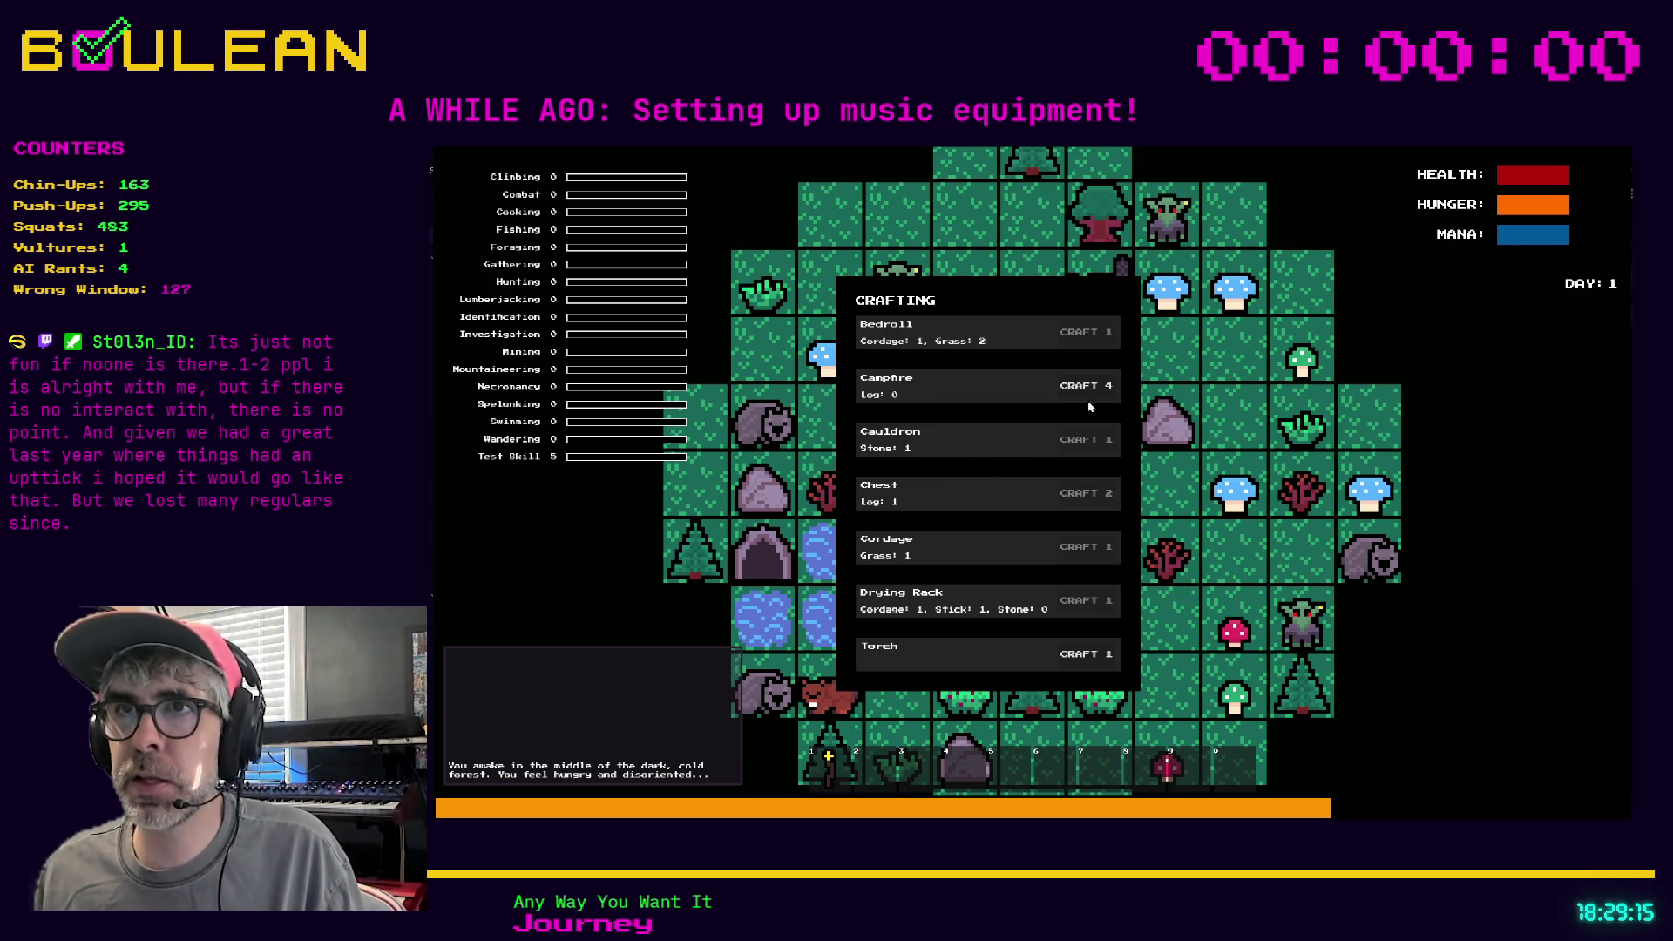
click(1089, 388)
key(Left)
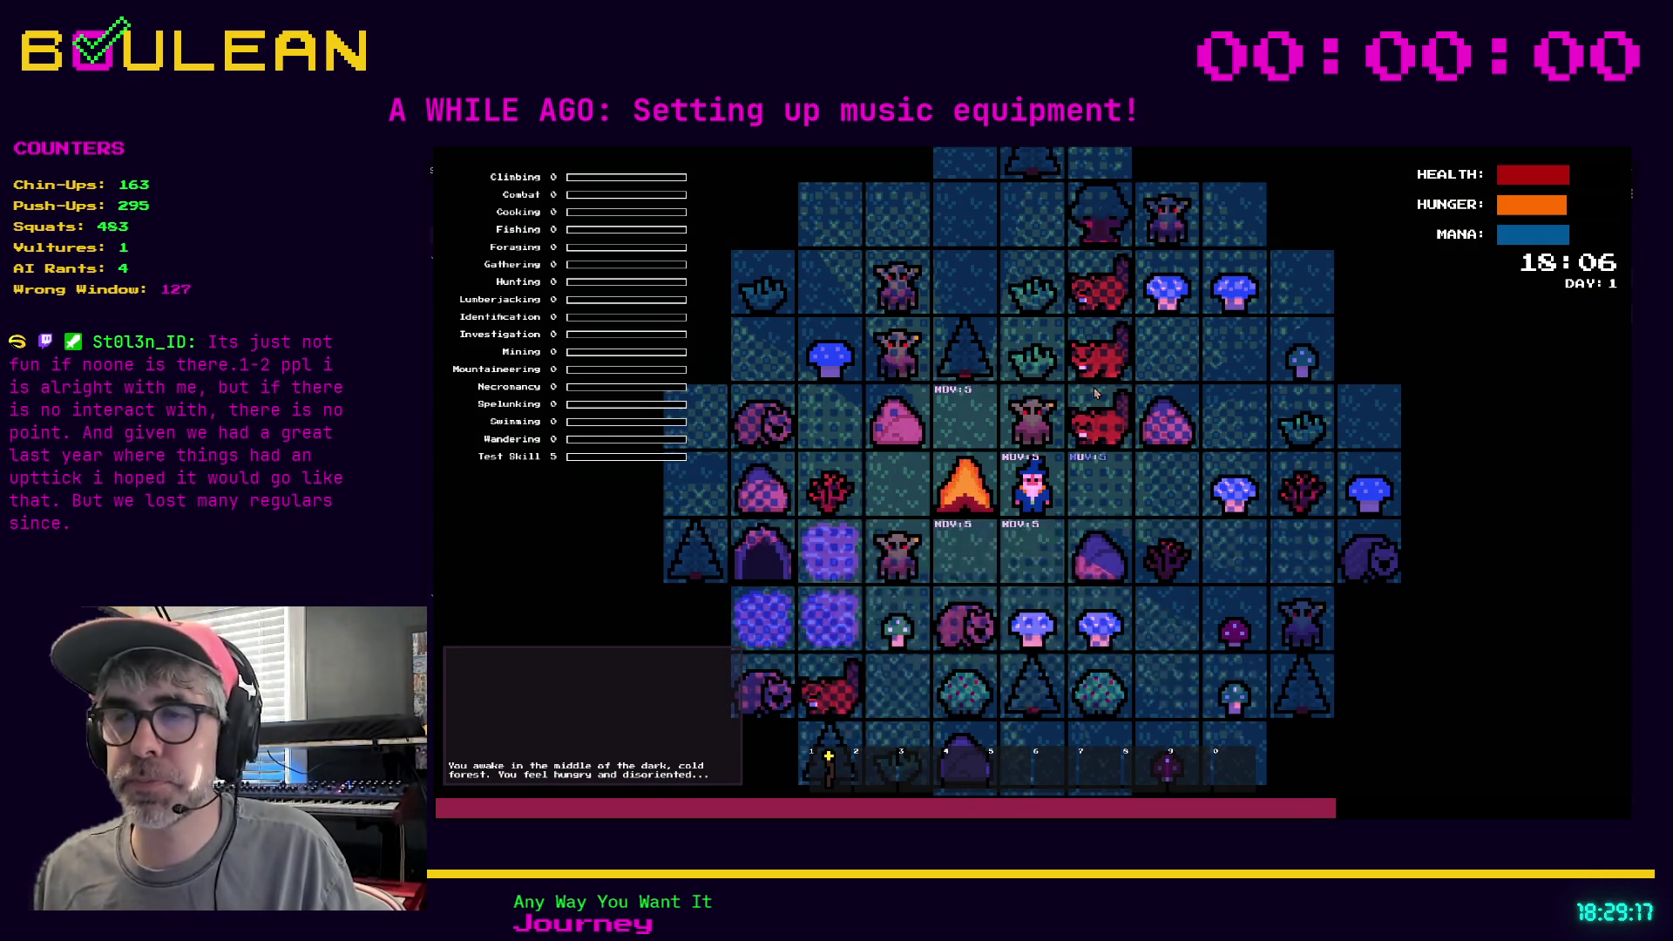
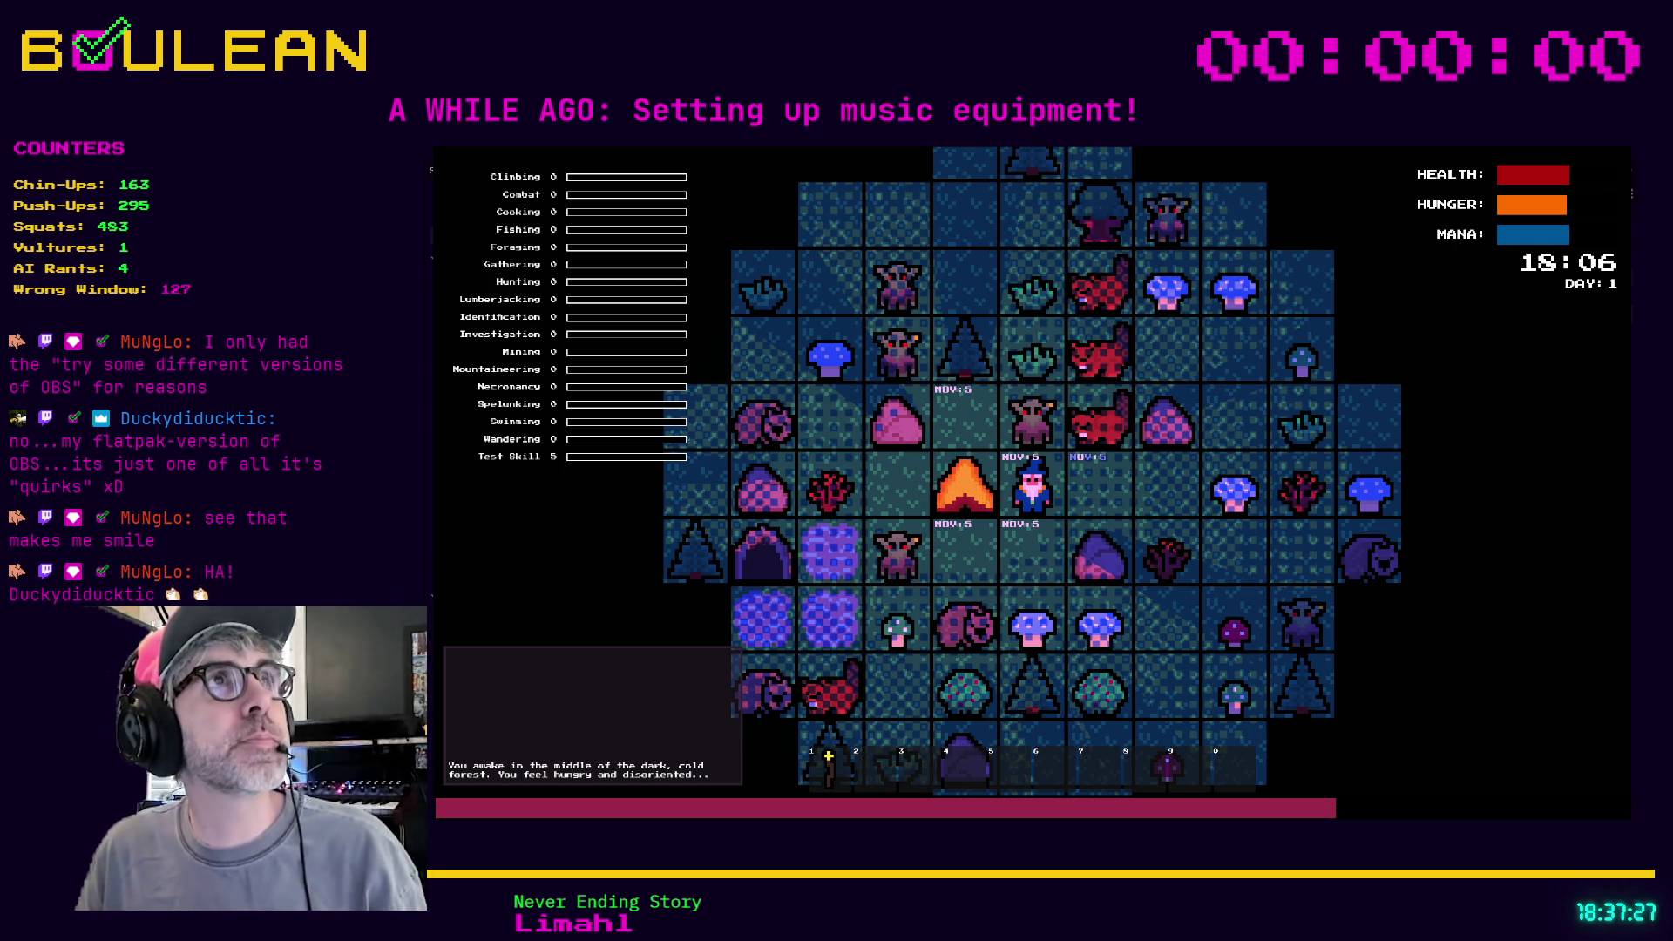
Stop the running game with Escape and return to skill_manager.gd's get_failure_chance code
key(Escape)
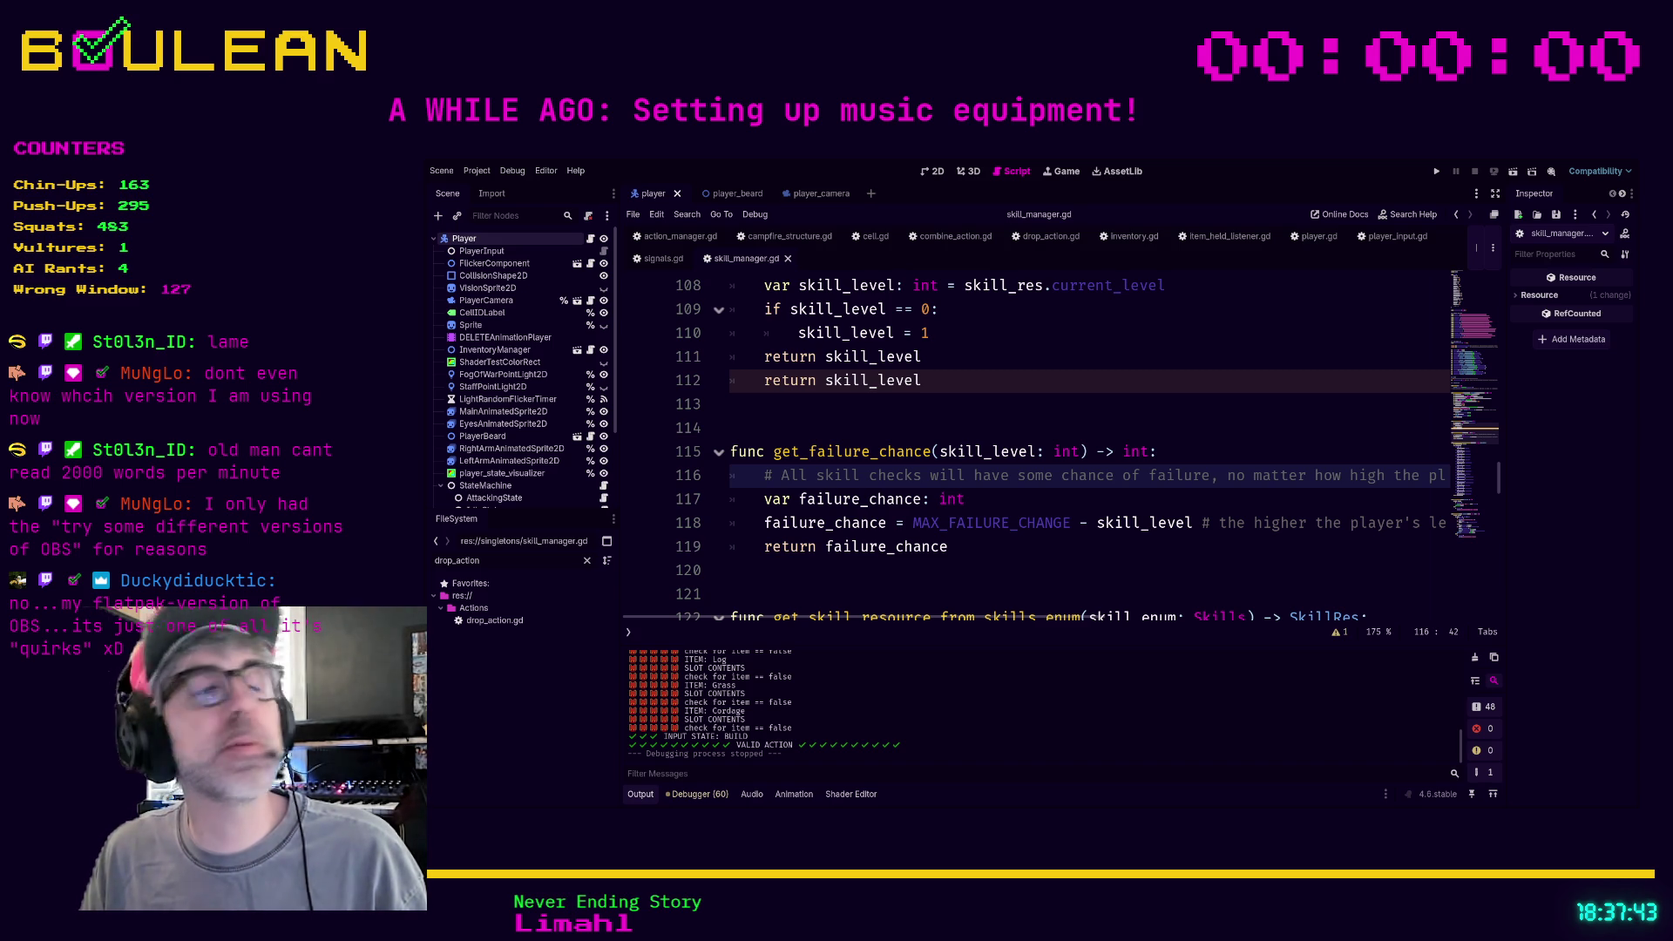
Search the whole project for 'thewildestcannon' with Find in Files
click(1089, 427)
key(ctrl+f)
text(thewildestcannon)
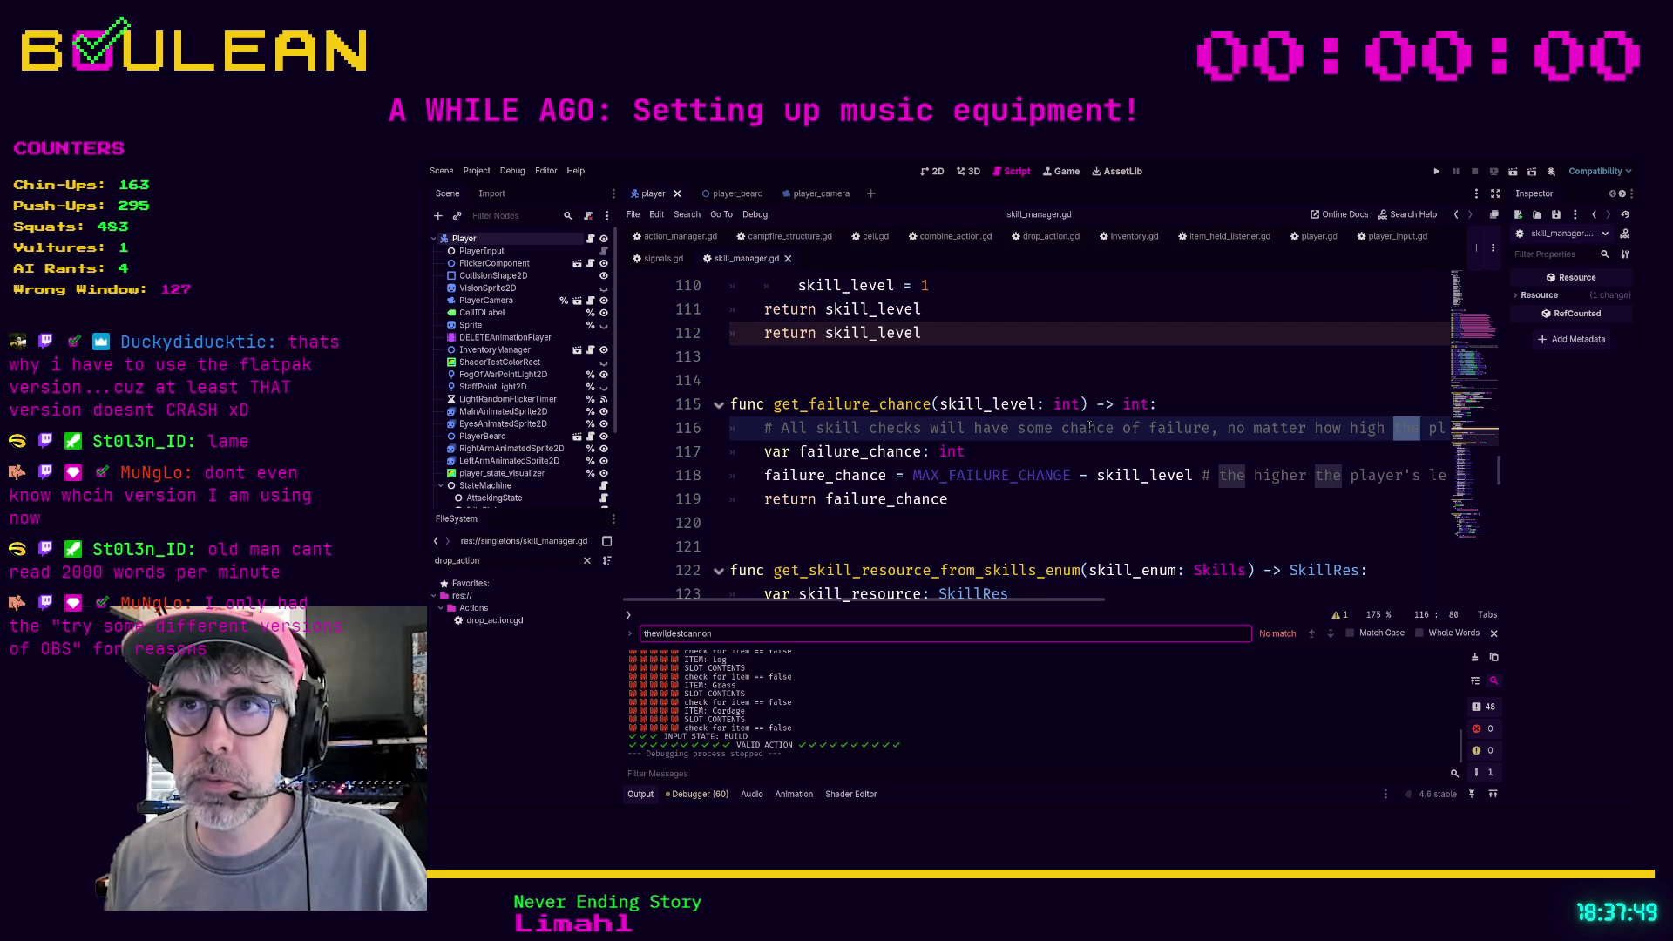
key(ctrl+shift+f)
key(Return)
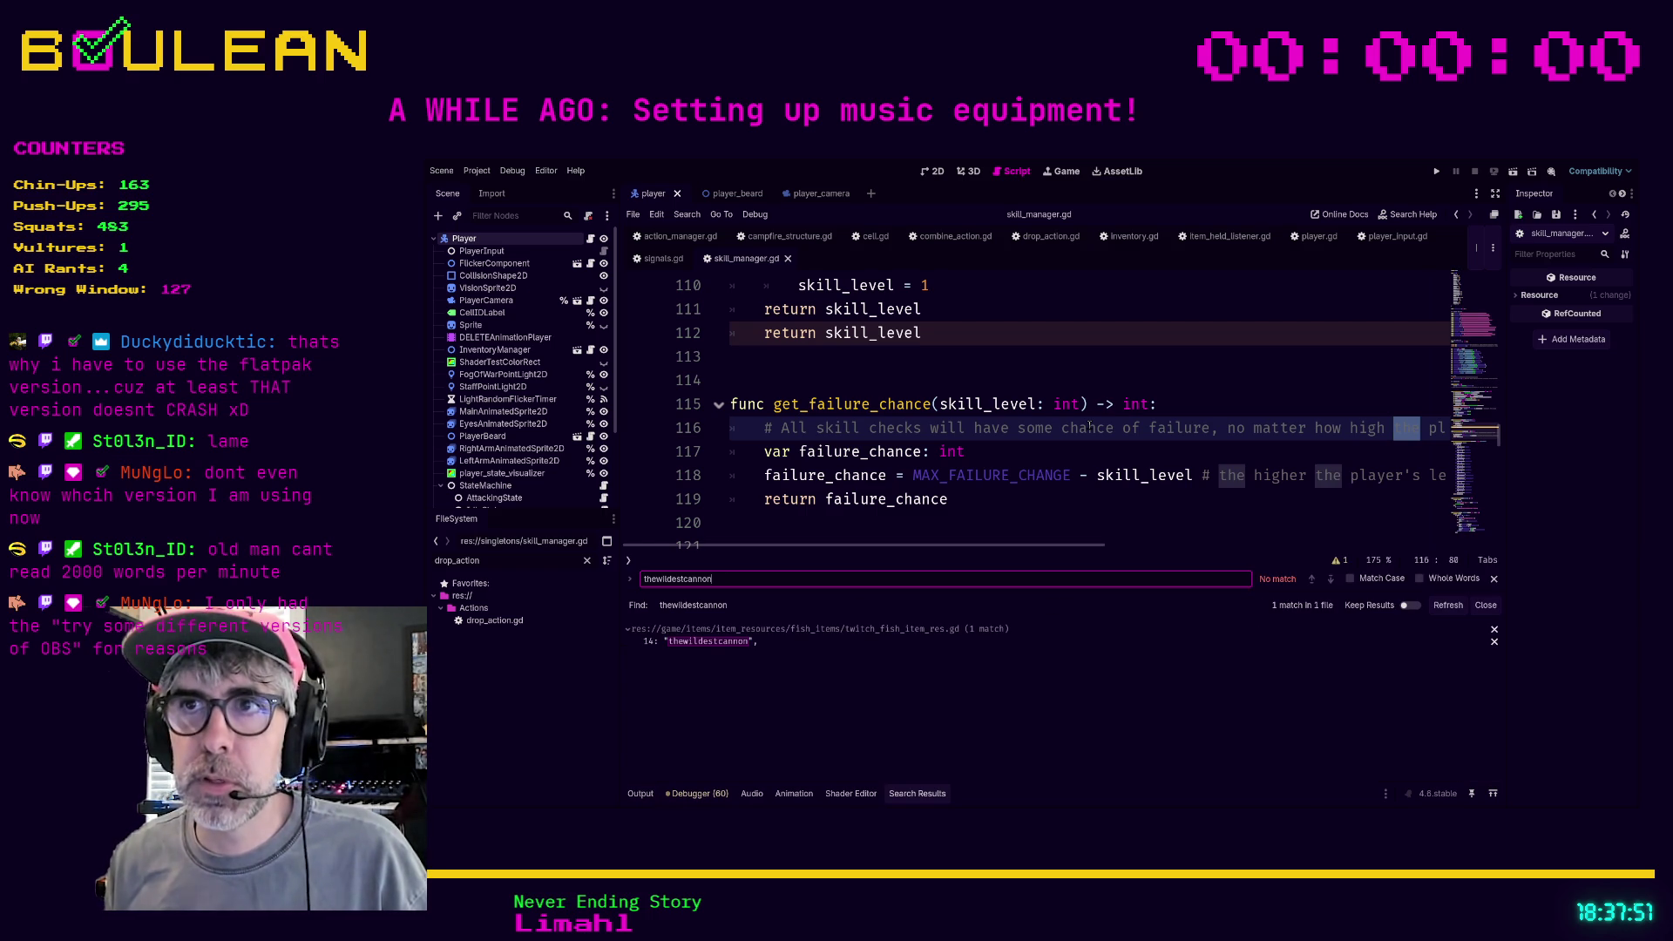
Open twitch_fish_item_res.gd from the results and add a blank line after RefWorks
click(708, 641)
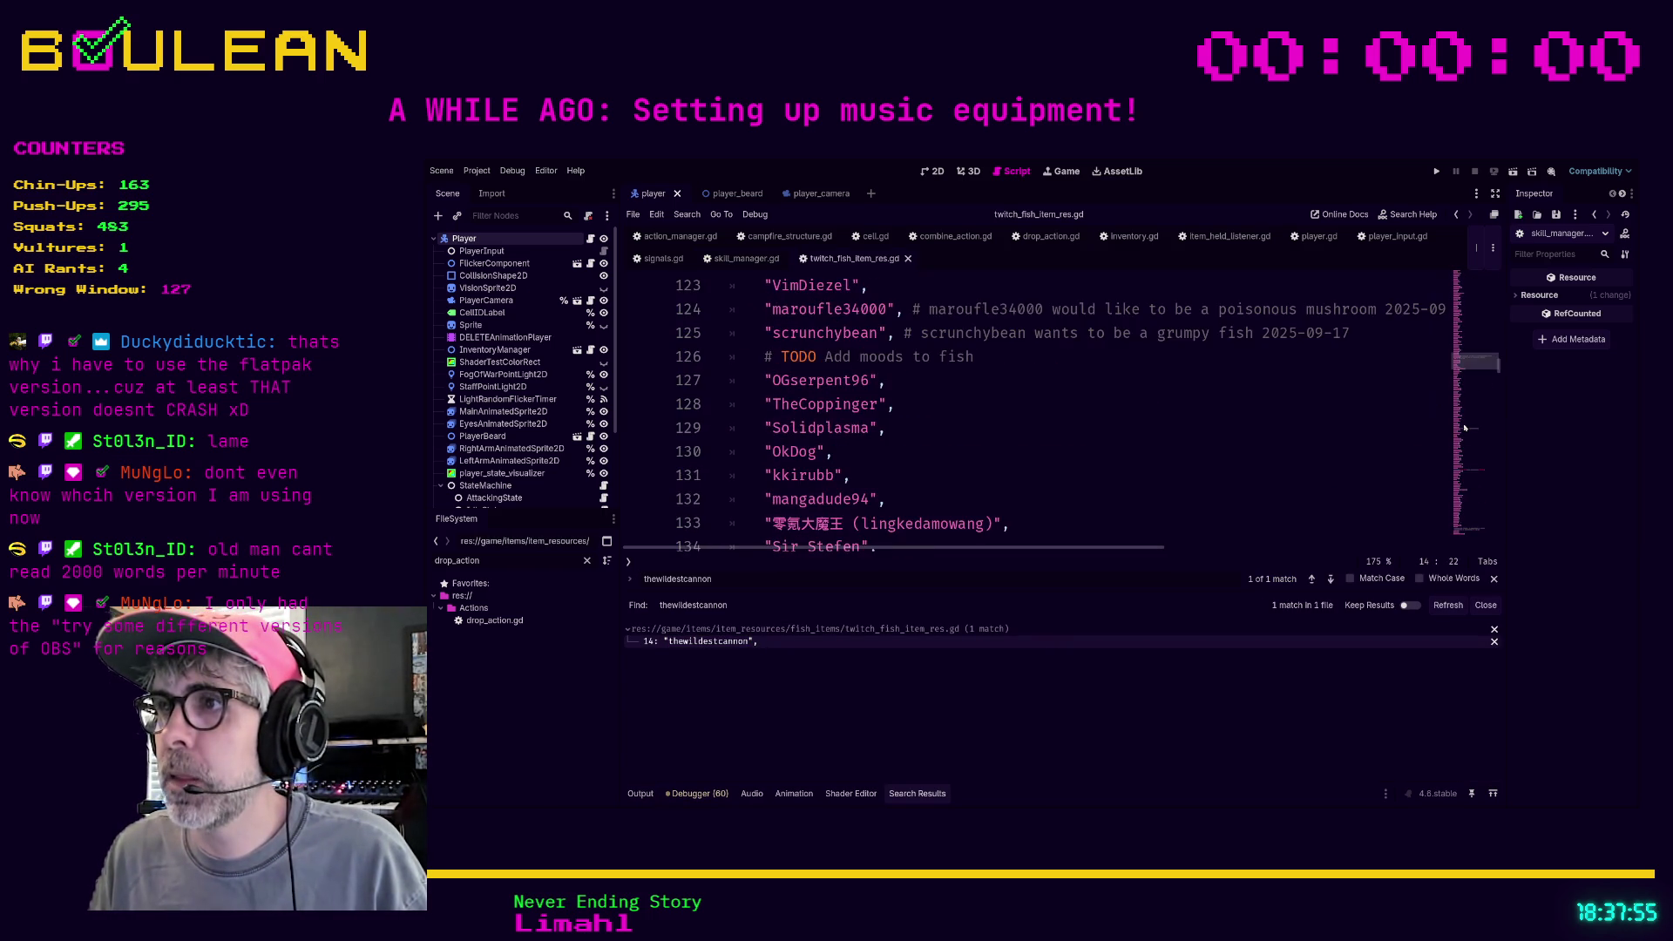
click(1464, 521)
scroll(1455, 509, down, 20)
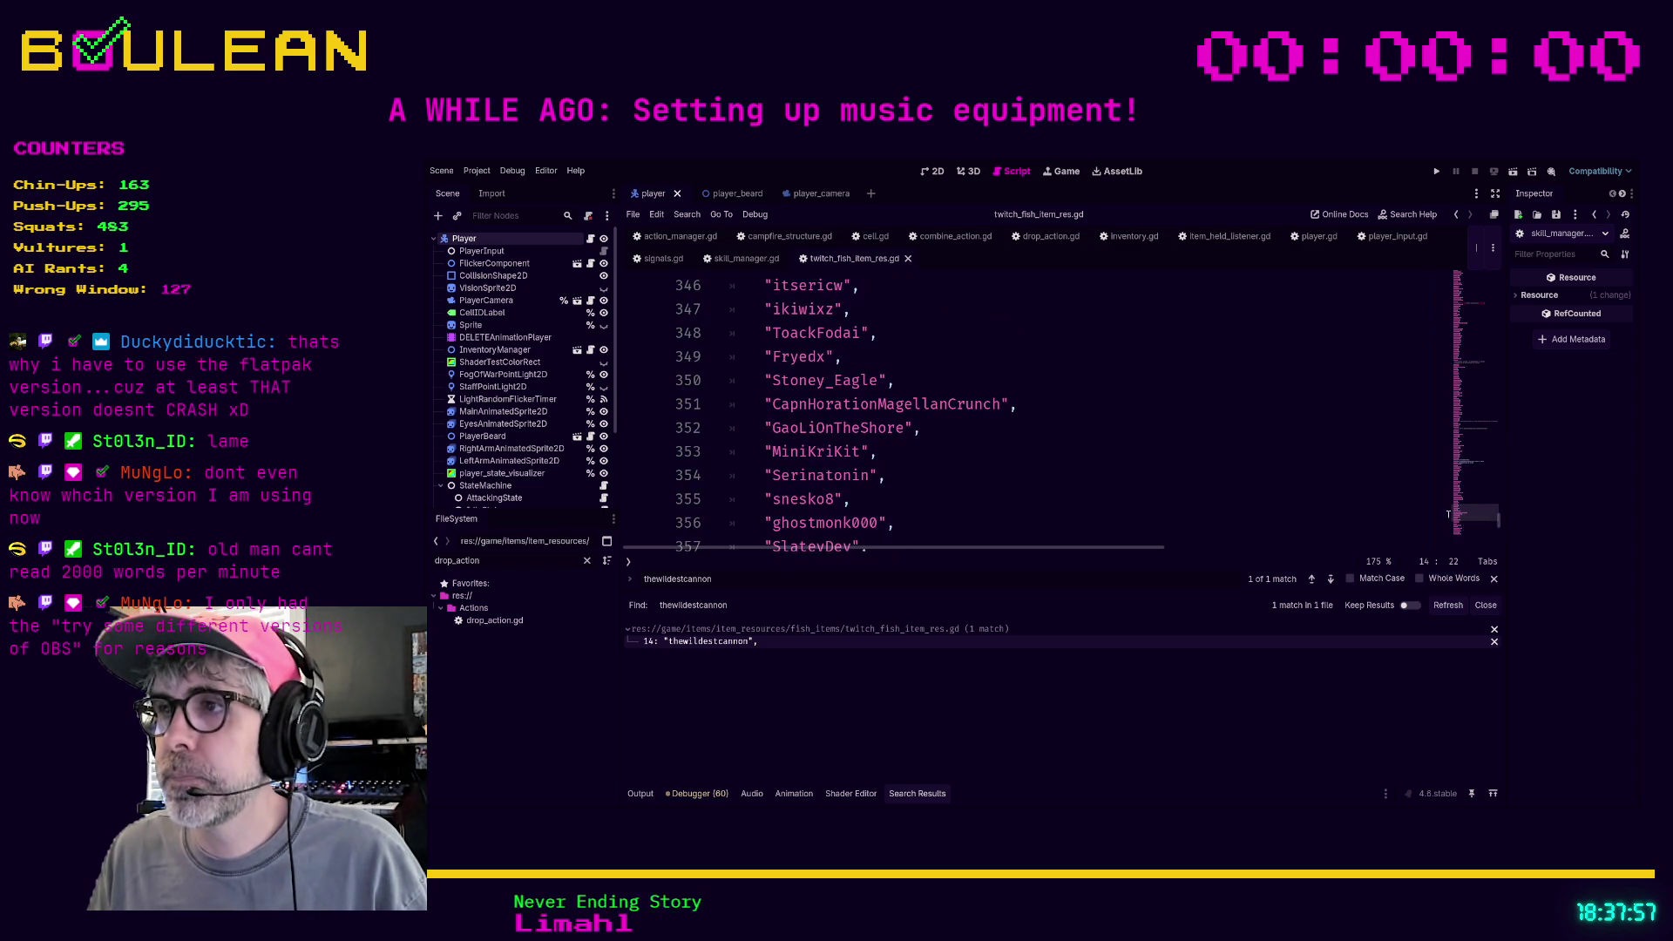
click(923, 479)
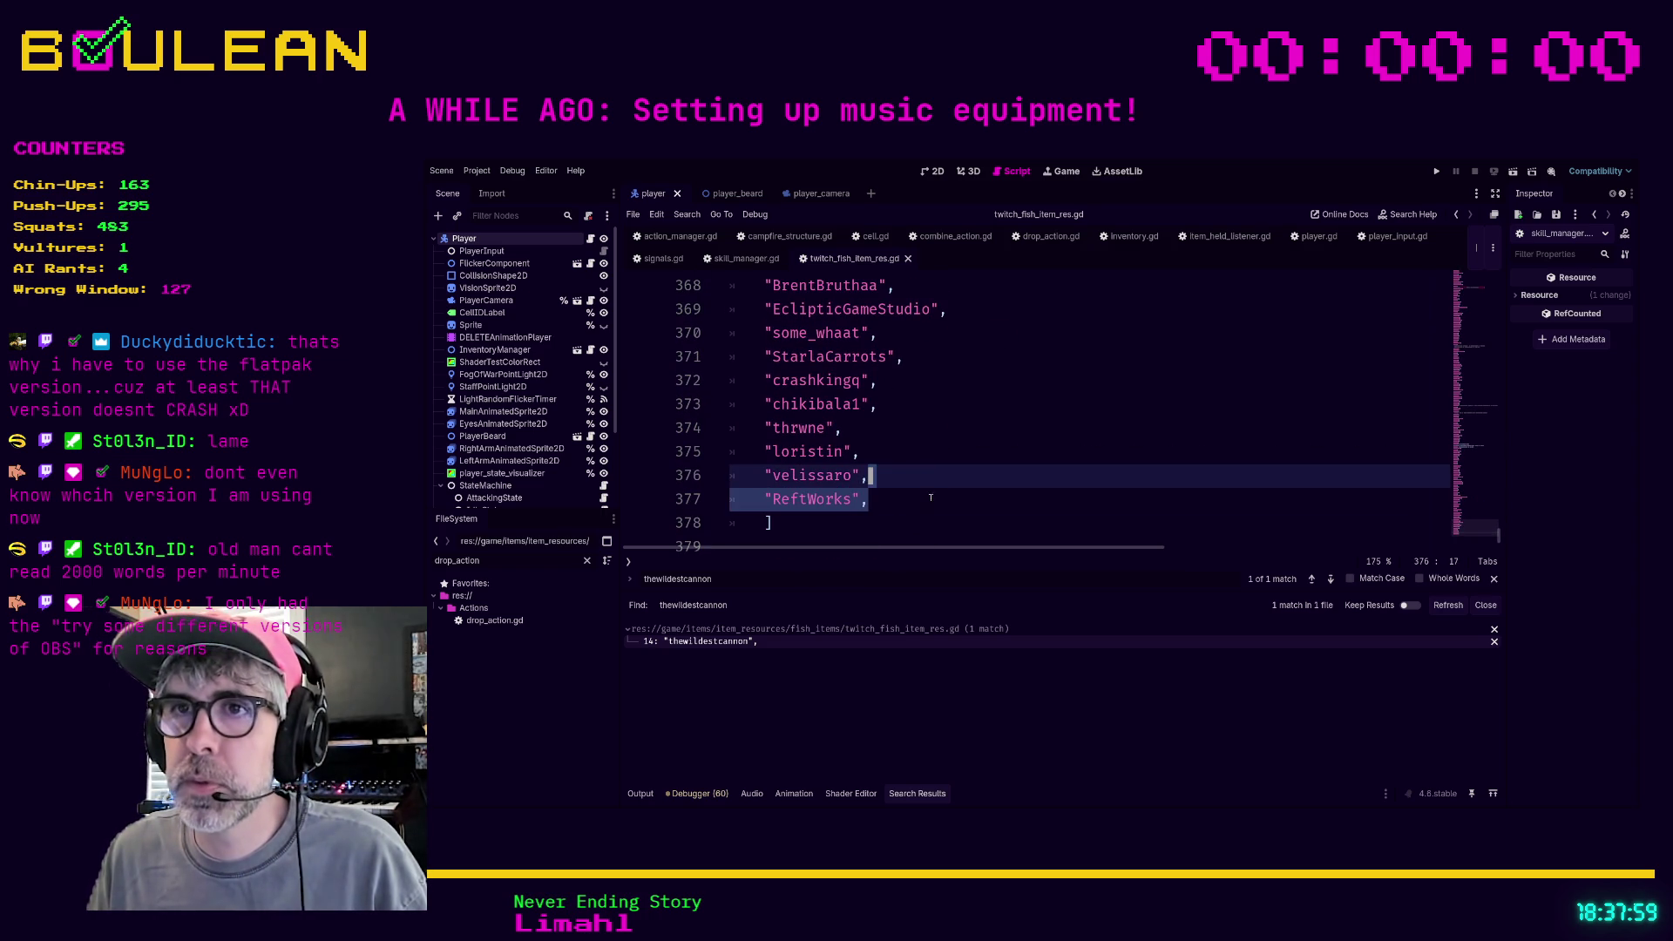
key(Return)
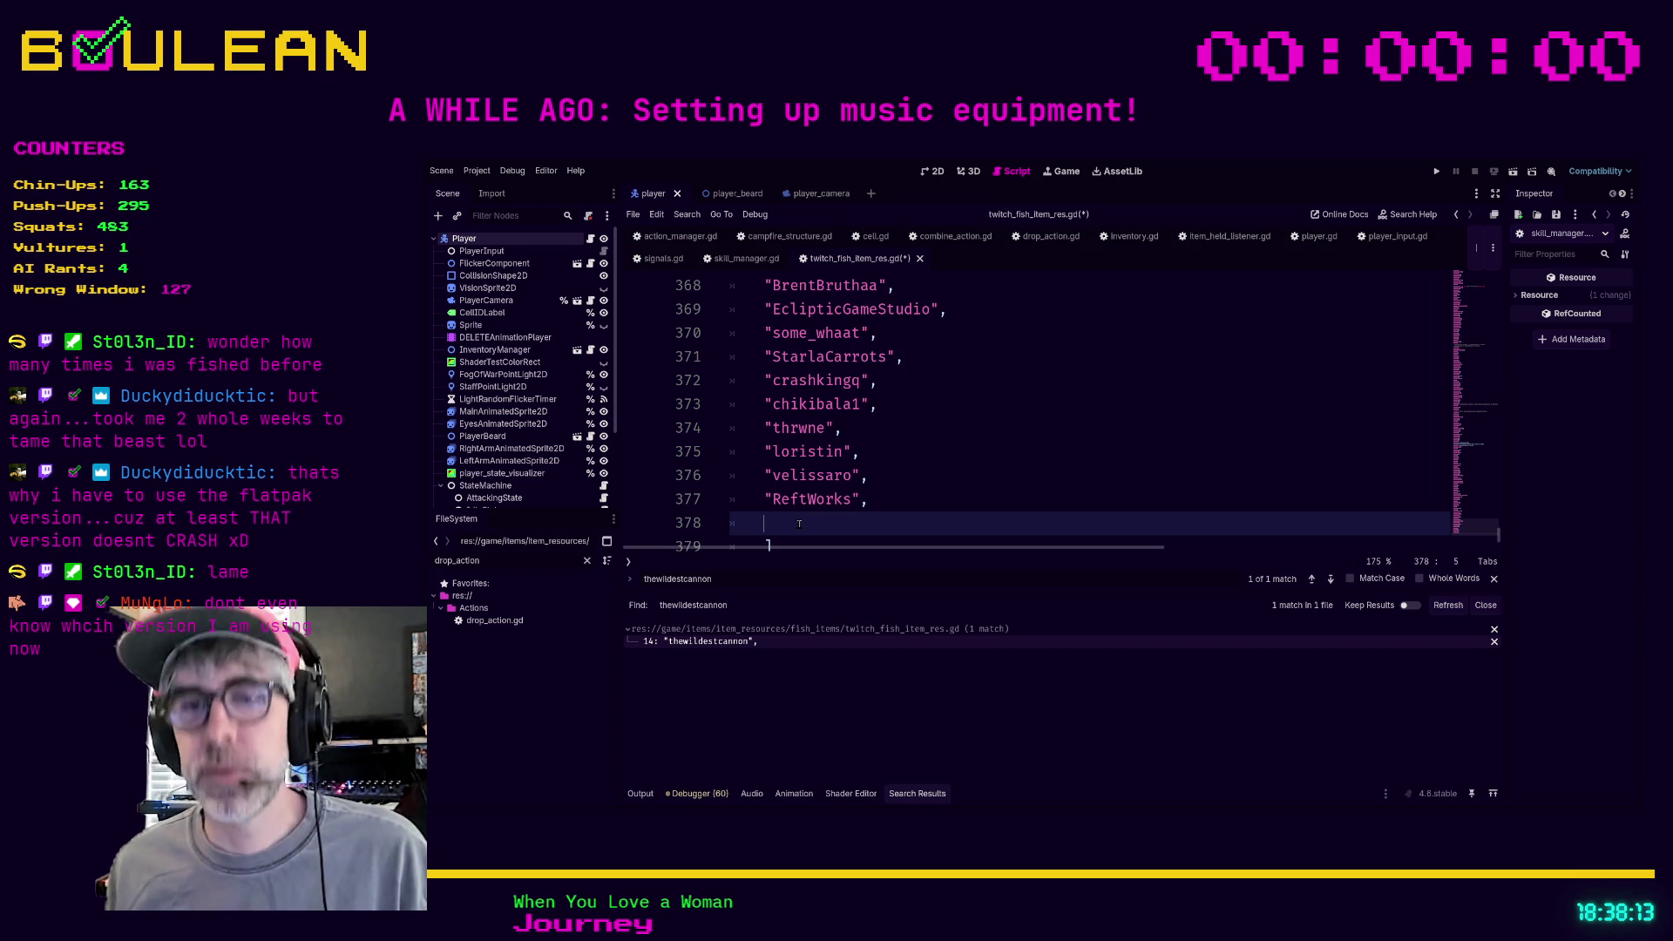
text(##)
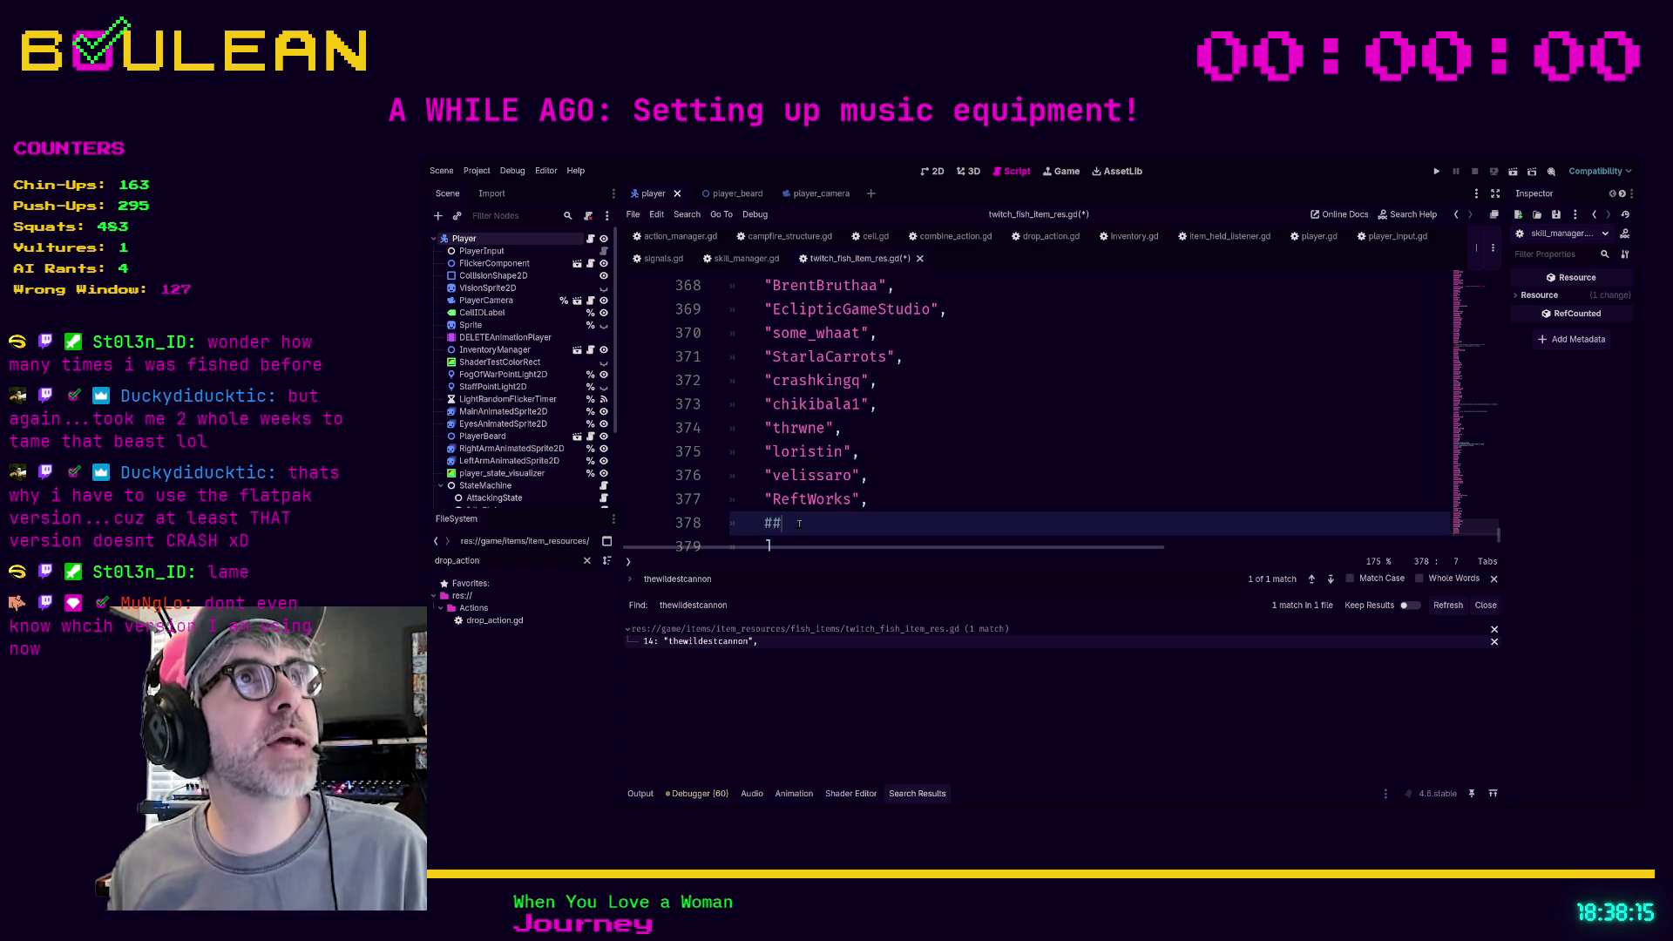
text( Missing )
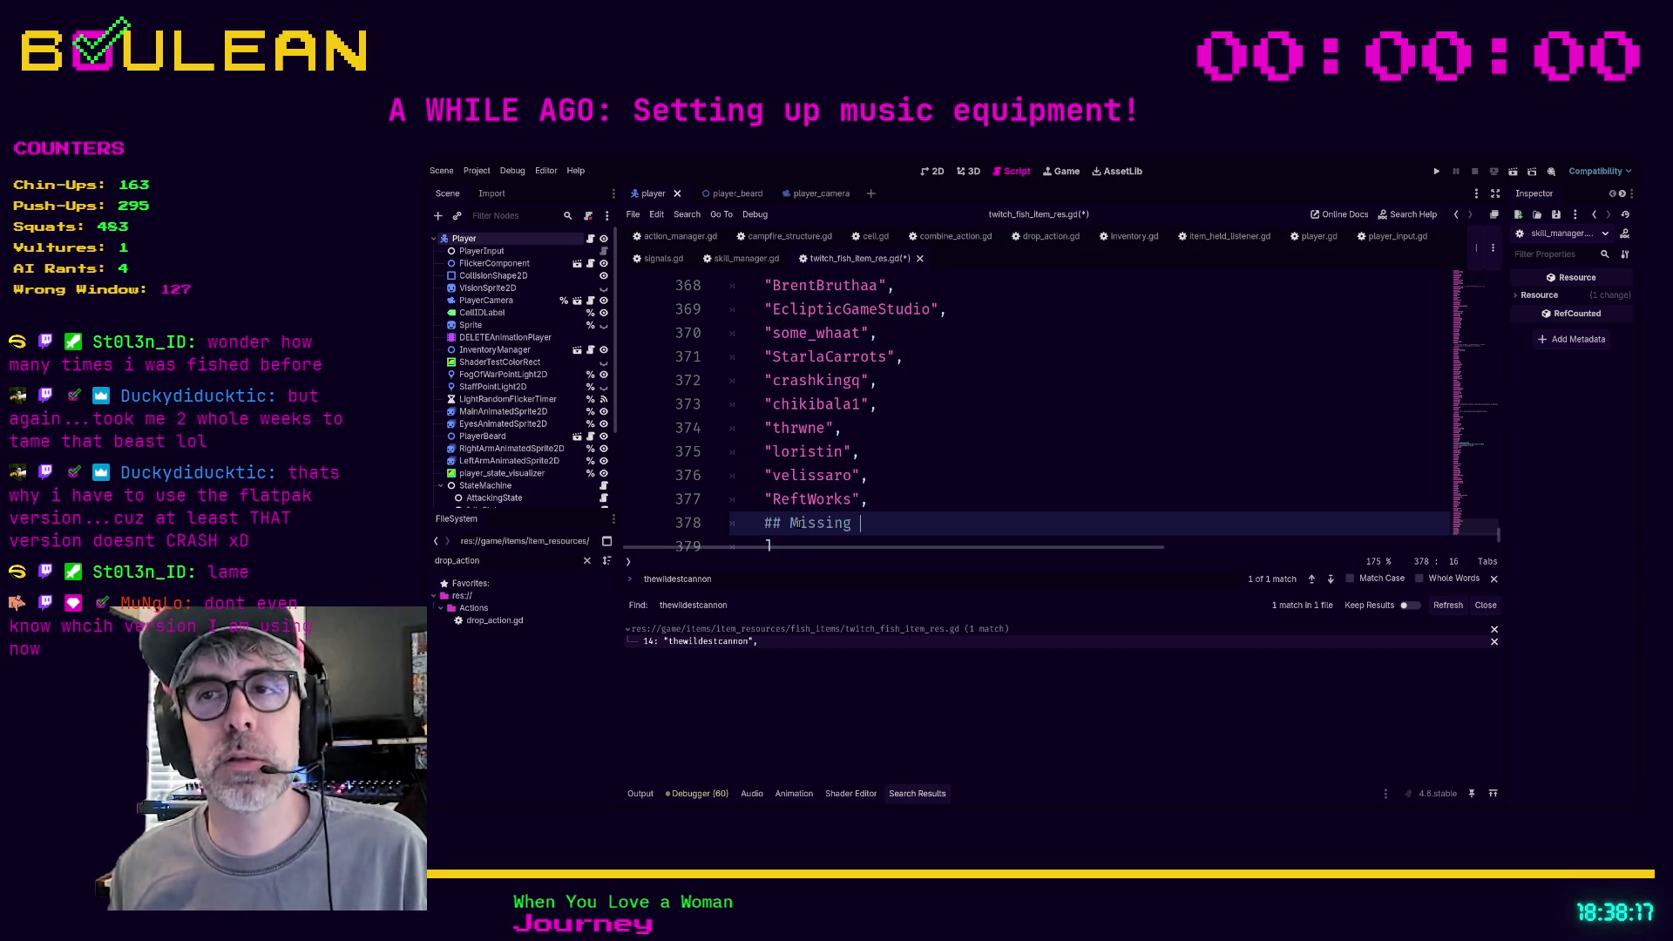
text(people i)
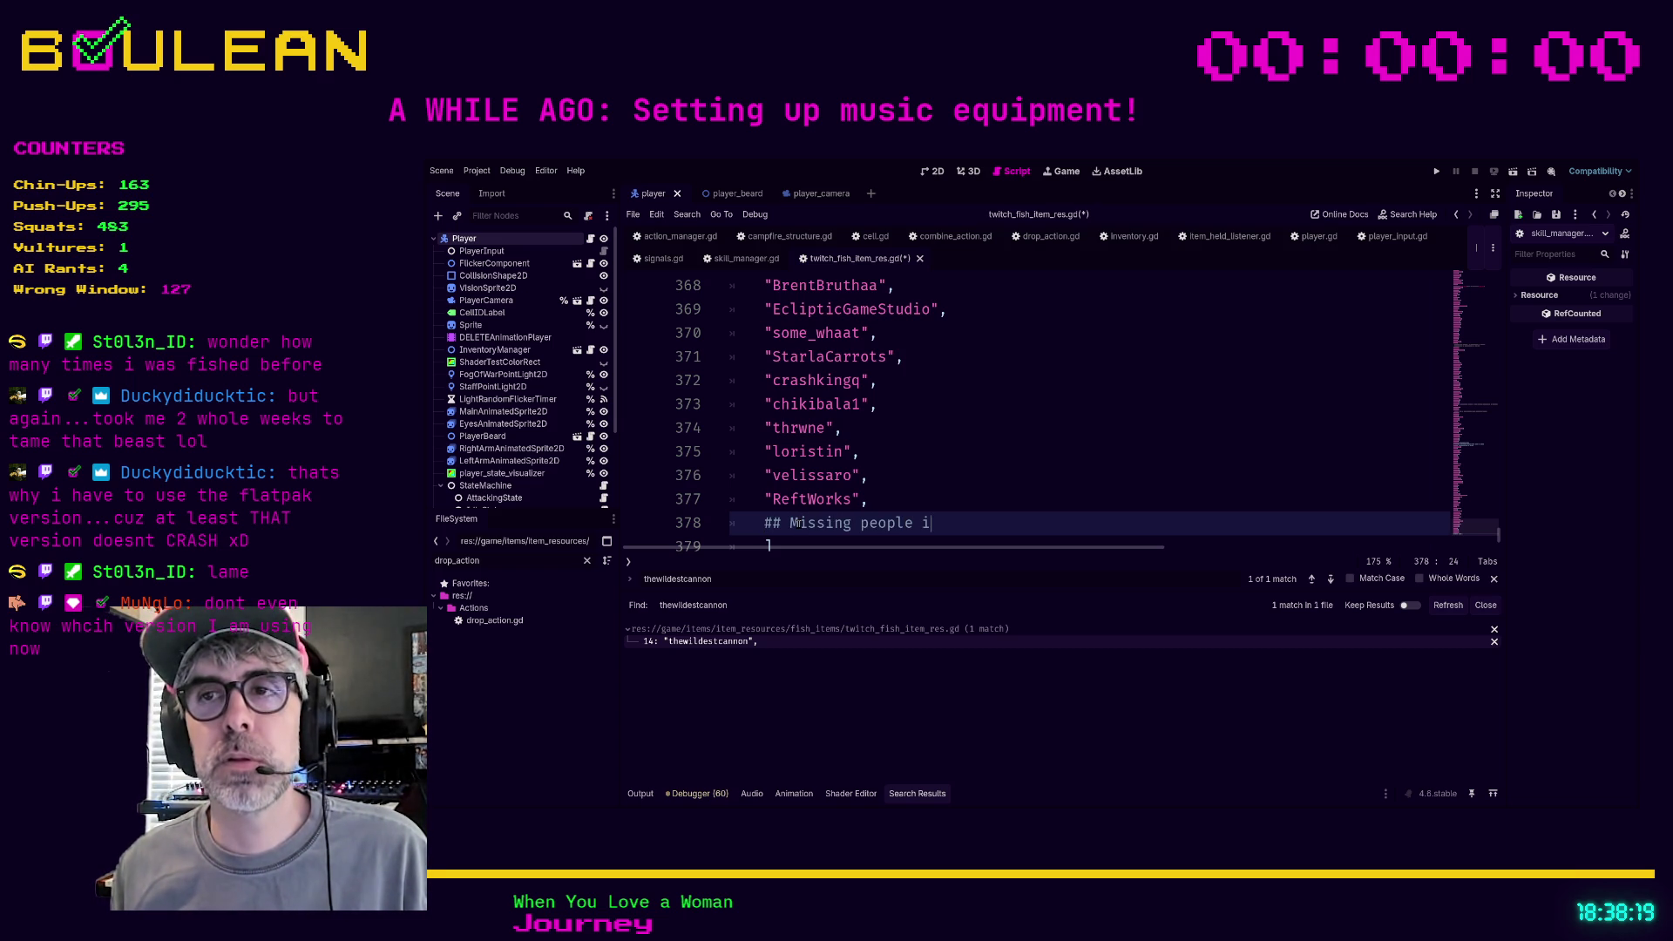
text(n between )
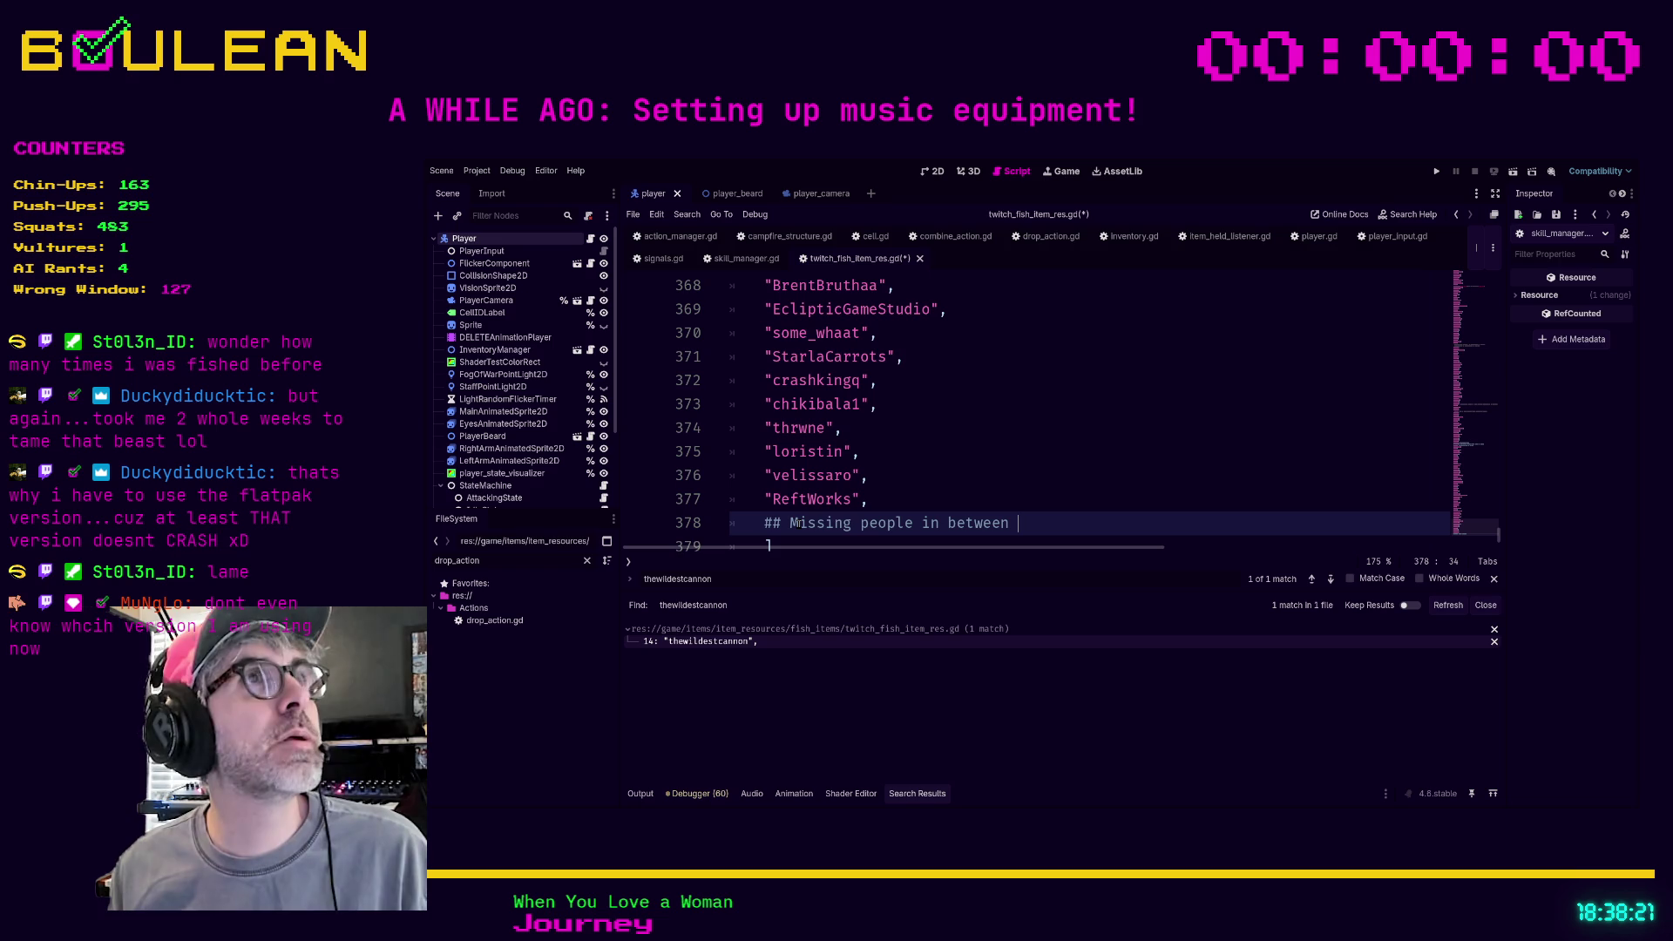
text(ReftWorks and m)
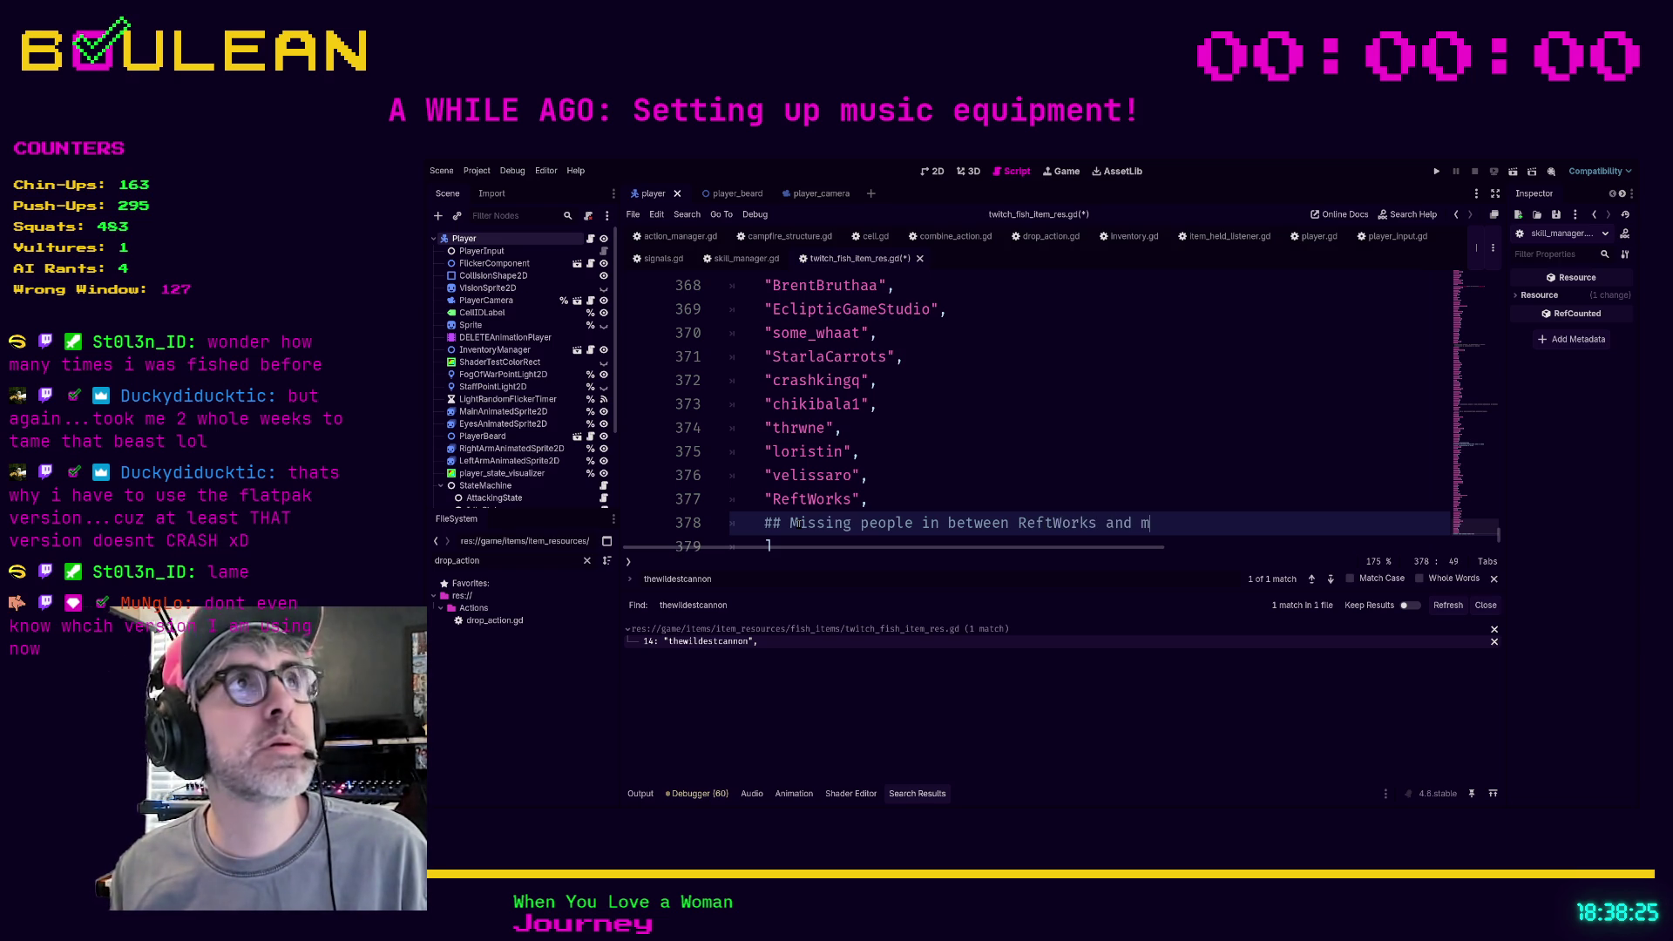
text(urra)
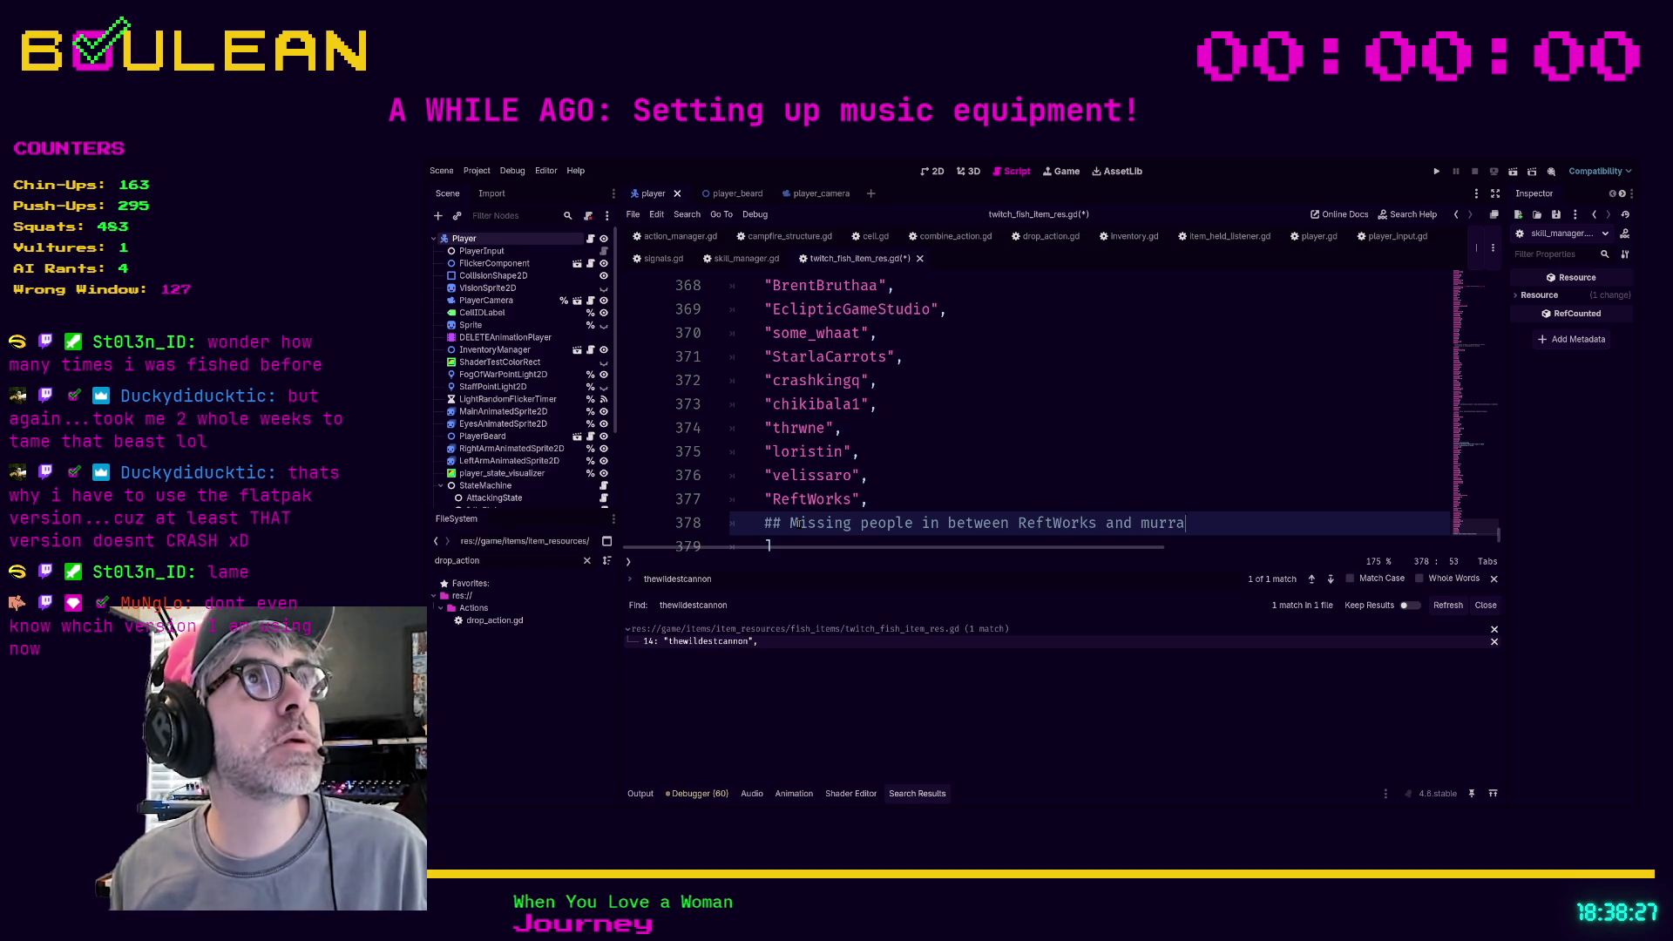
text(ygreening27)
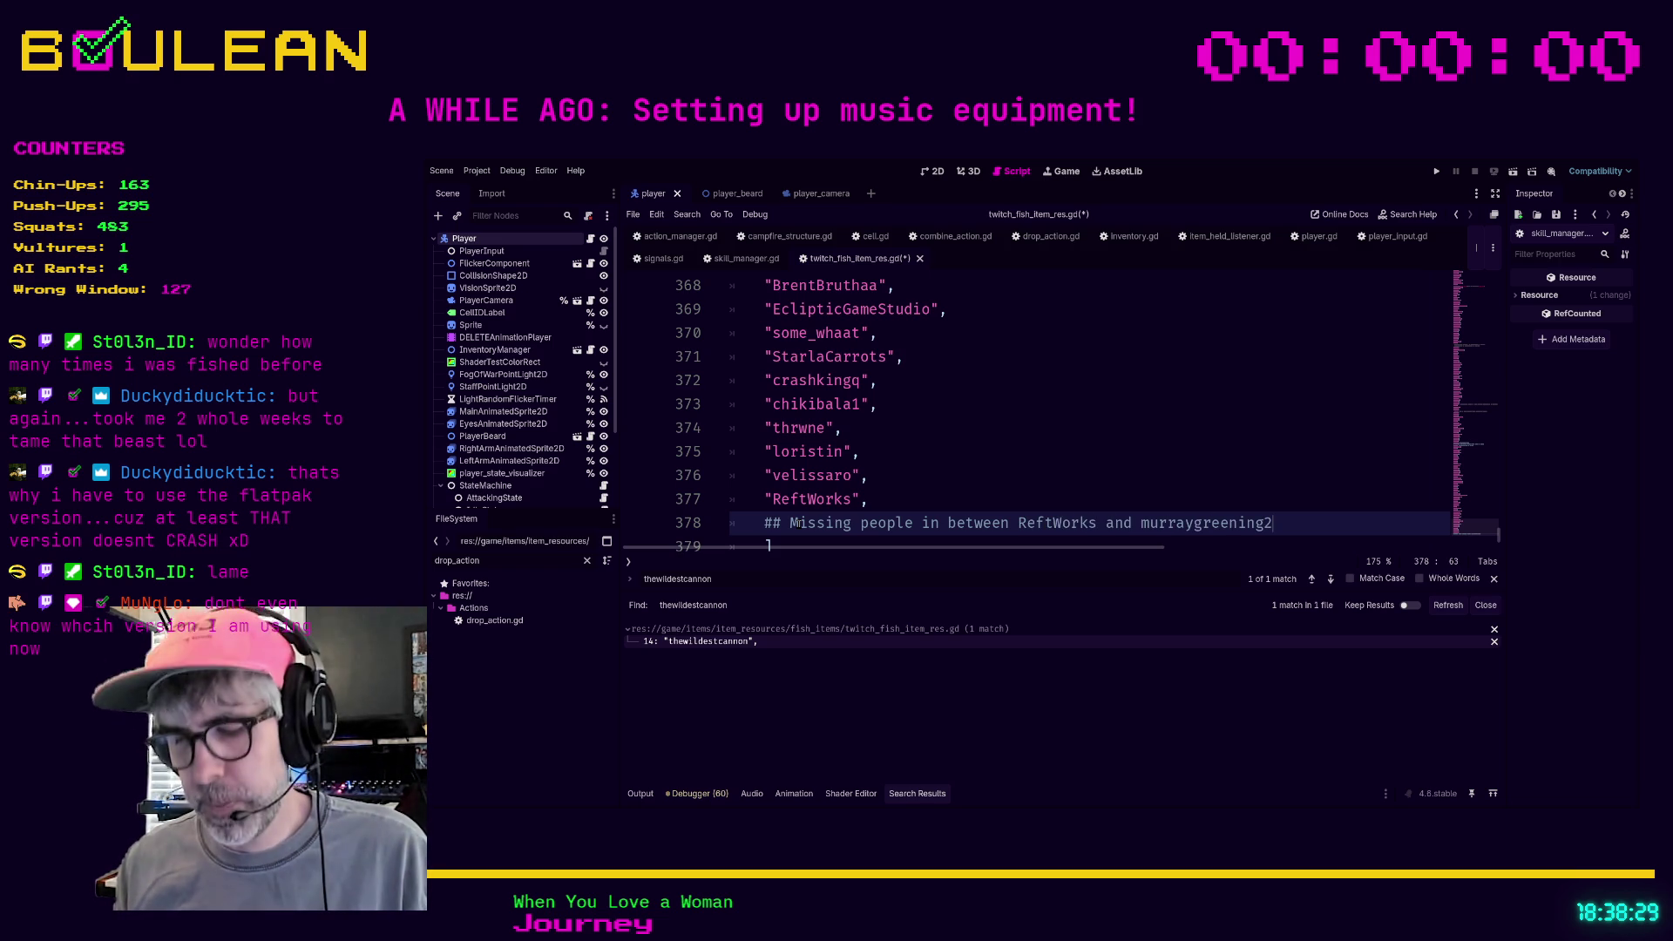
key(Return)
text(")
text(murraygreen)
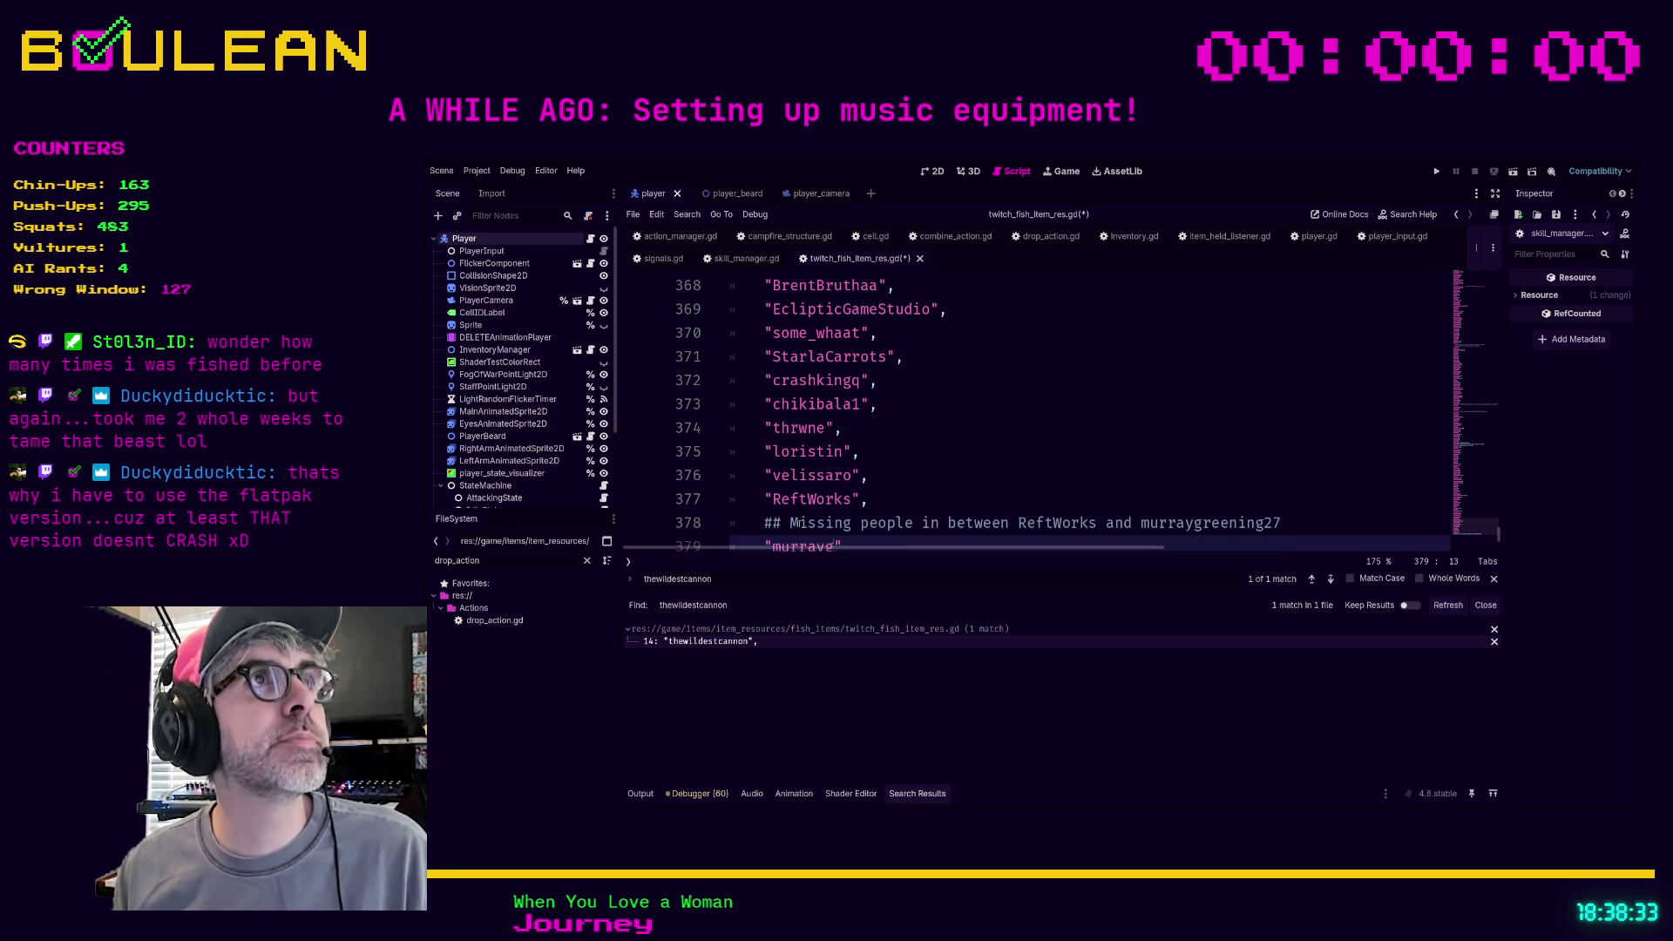
text(ing27)
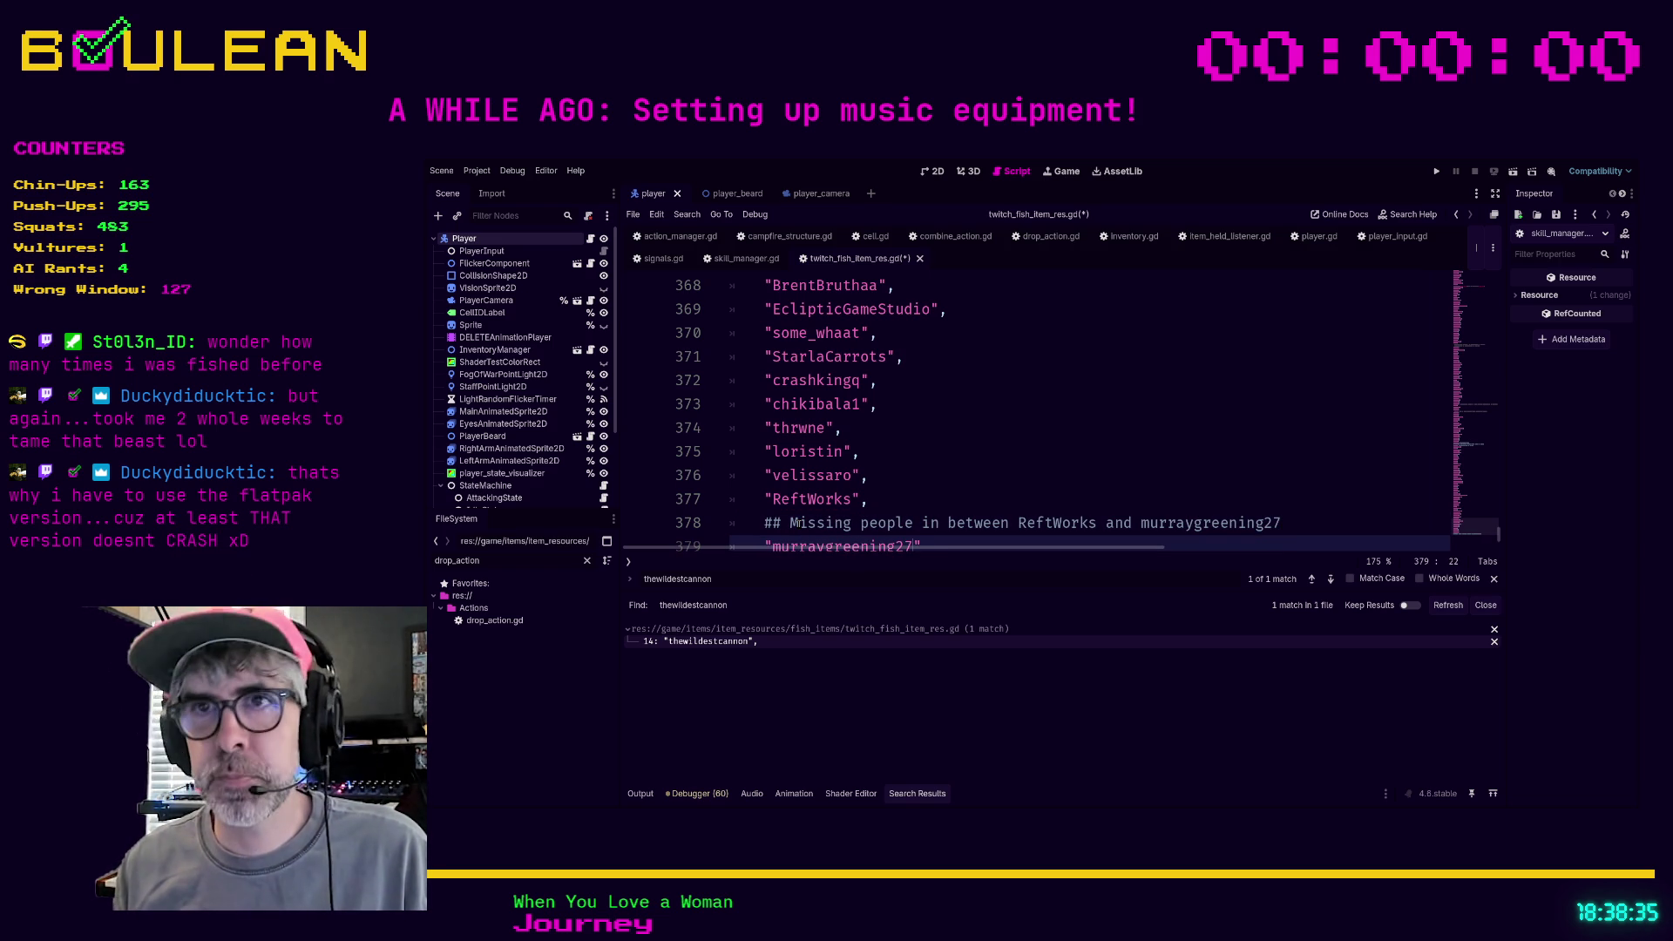
key(Return)
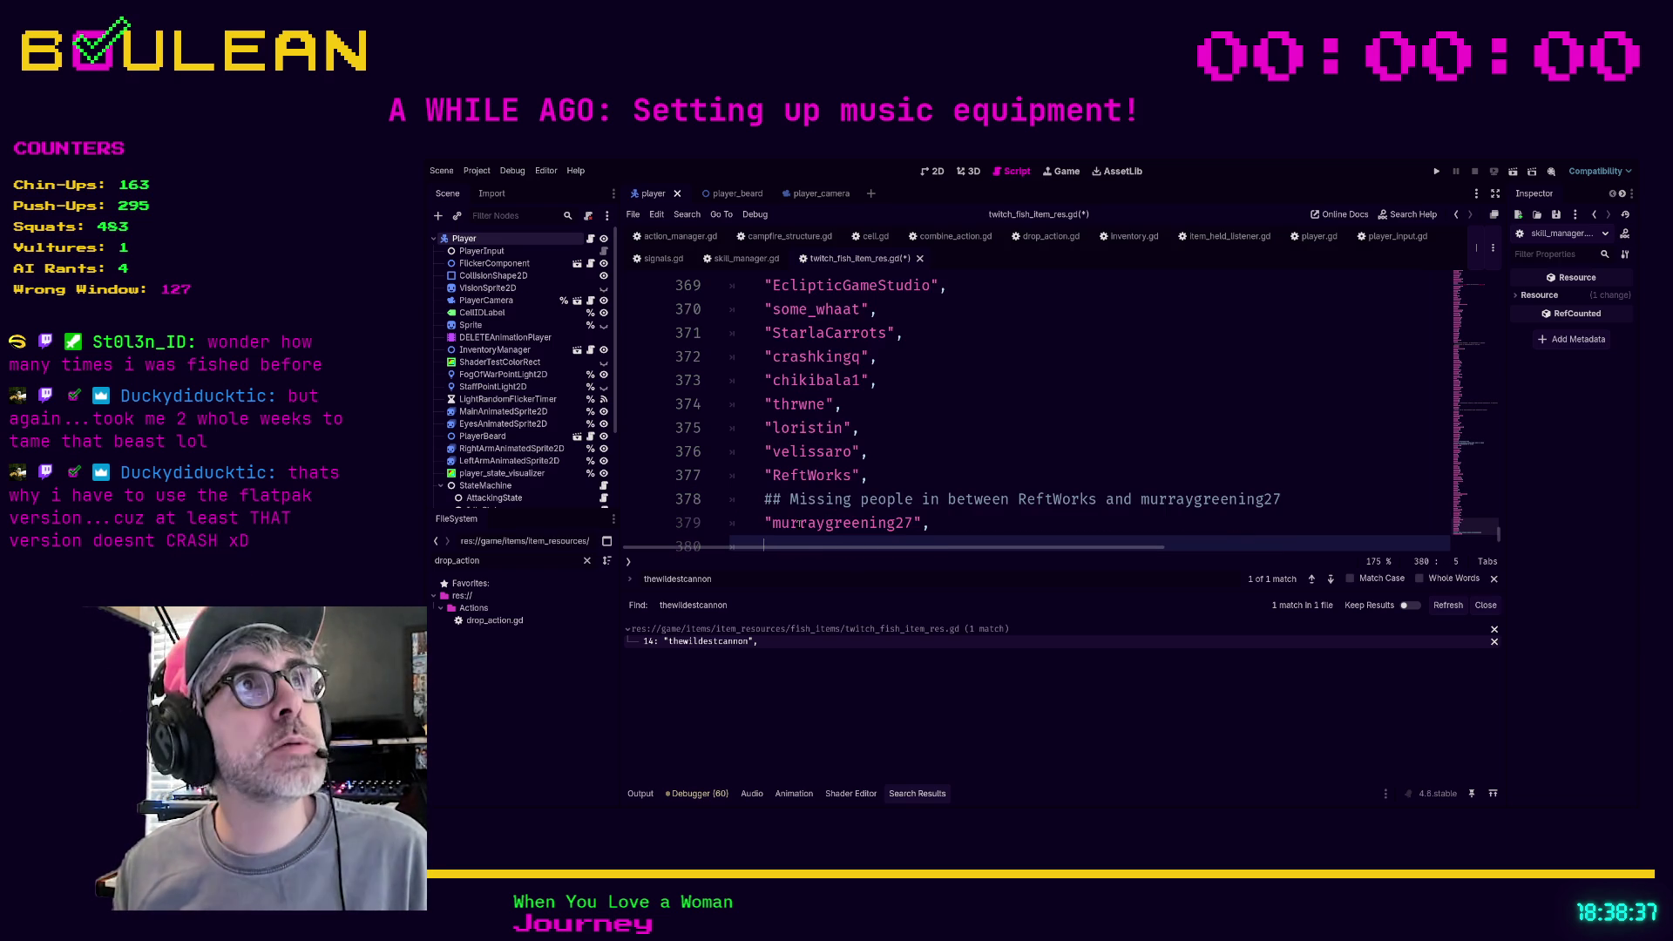
text("DoMoMosH)
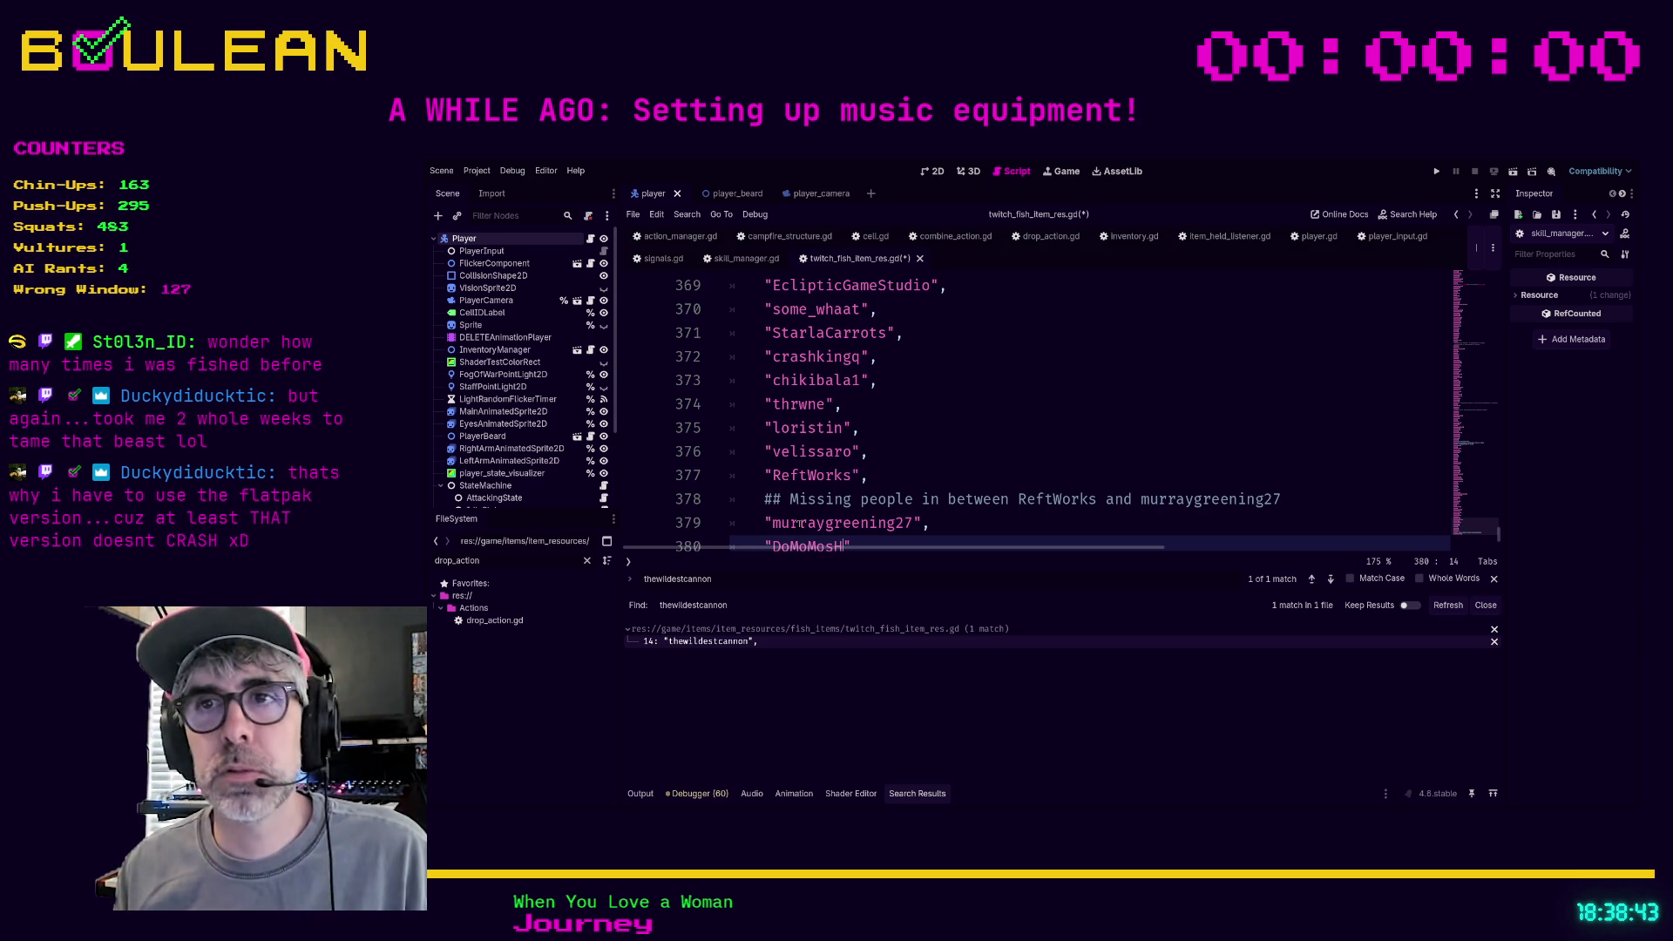
key(BackSpace)
text(h)
key(Right)
text(,)
key(Return)
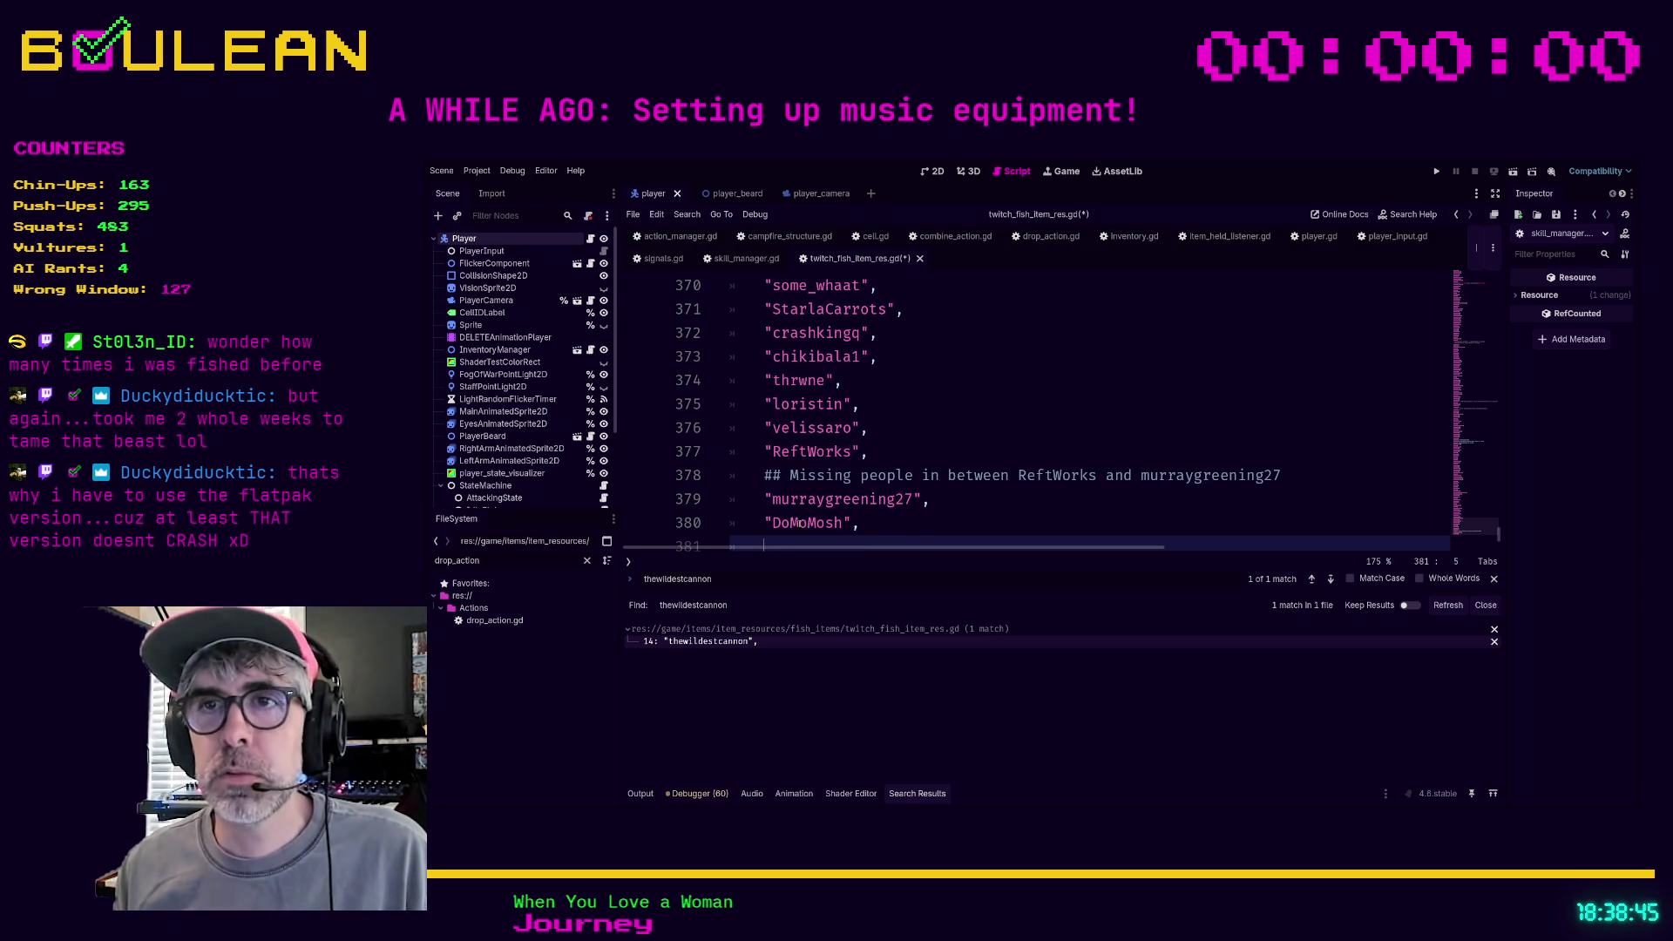
text(")
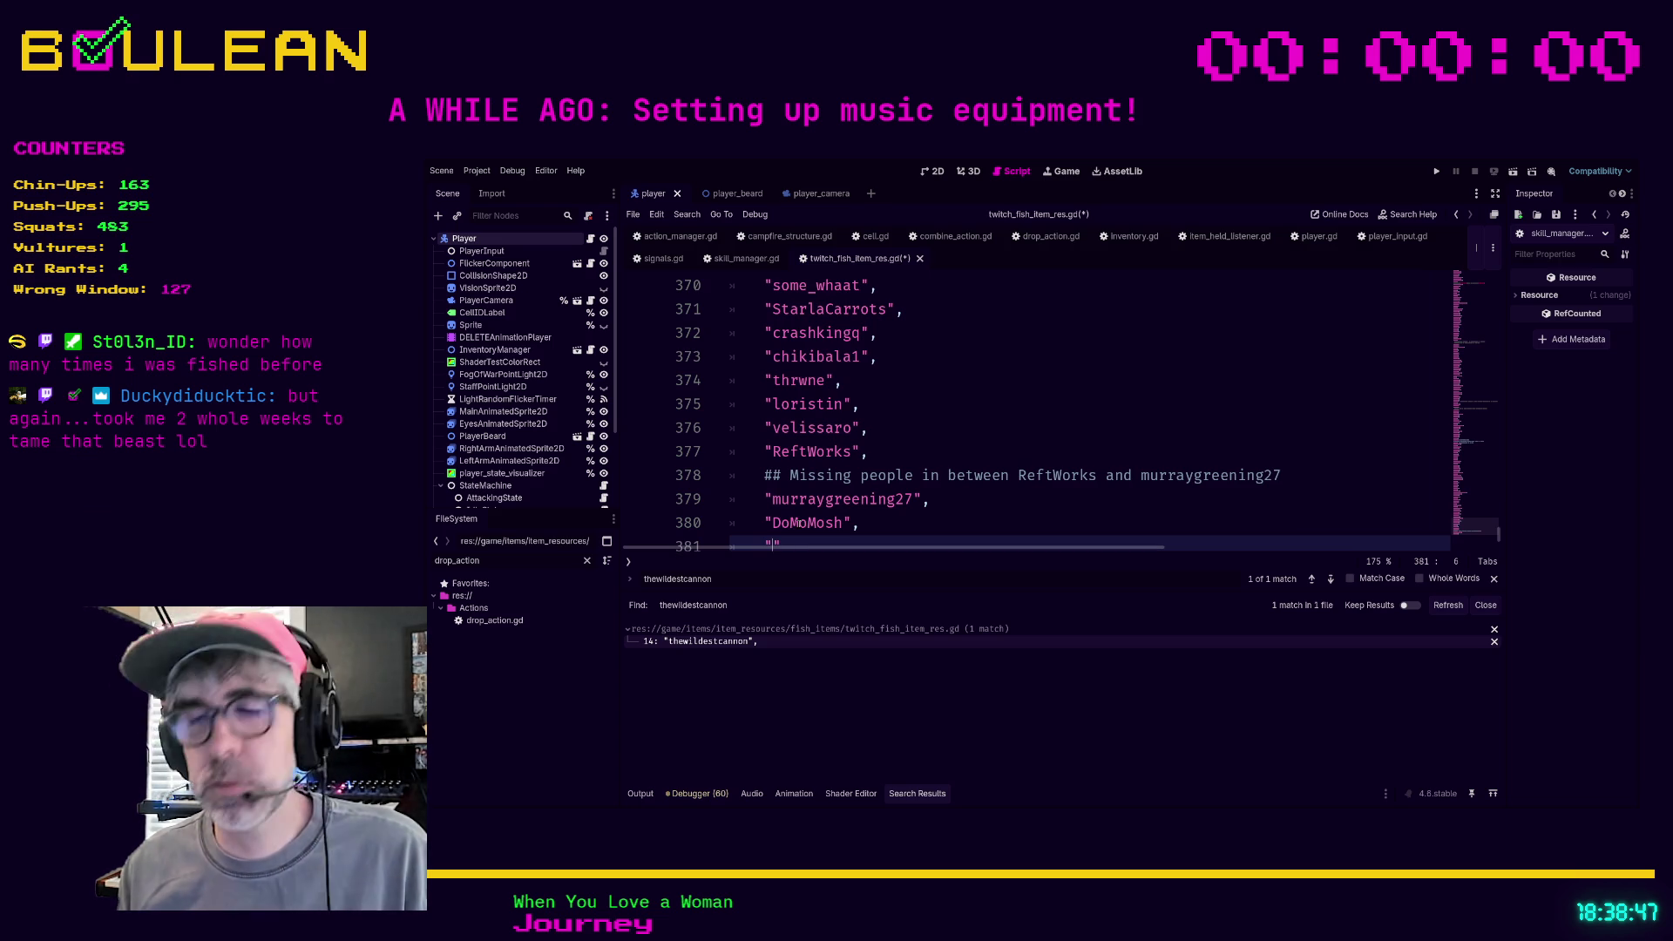
text(3c b)
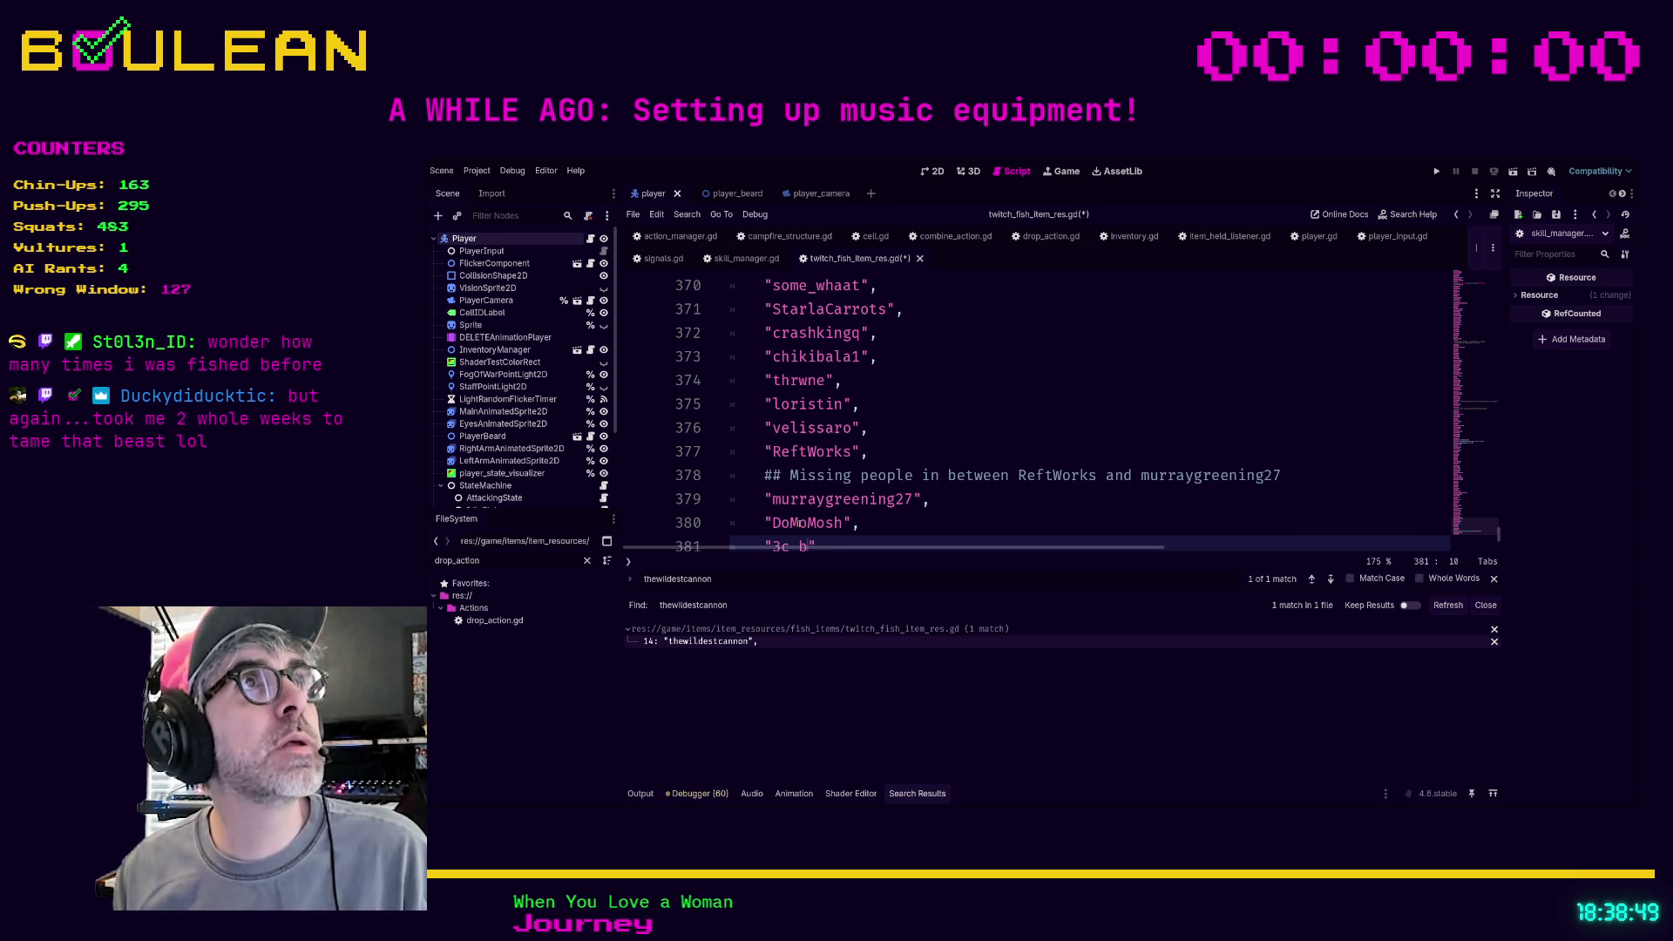
text(arish)
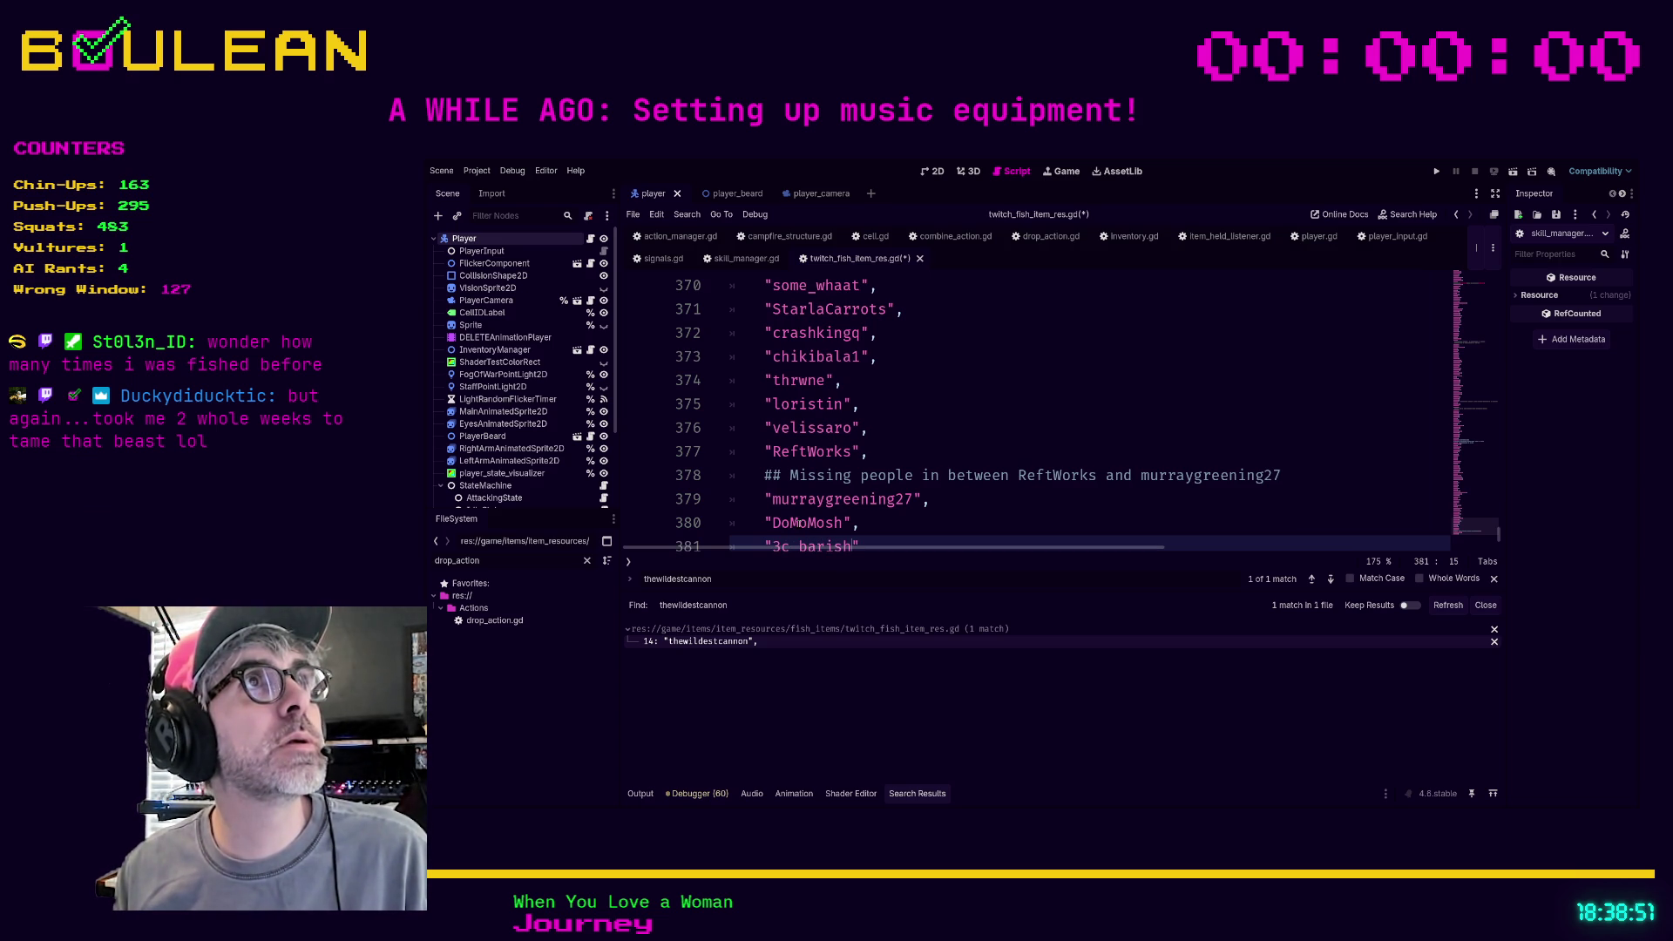
text(tar)
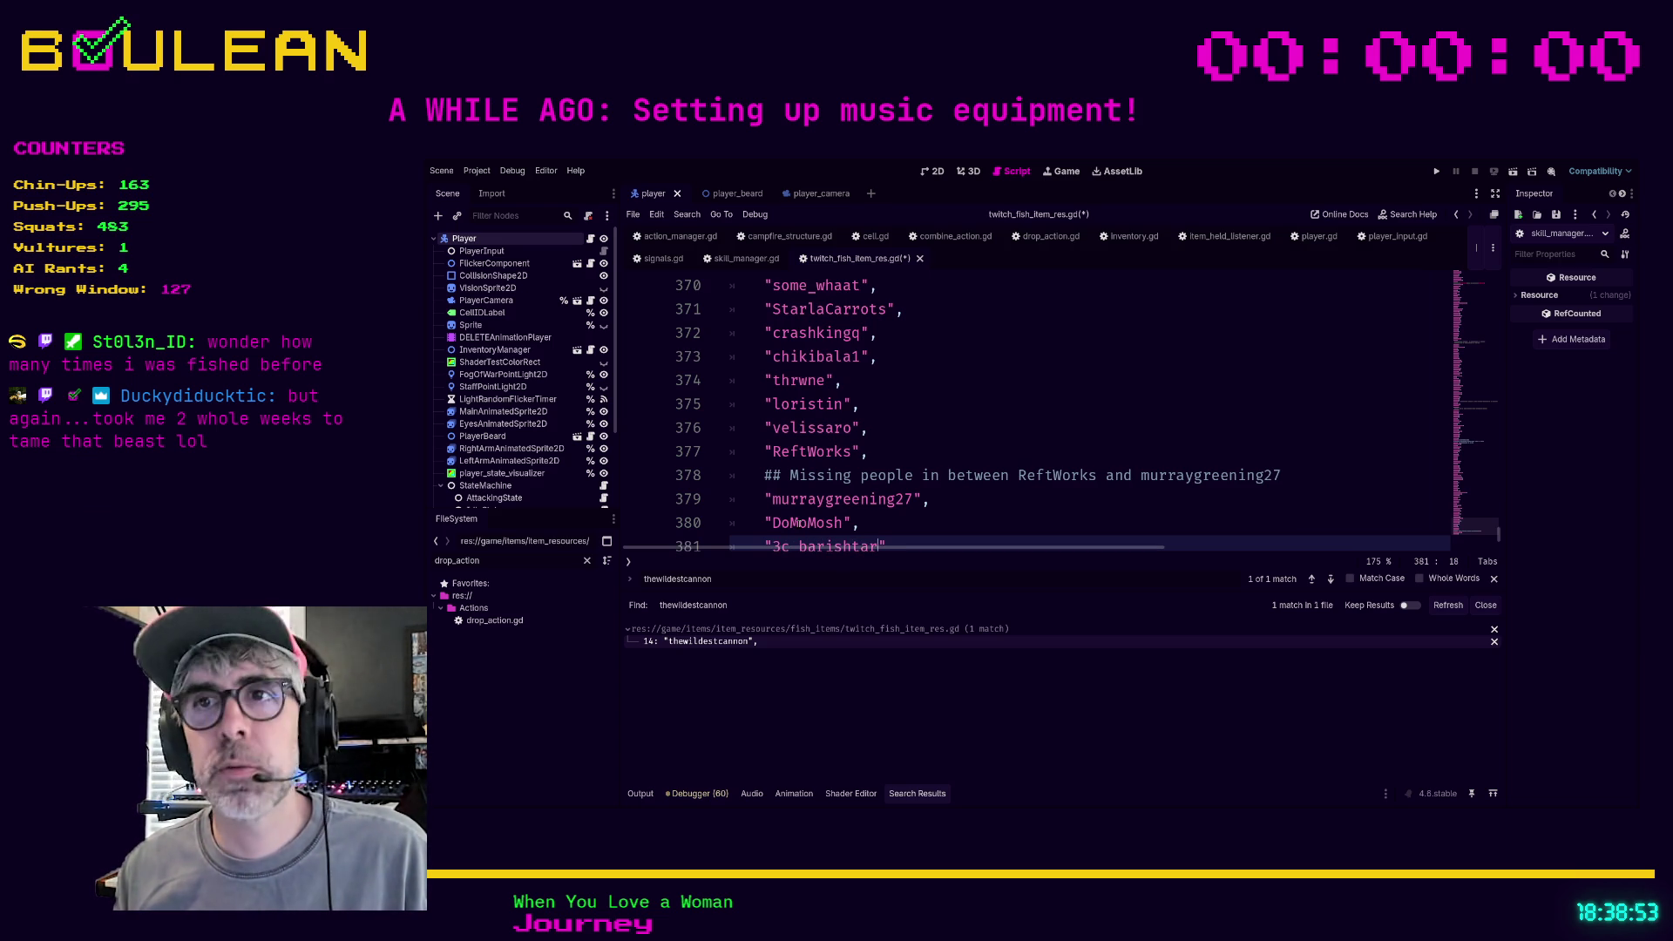
text(,)
key(Return)
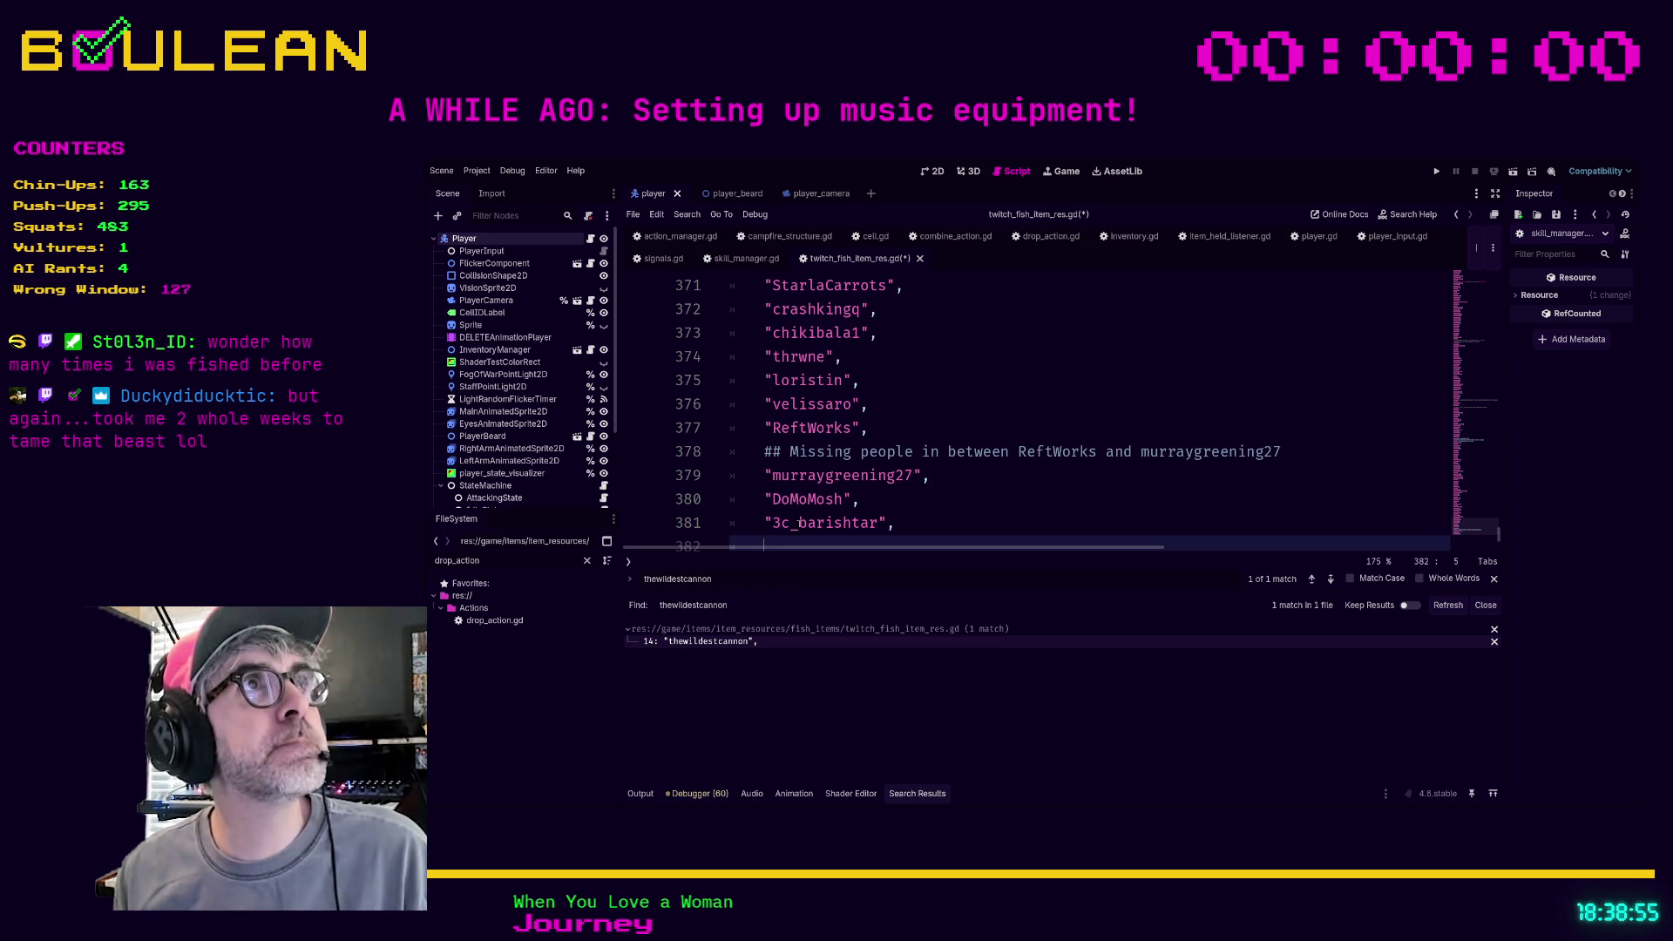
text(")
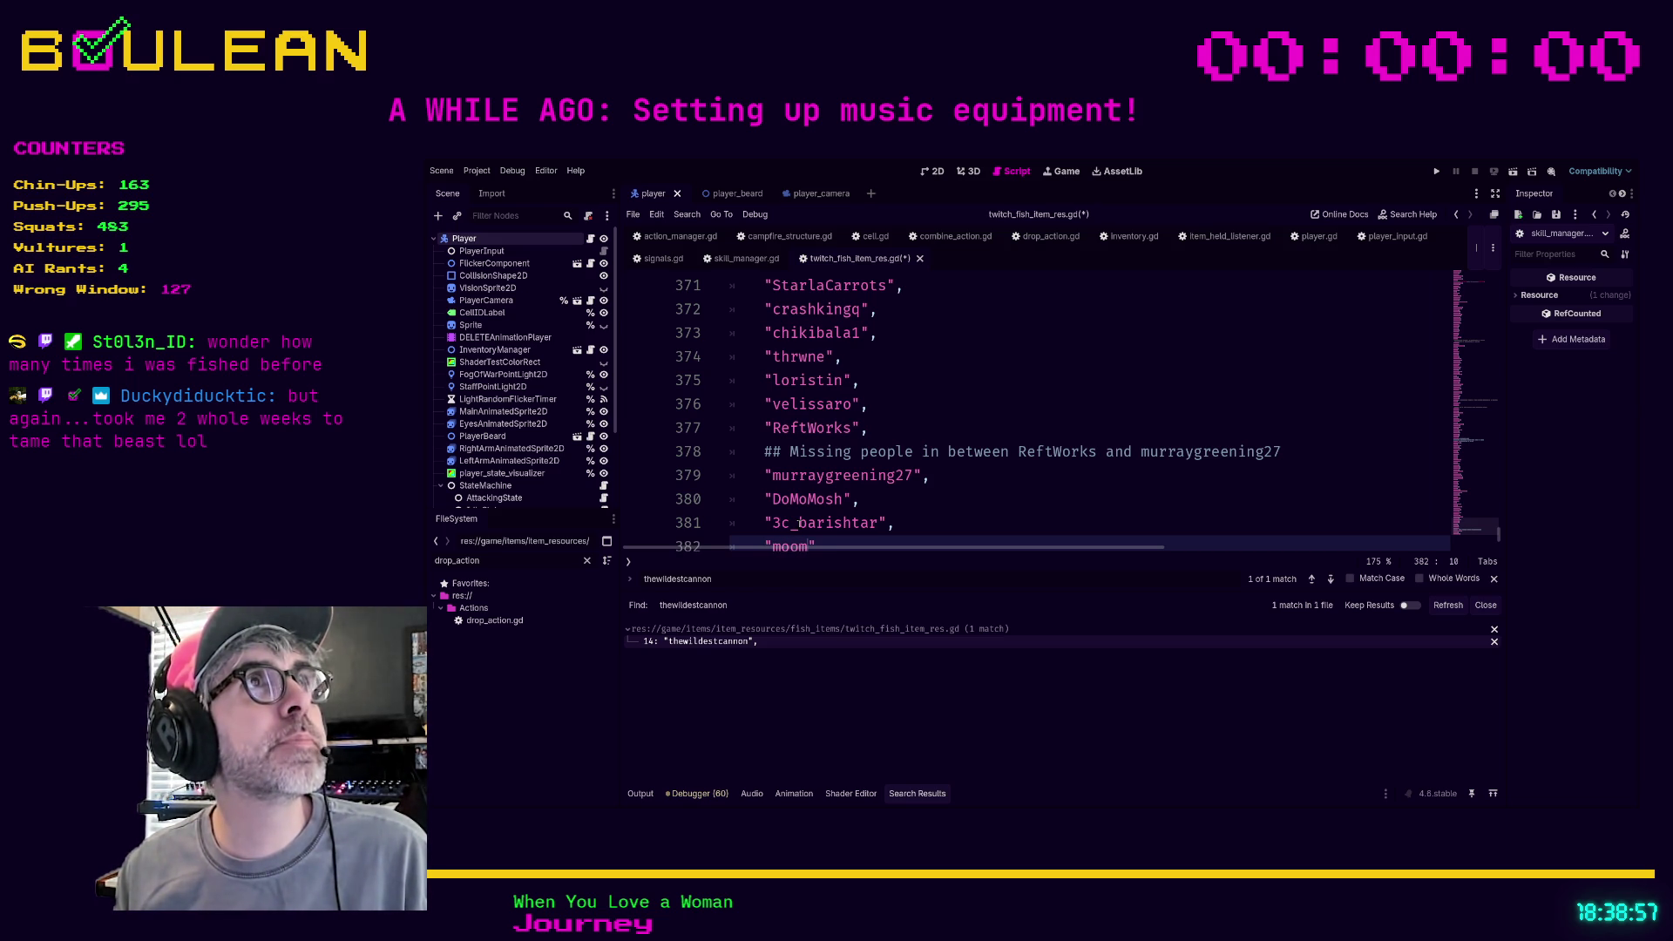
text(moomerman_")
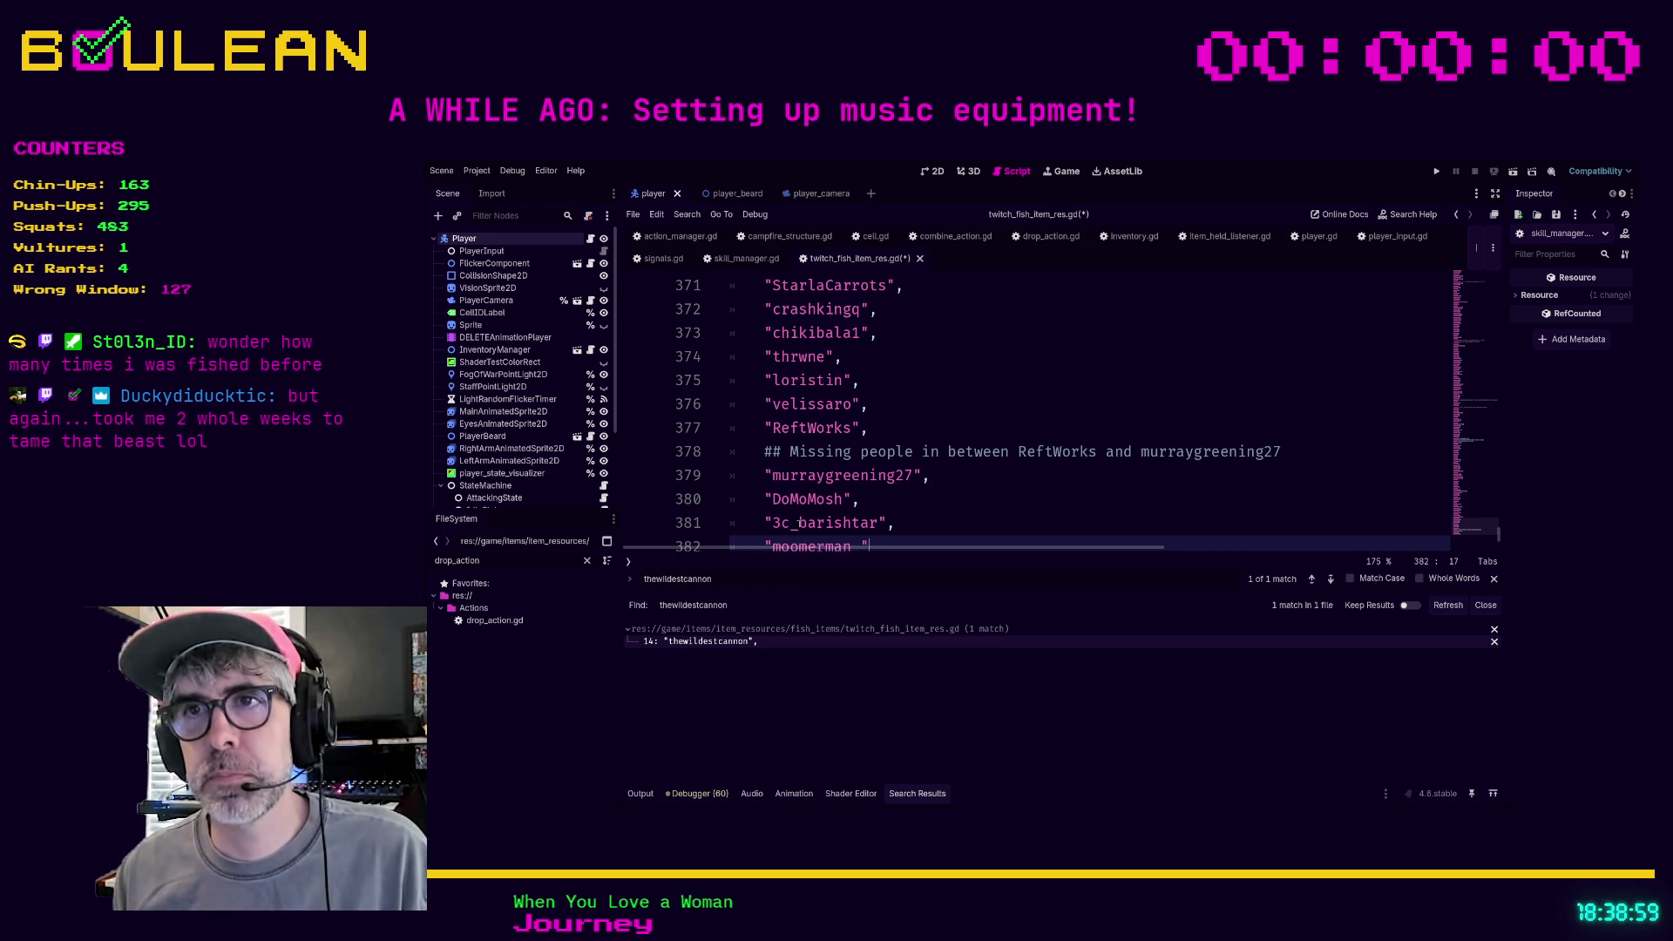
text(,)
key(Return)
text("scvllegre)
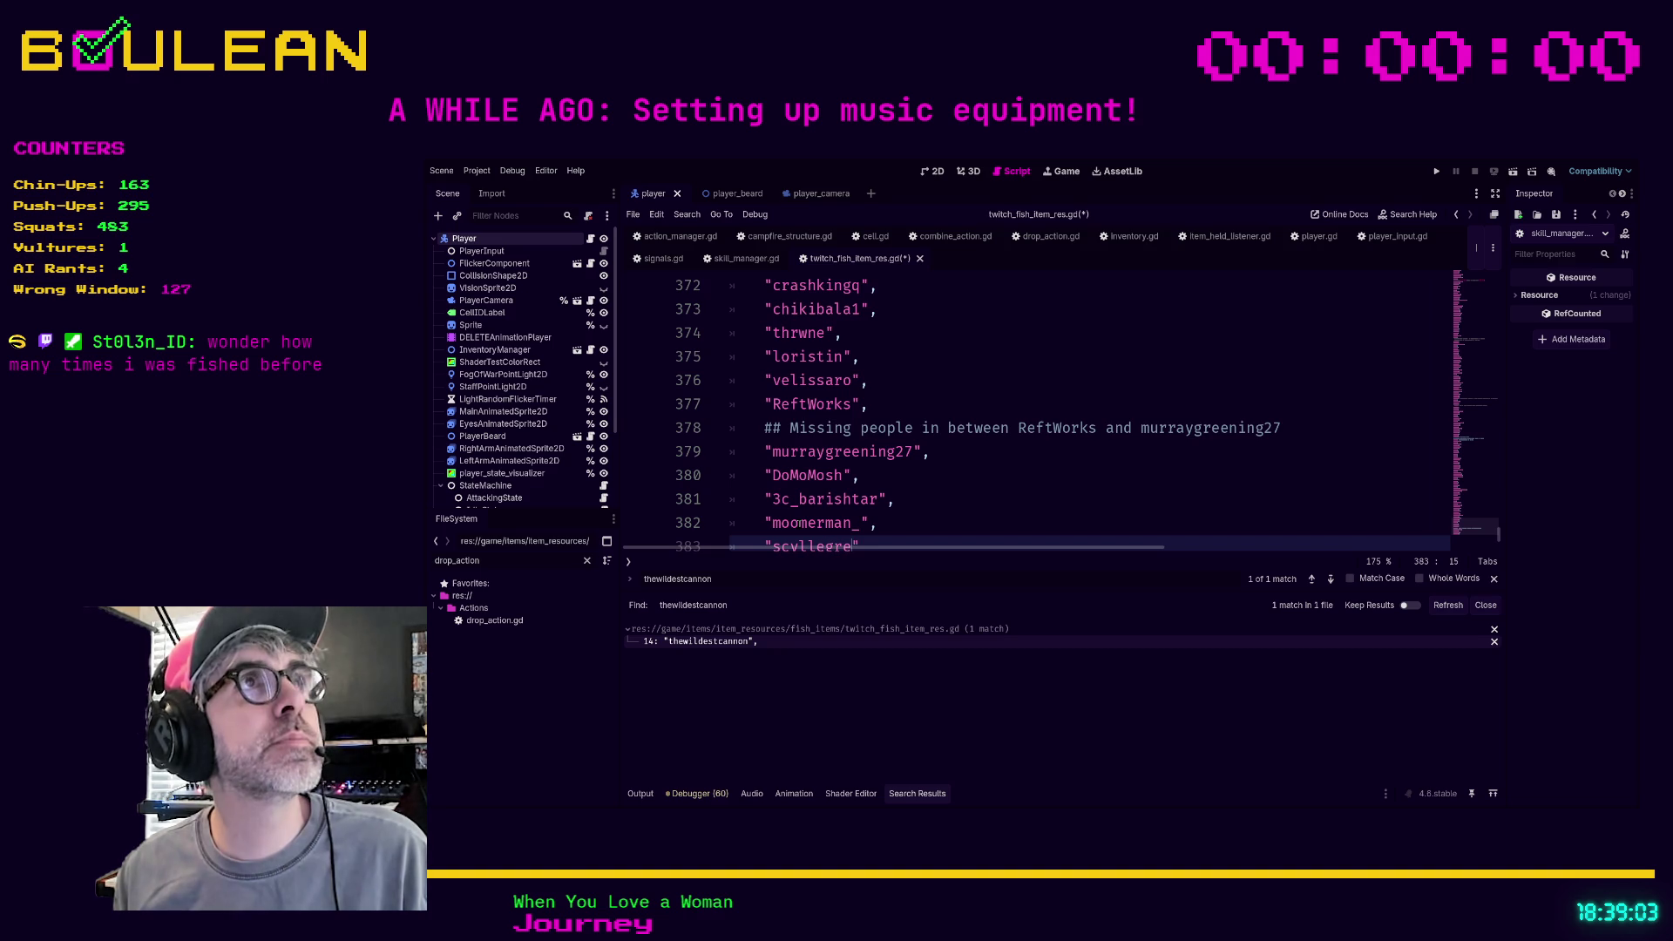
text(v)
key(Return)
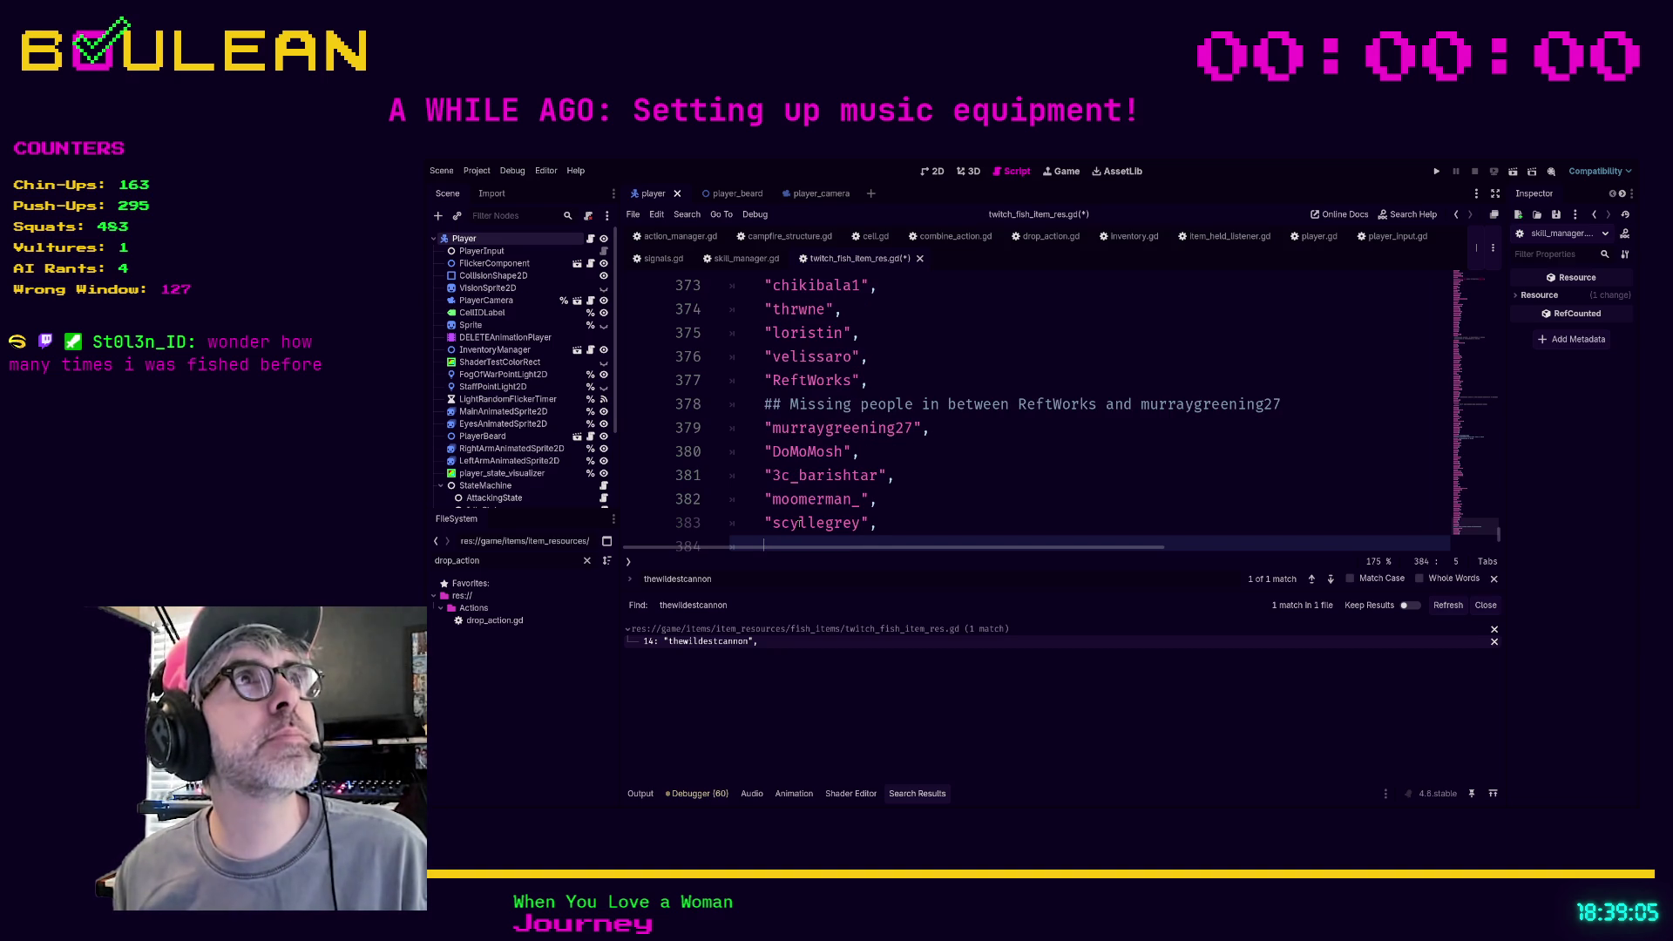
text("el be)
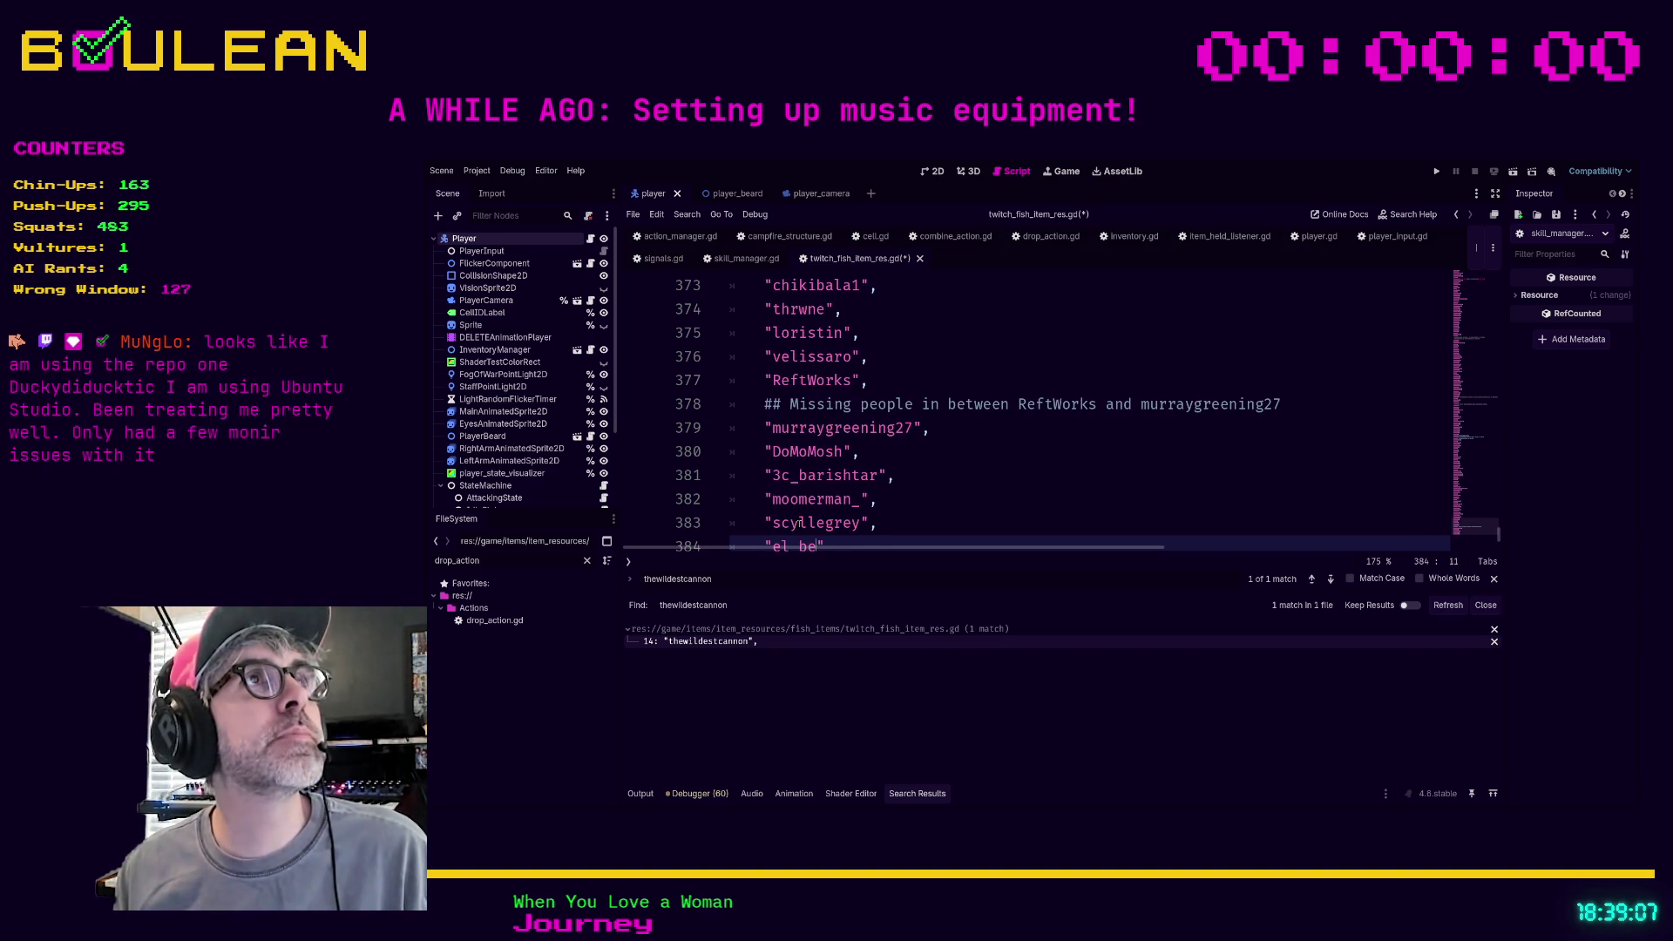
text(doo)
key(Return)
text("DigiNanigan)
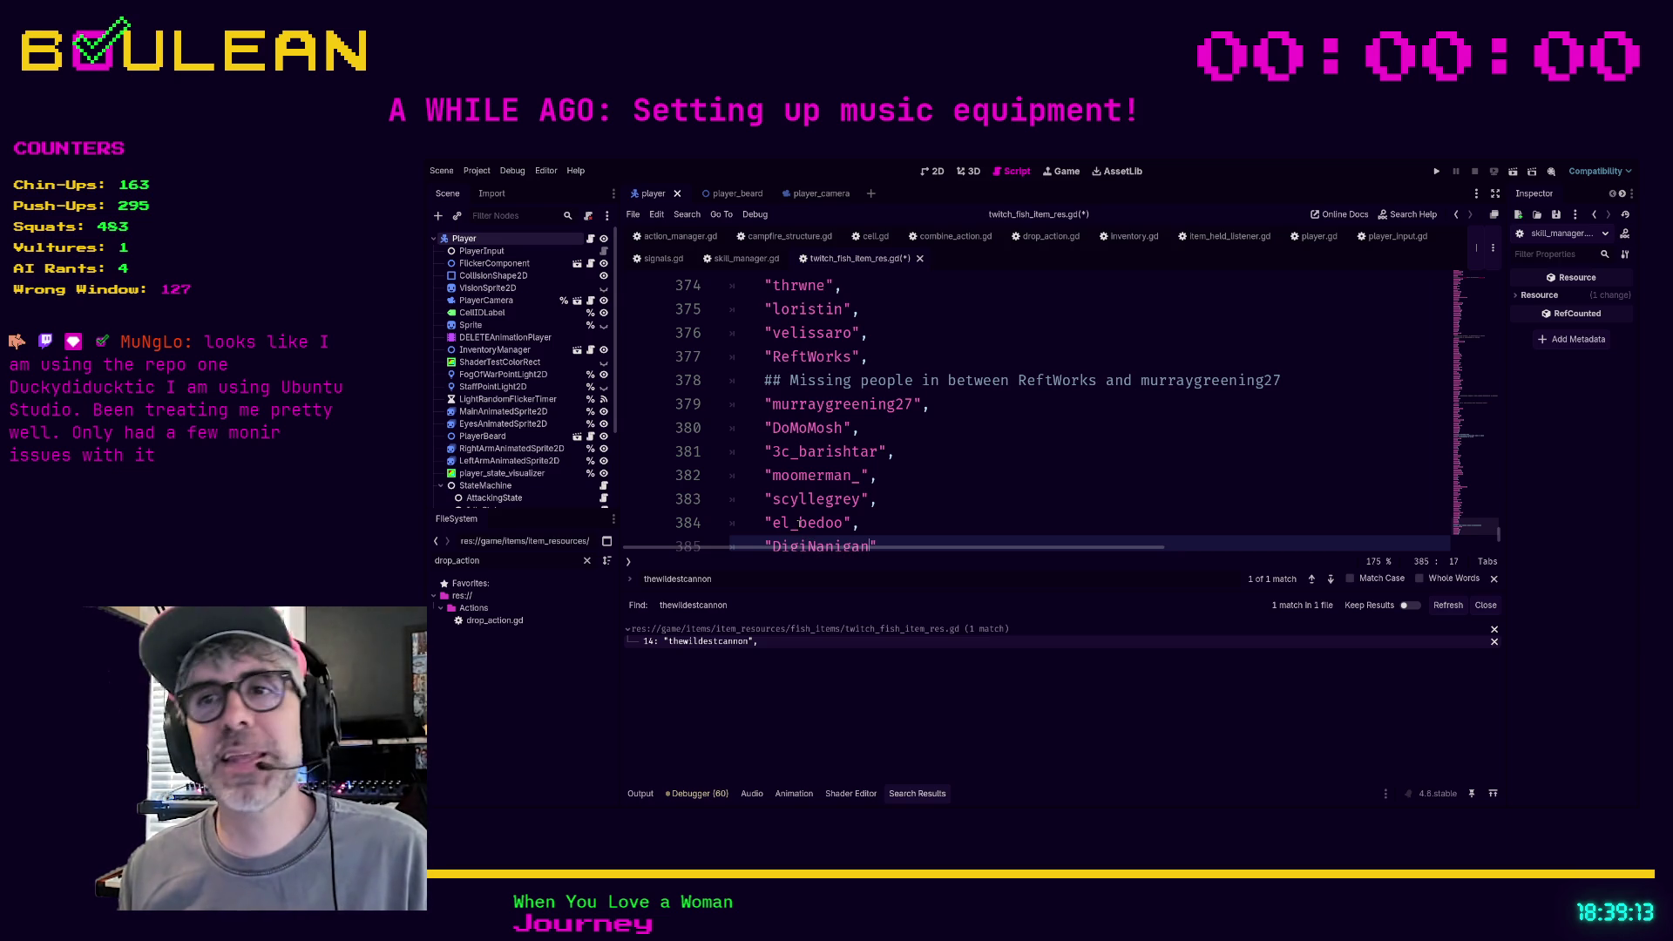
text(s")
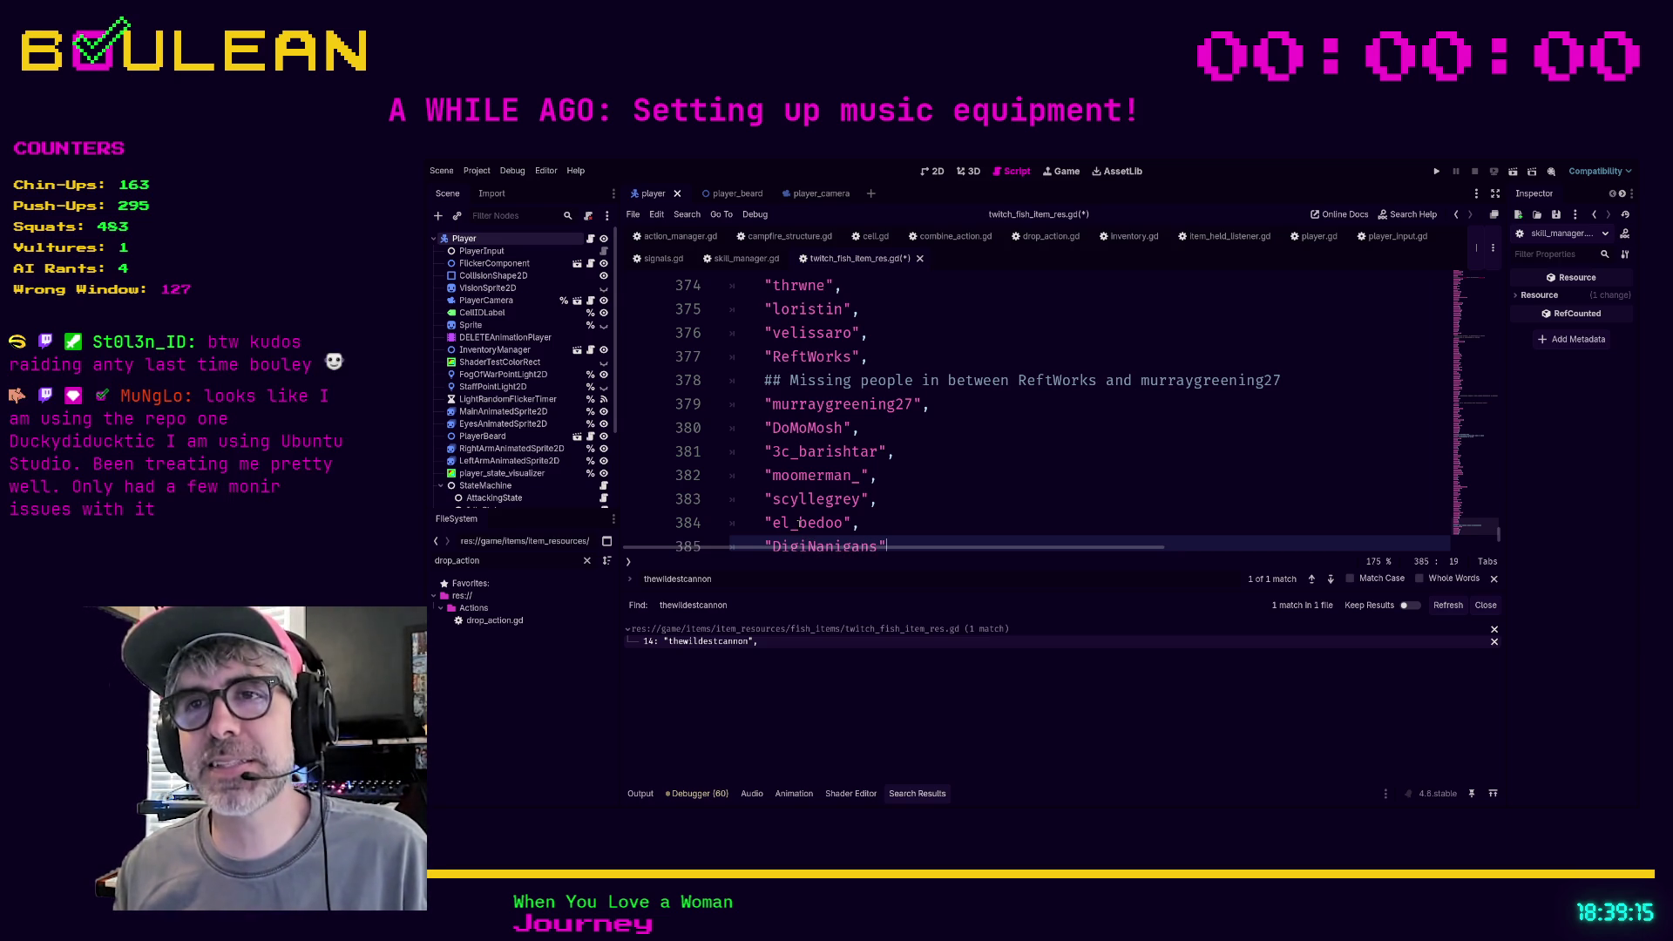
text(,)
key(Return)
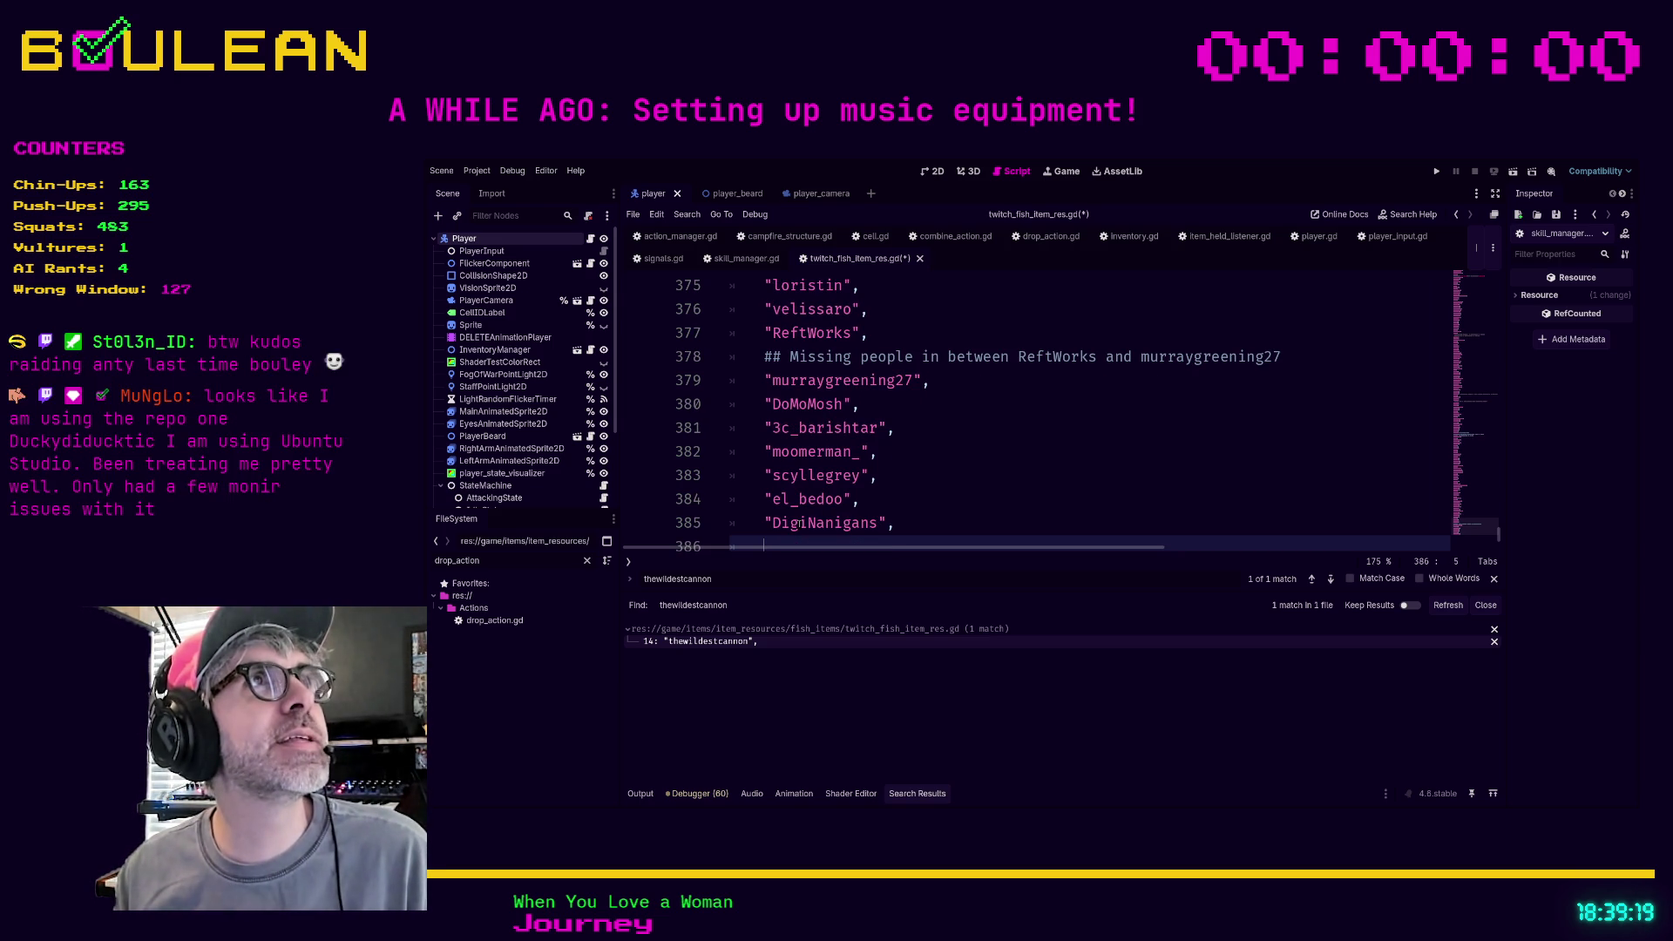
text(")
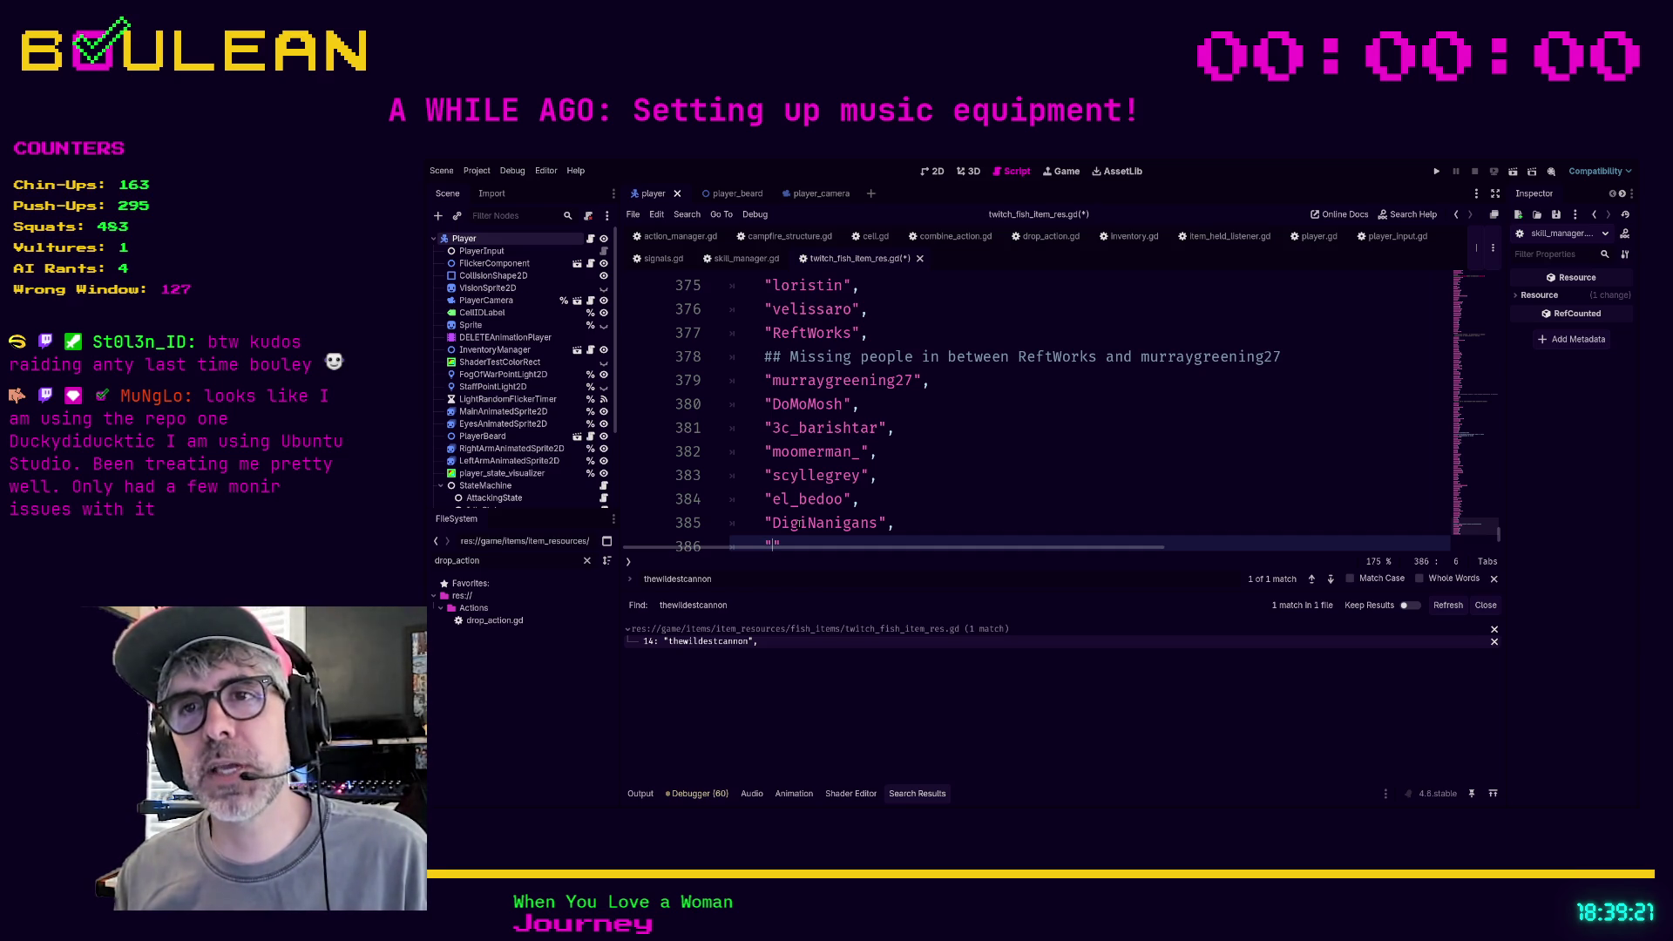
text(dan)
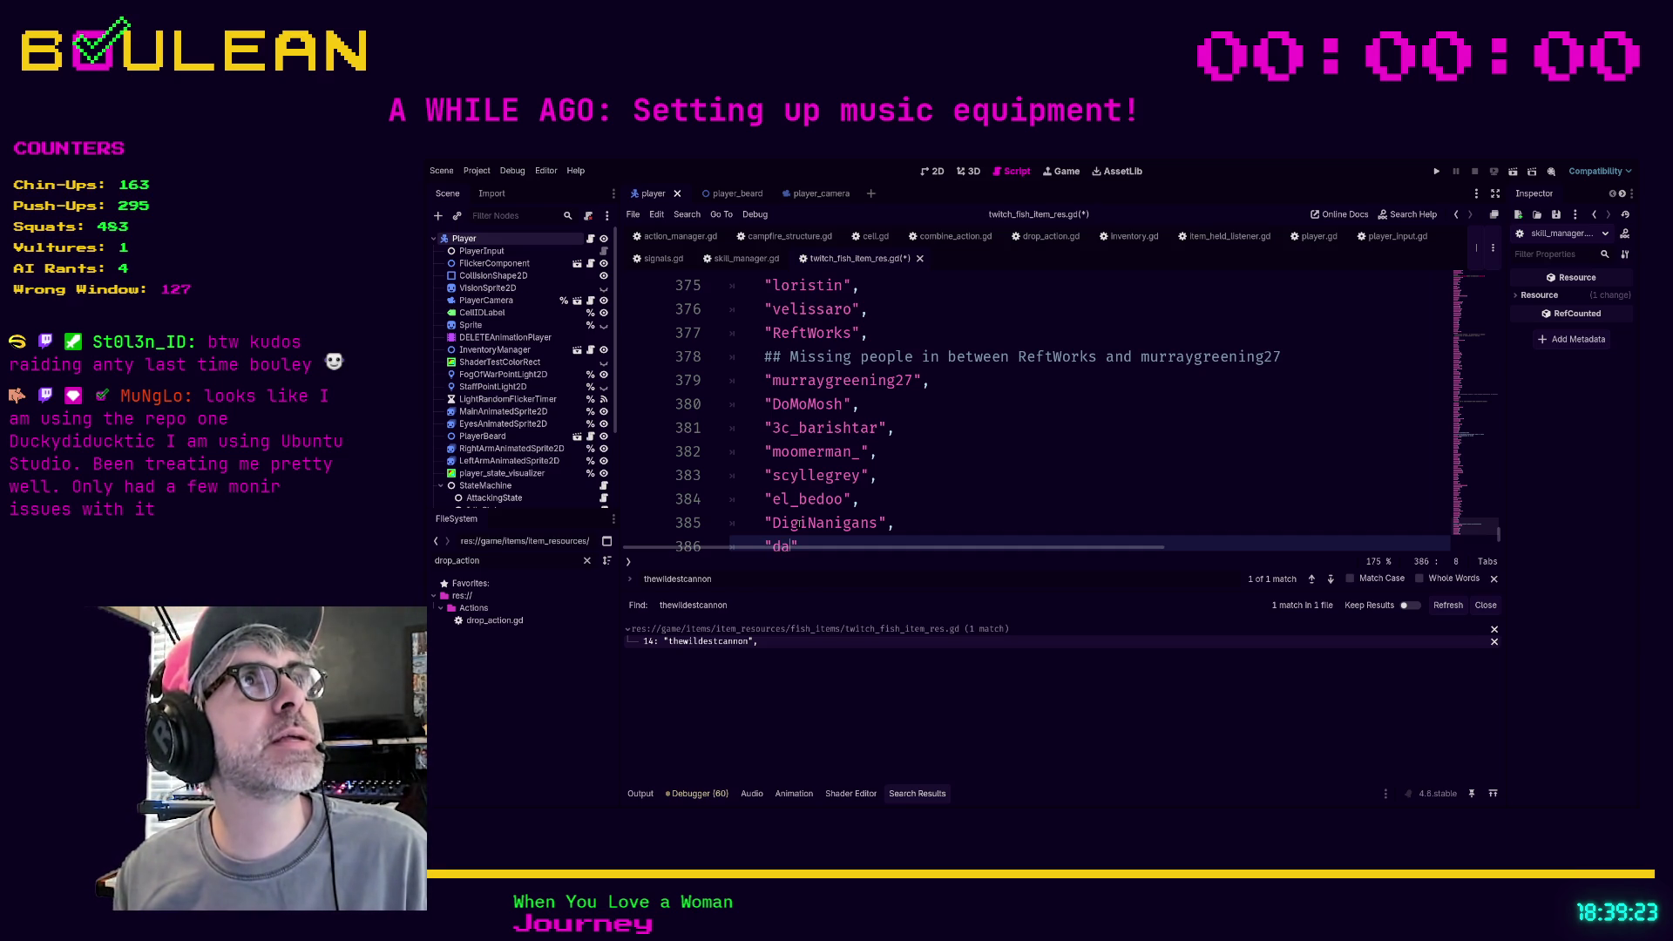
text(Gerep")
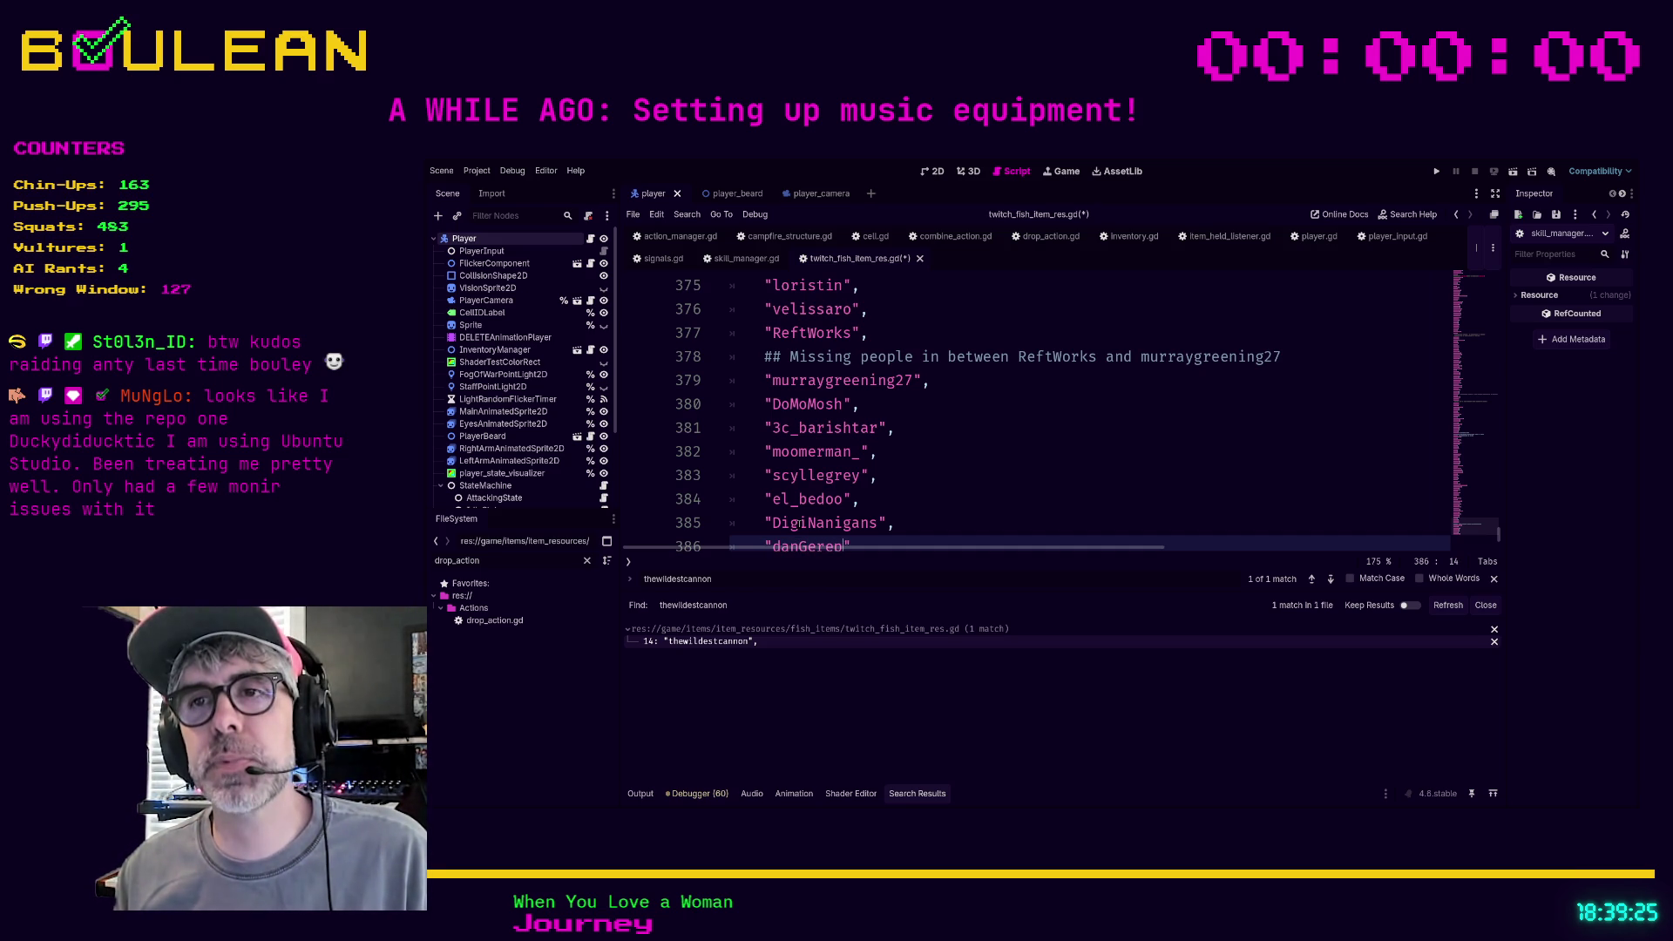
text(,)
key(Return)
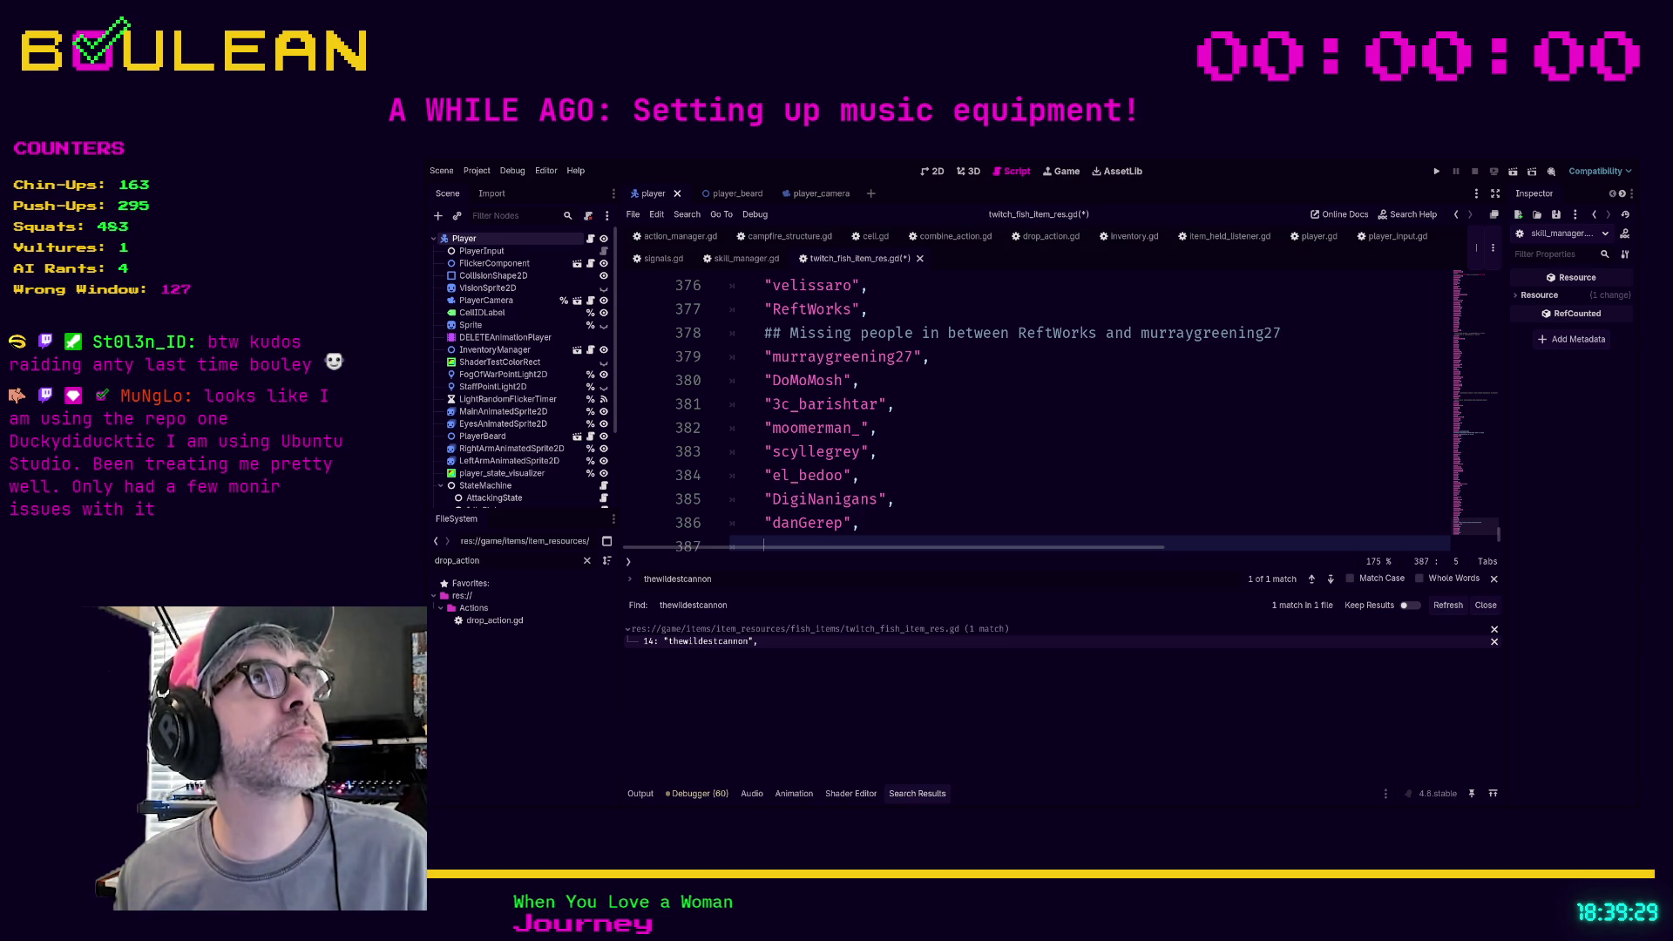
text("G)
text(rie)
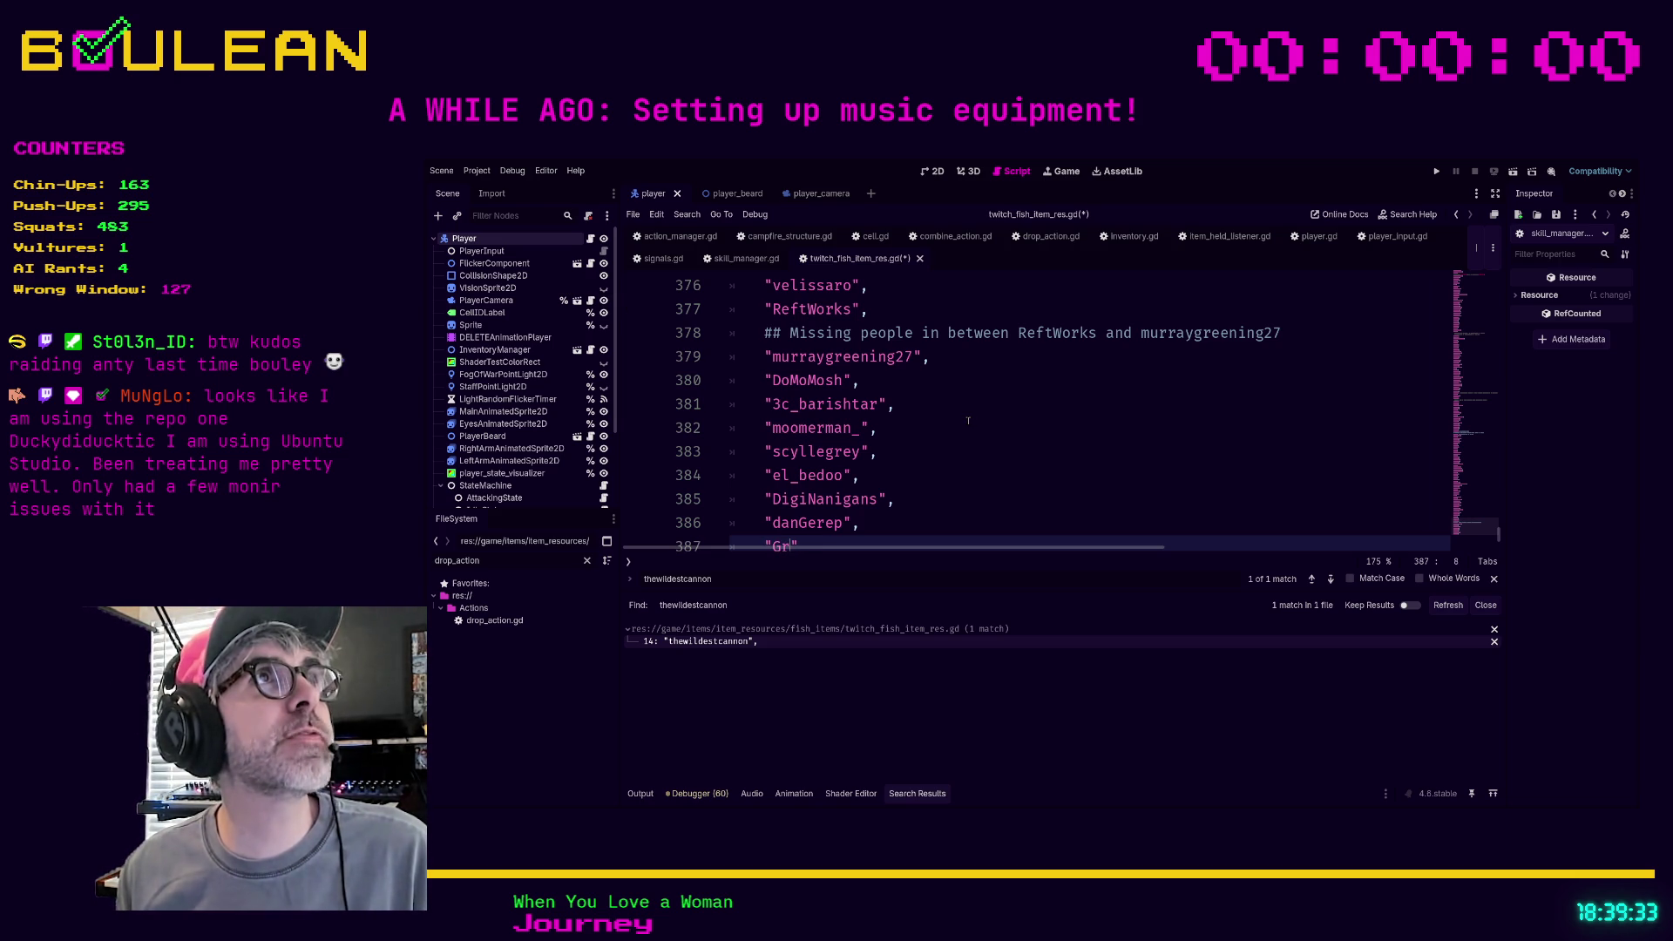
text(f)
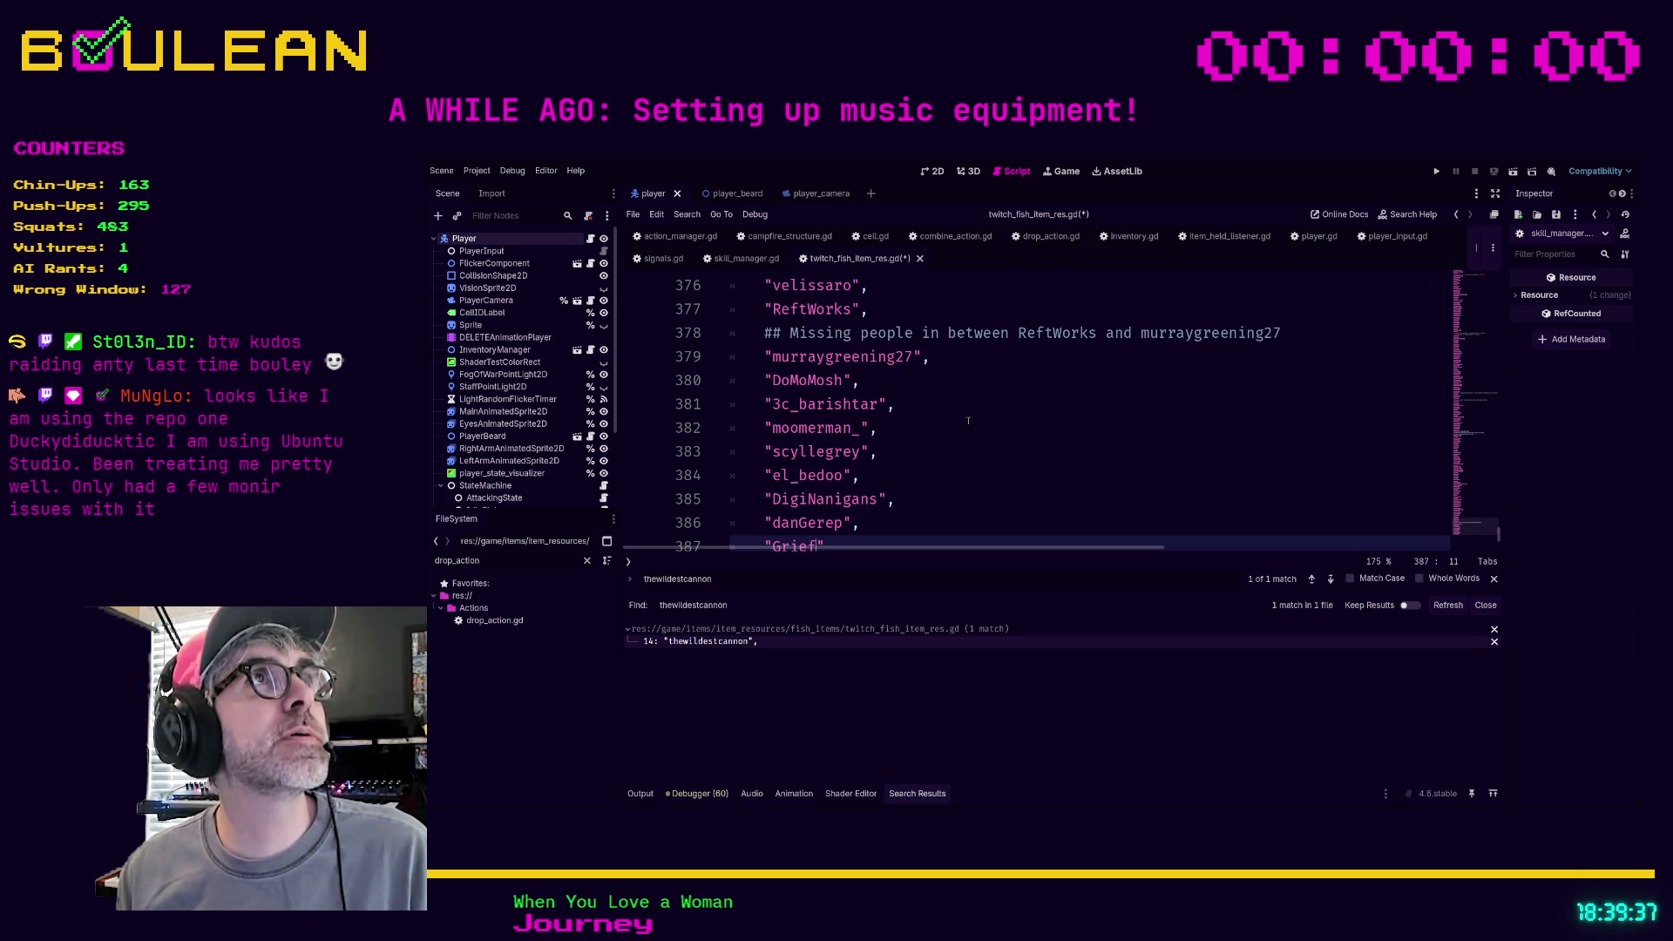
text(feis)
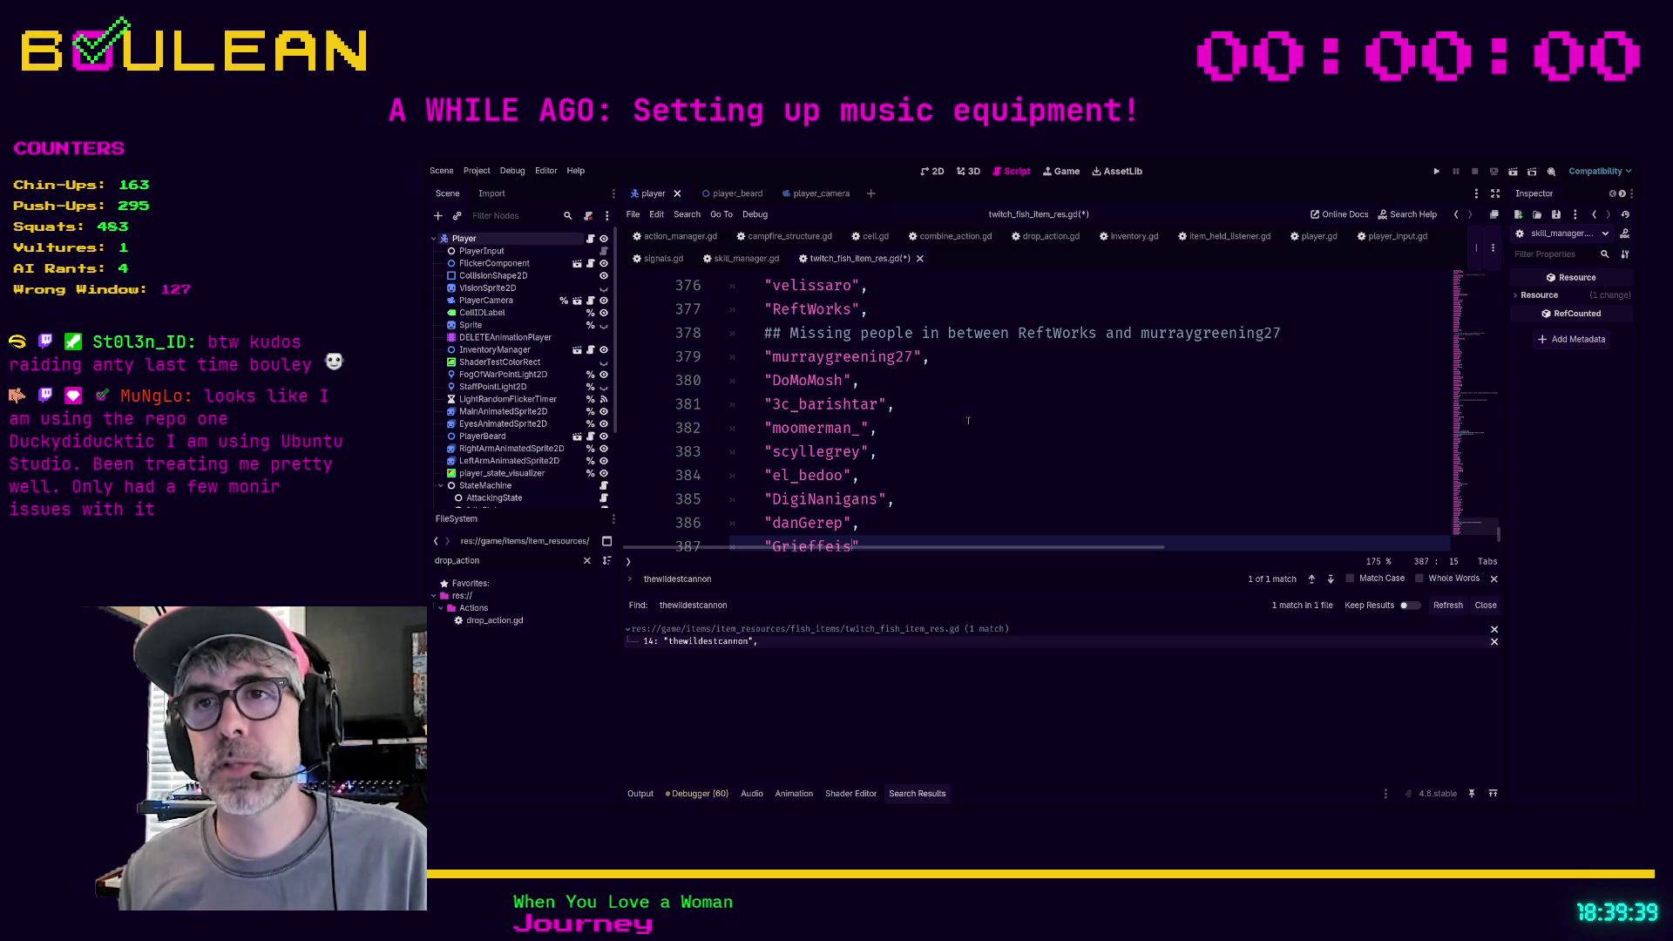
scroll(979, 420, down, 1)
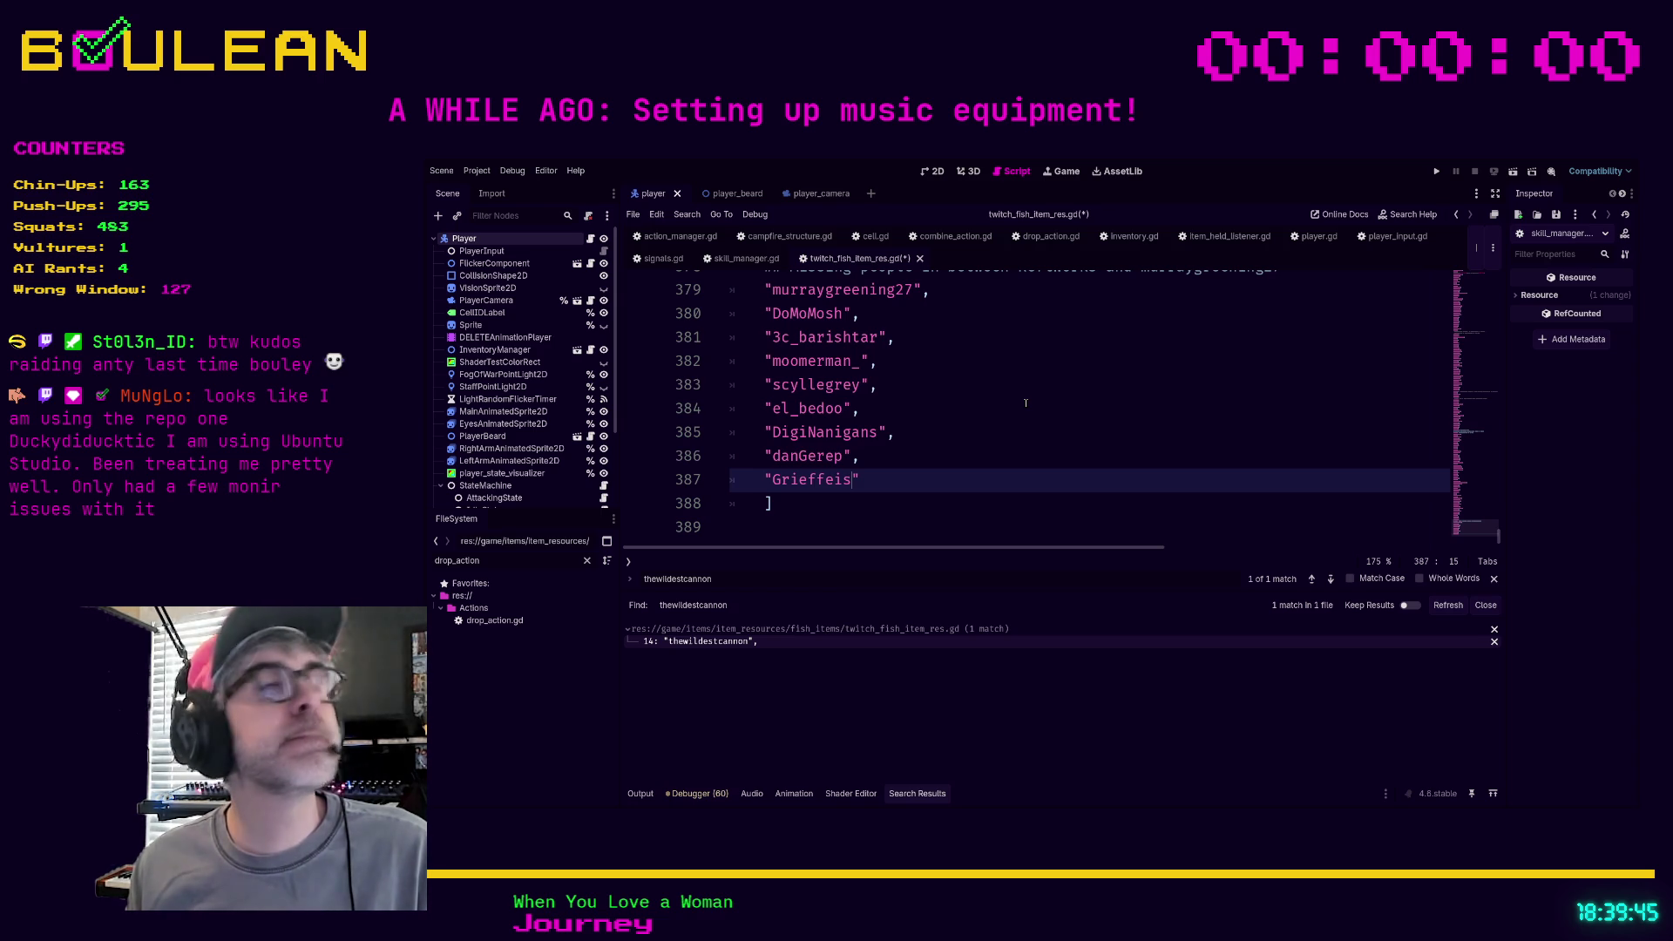
key(End)
key(ctrl+s)
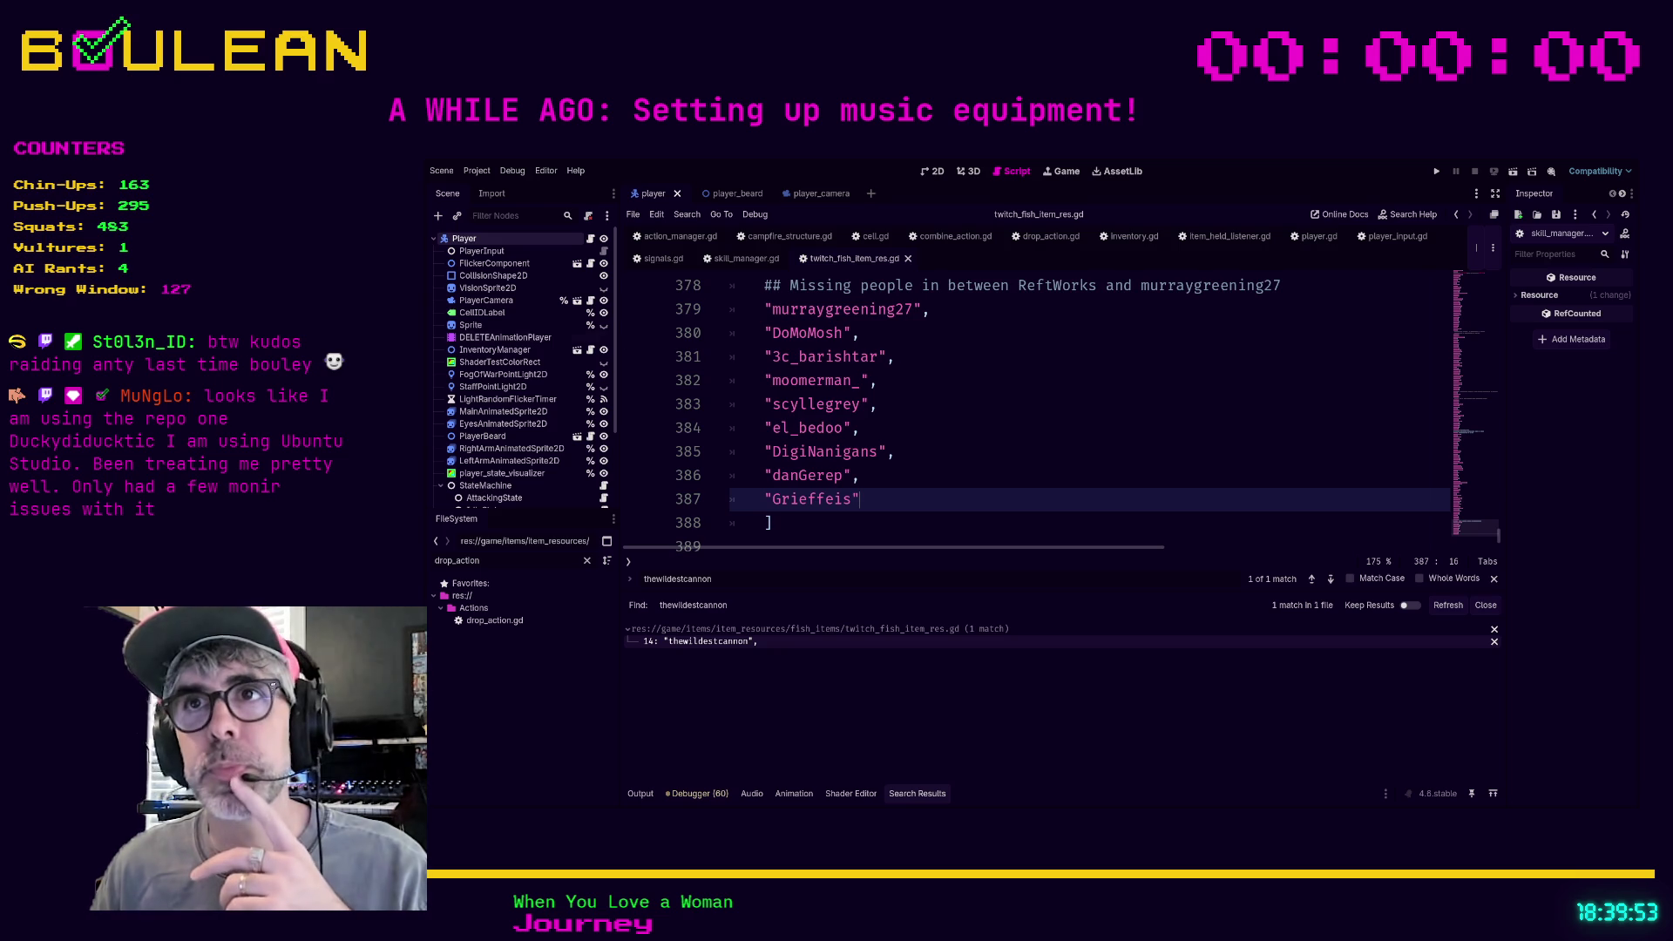
Scroll up through the saved list to review the newly added usernames
scroll(915, 405, up, 1)
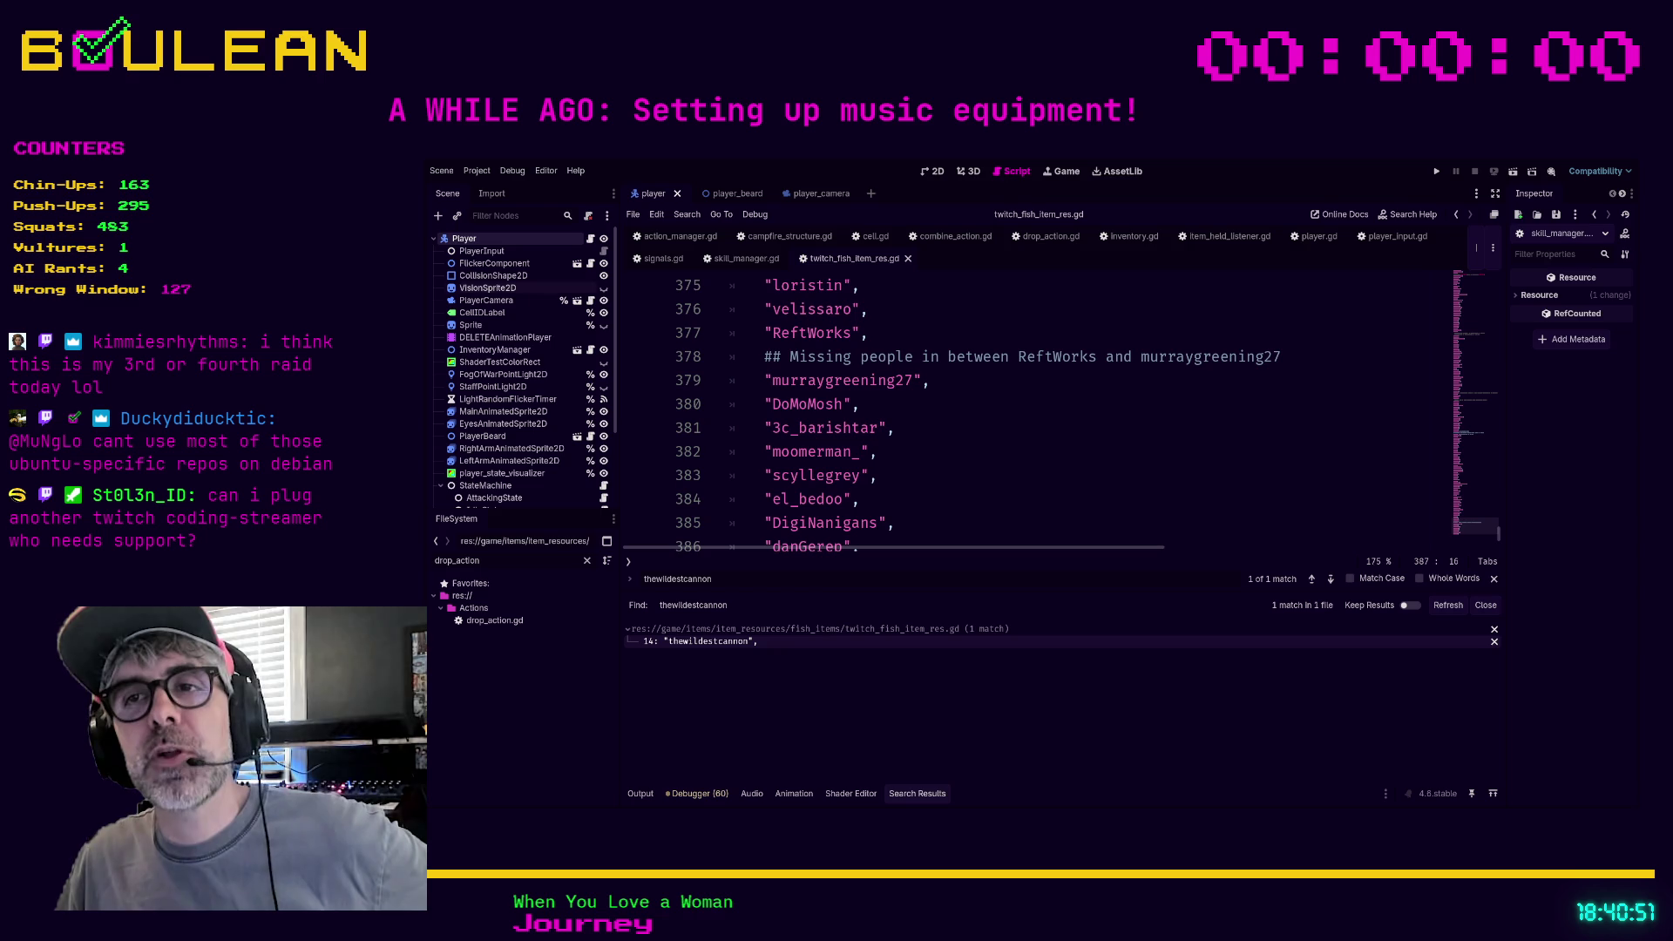
Move through the new entries to the end of the Grieffeis line above the closing bracket
click(980, 450)
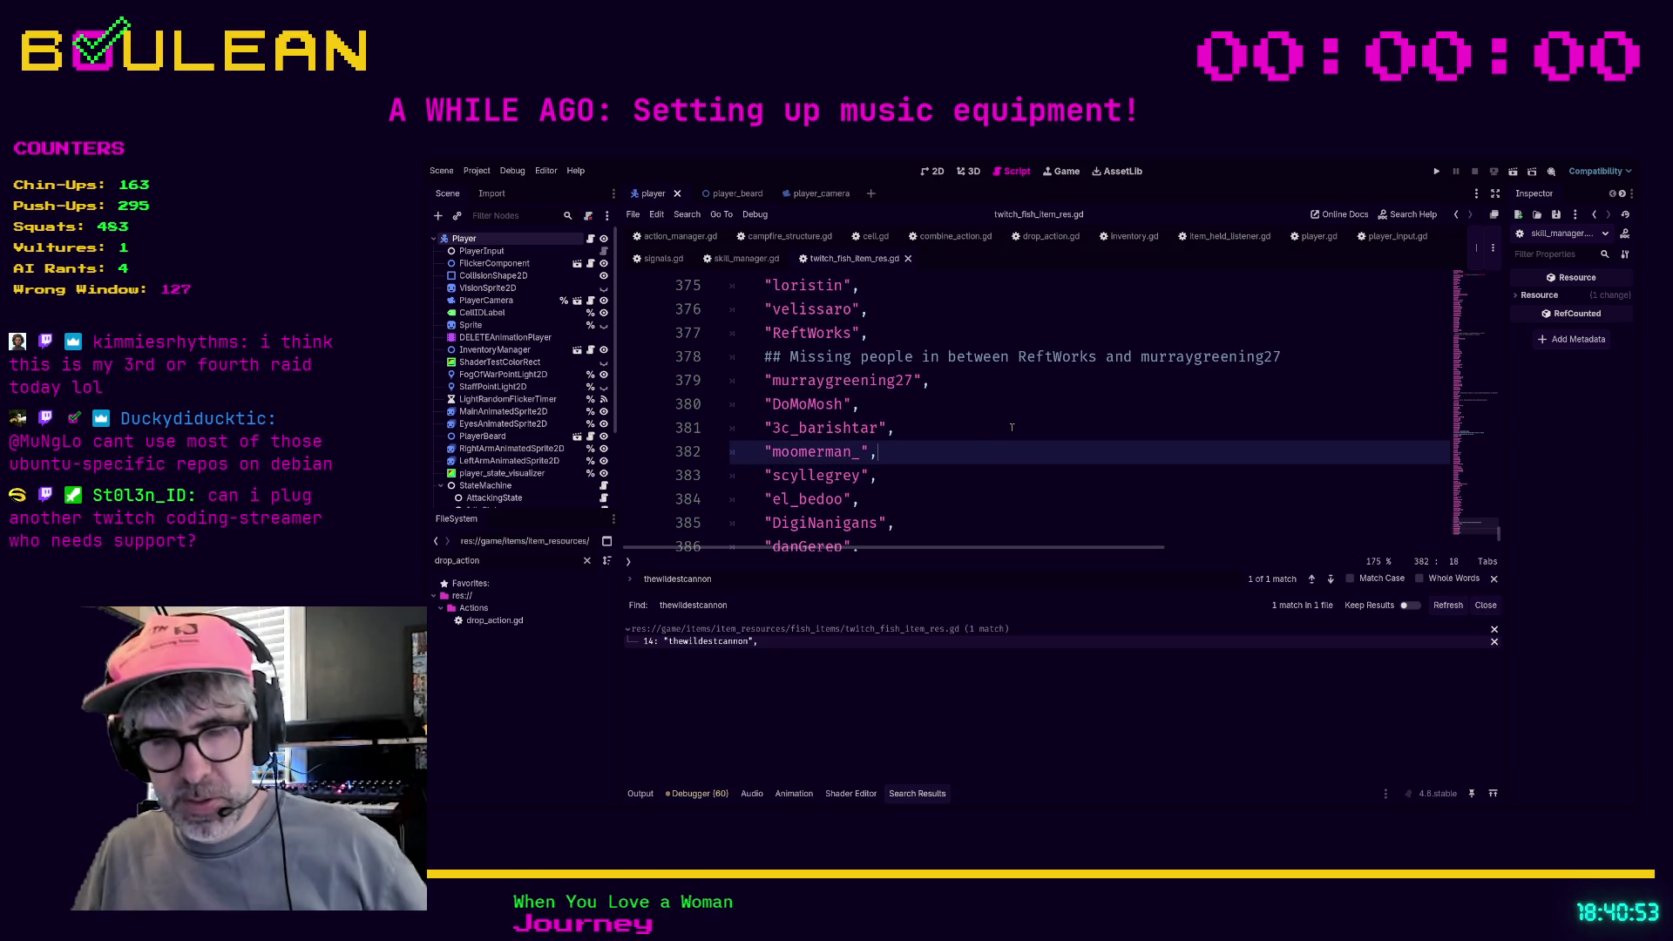
click(1027, 472)
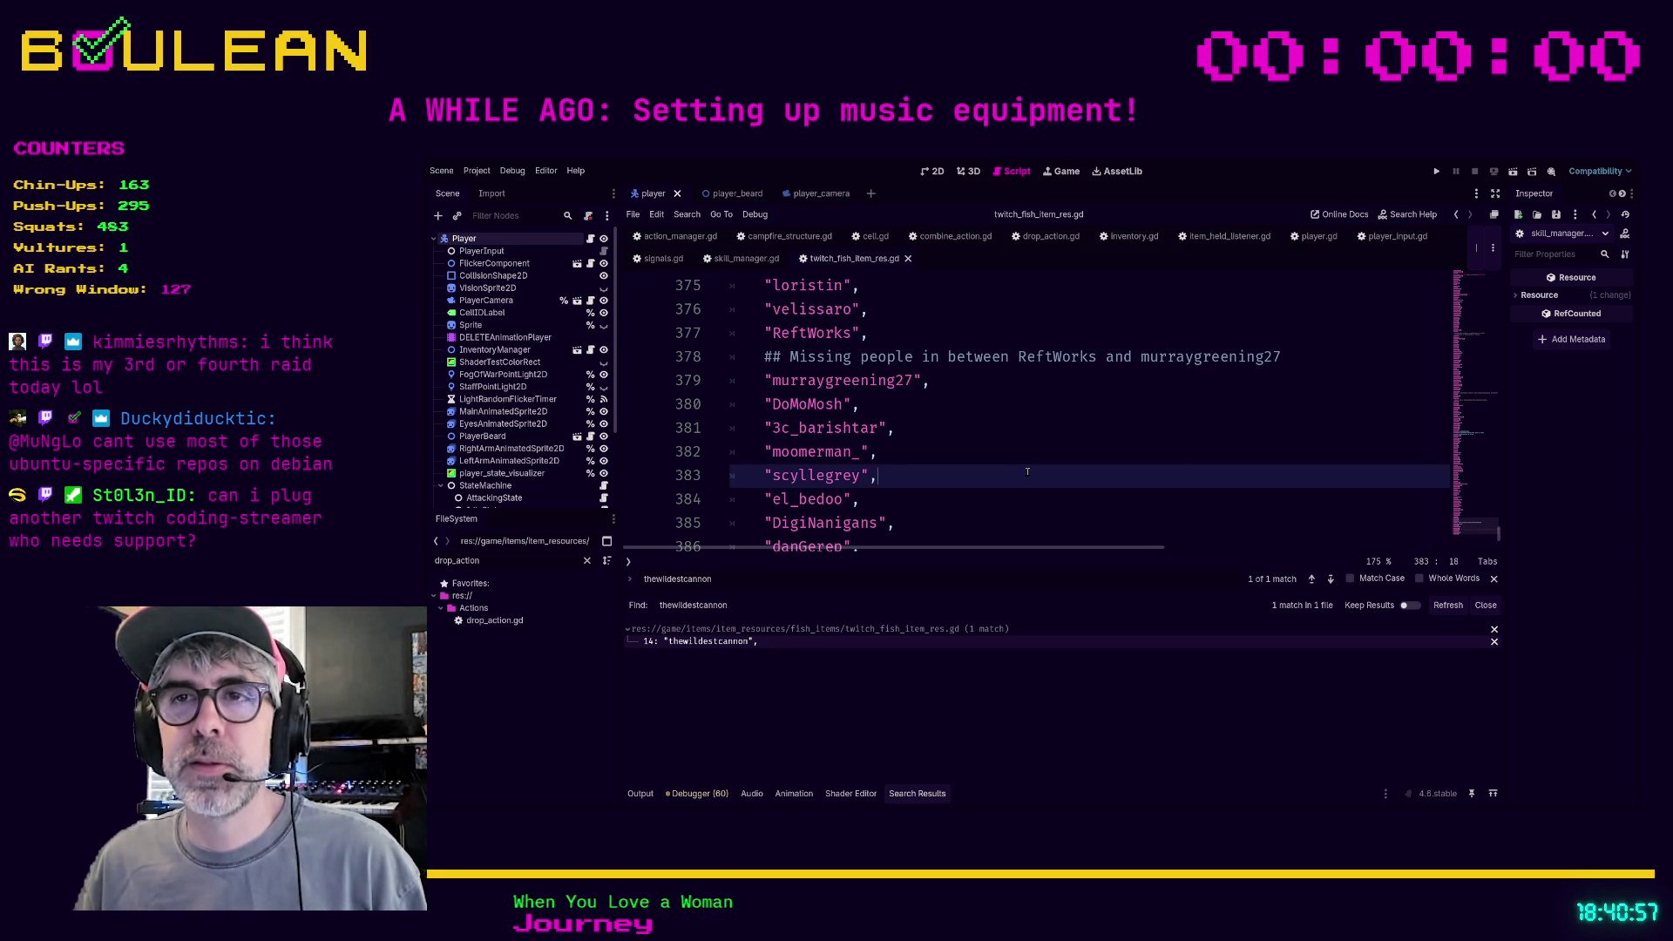
scroll(1027, 471, down, 1)
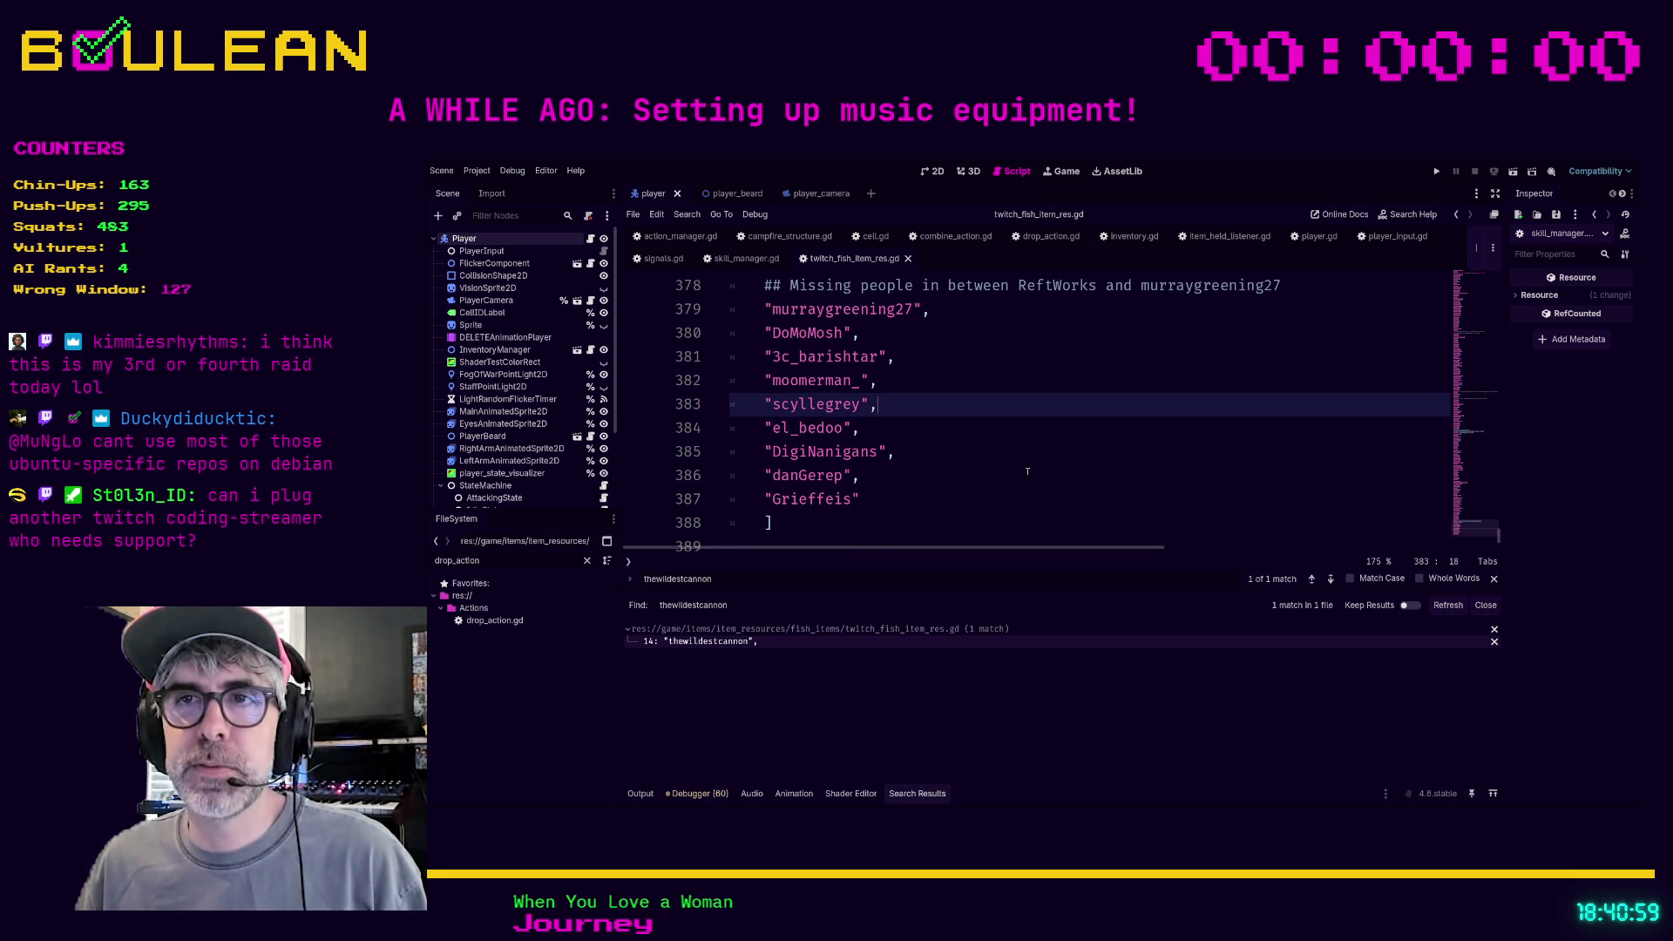
click(907, 504)
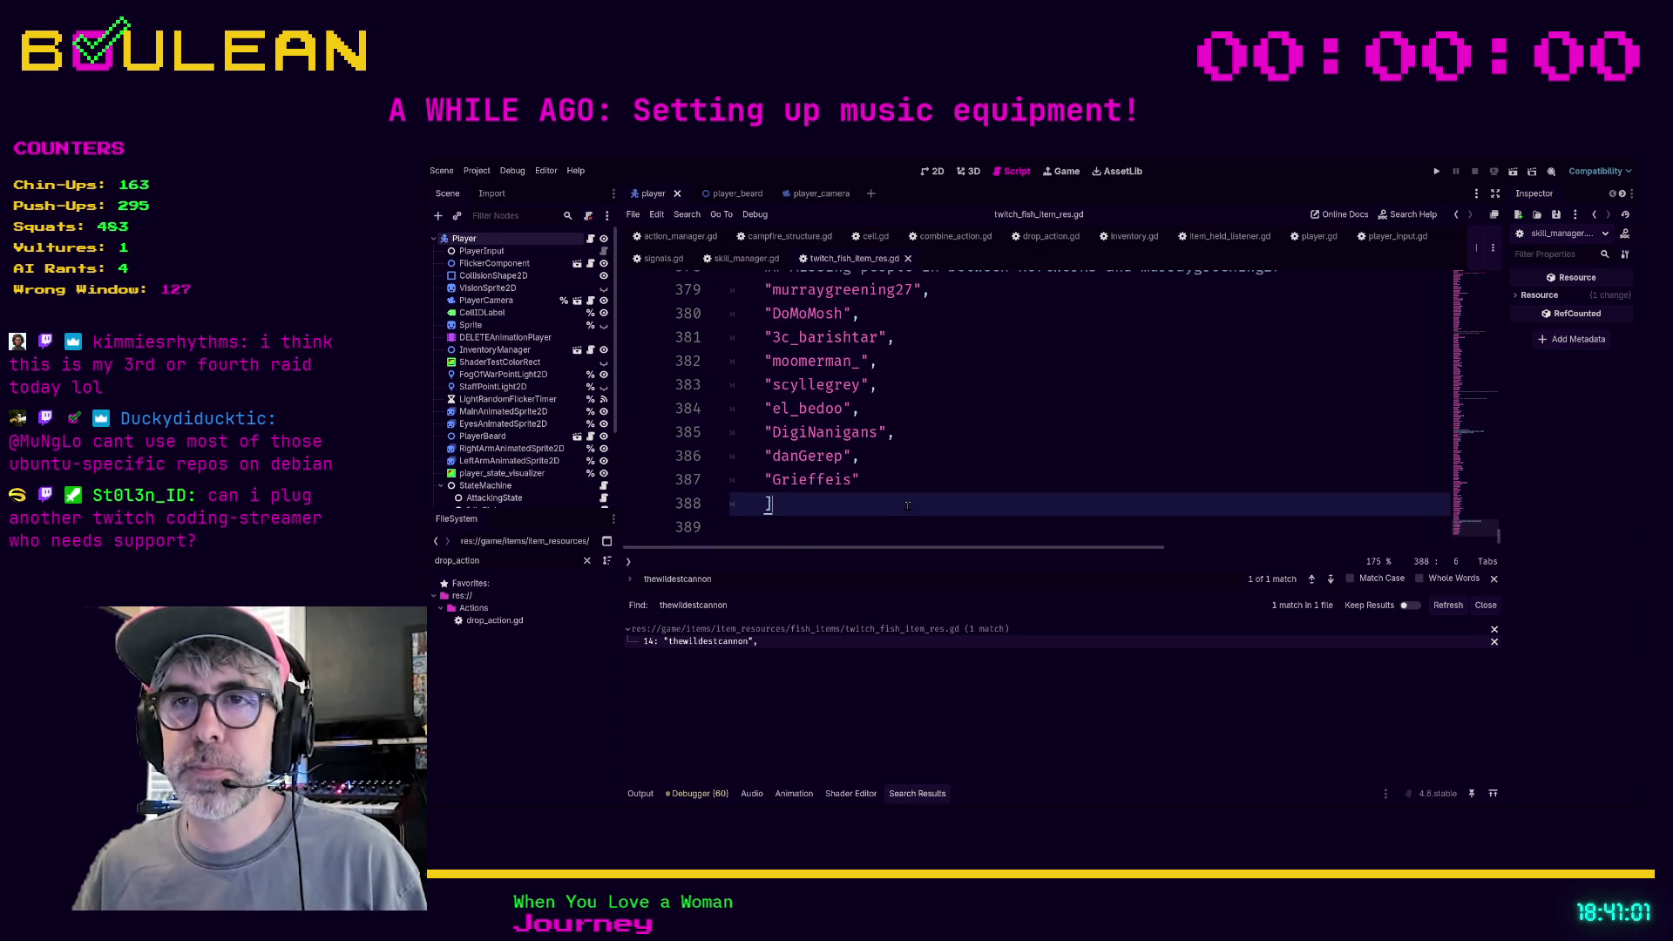
key(Up)
key(End)
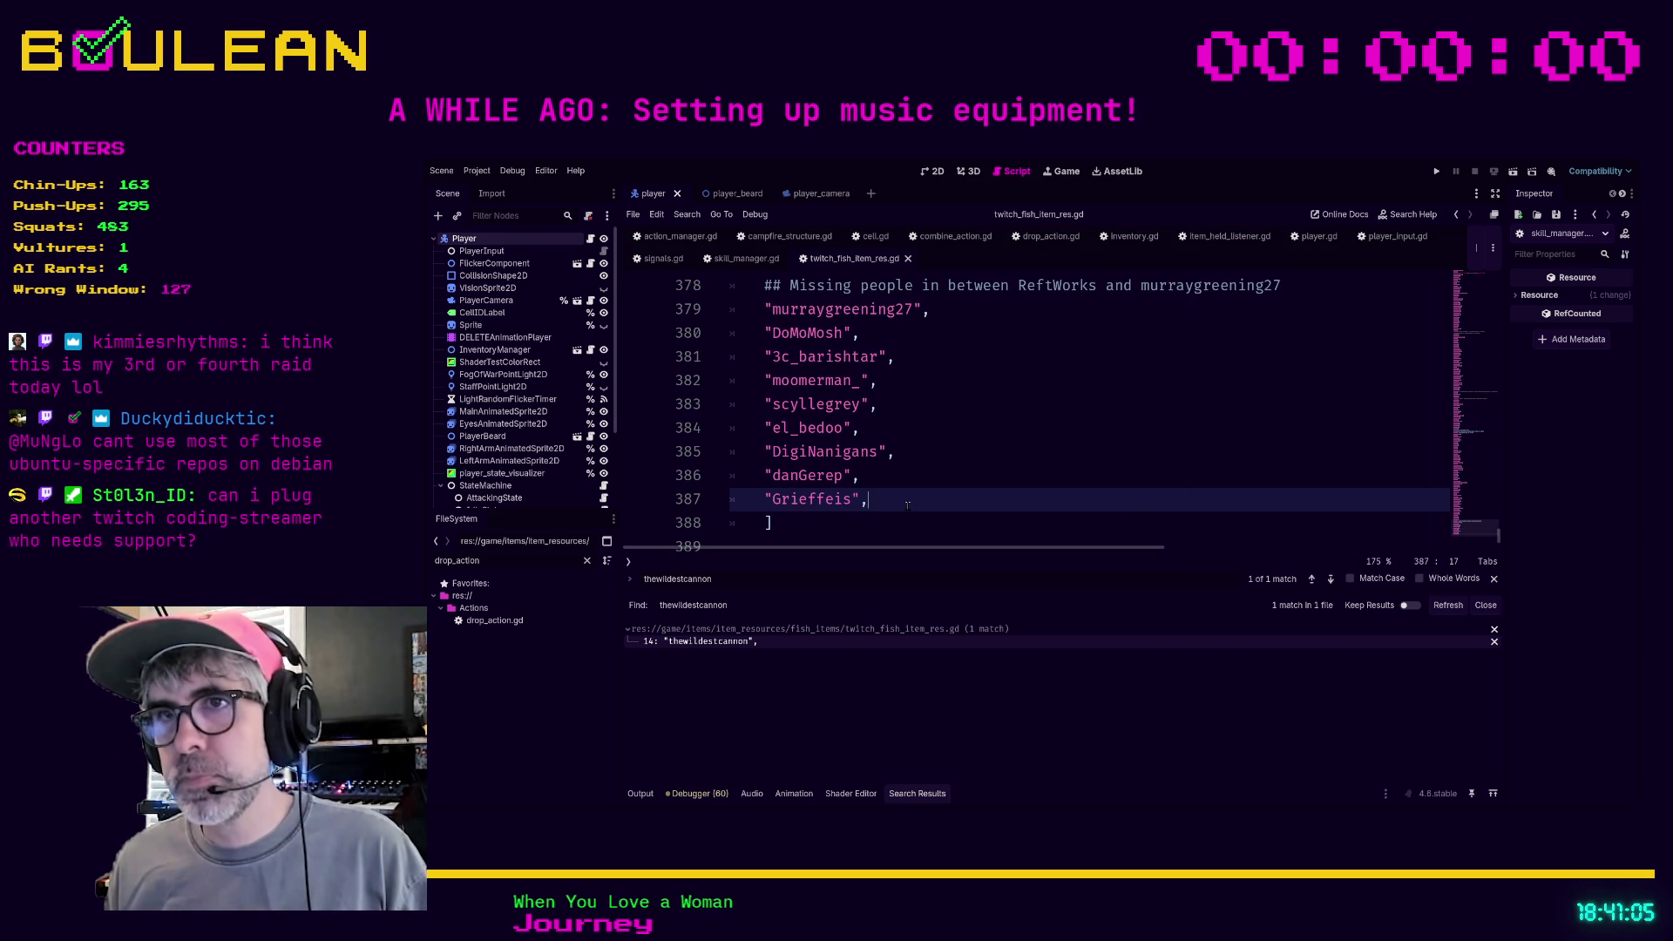
key(Down)
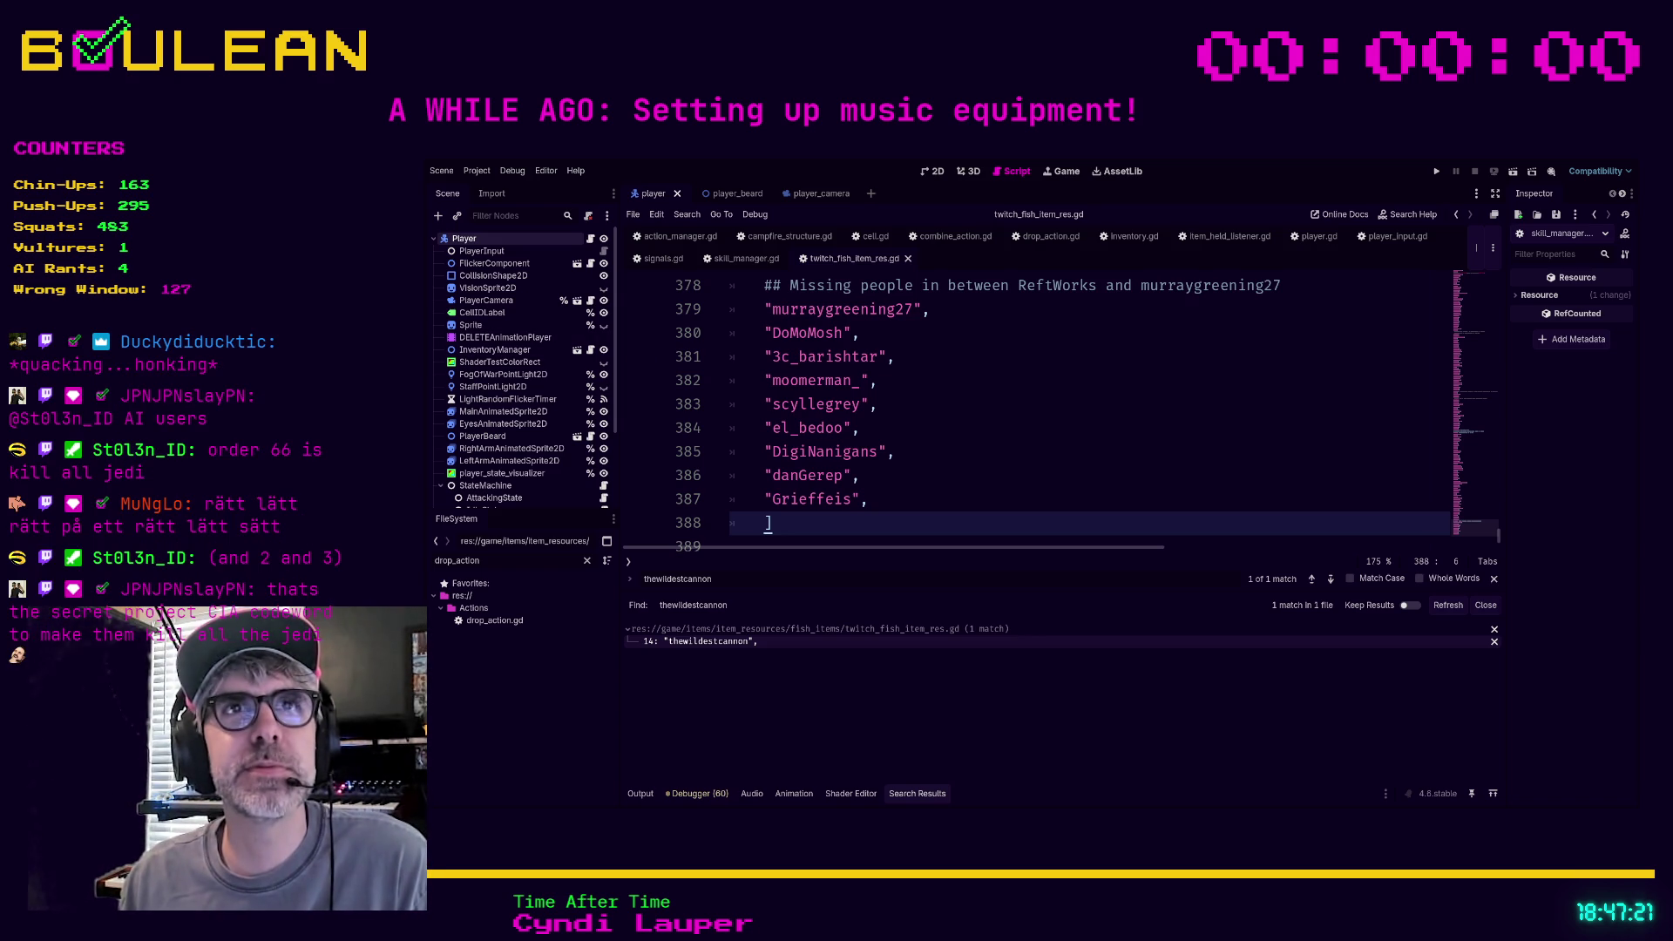
click(948, 451)
click(947, 384)
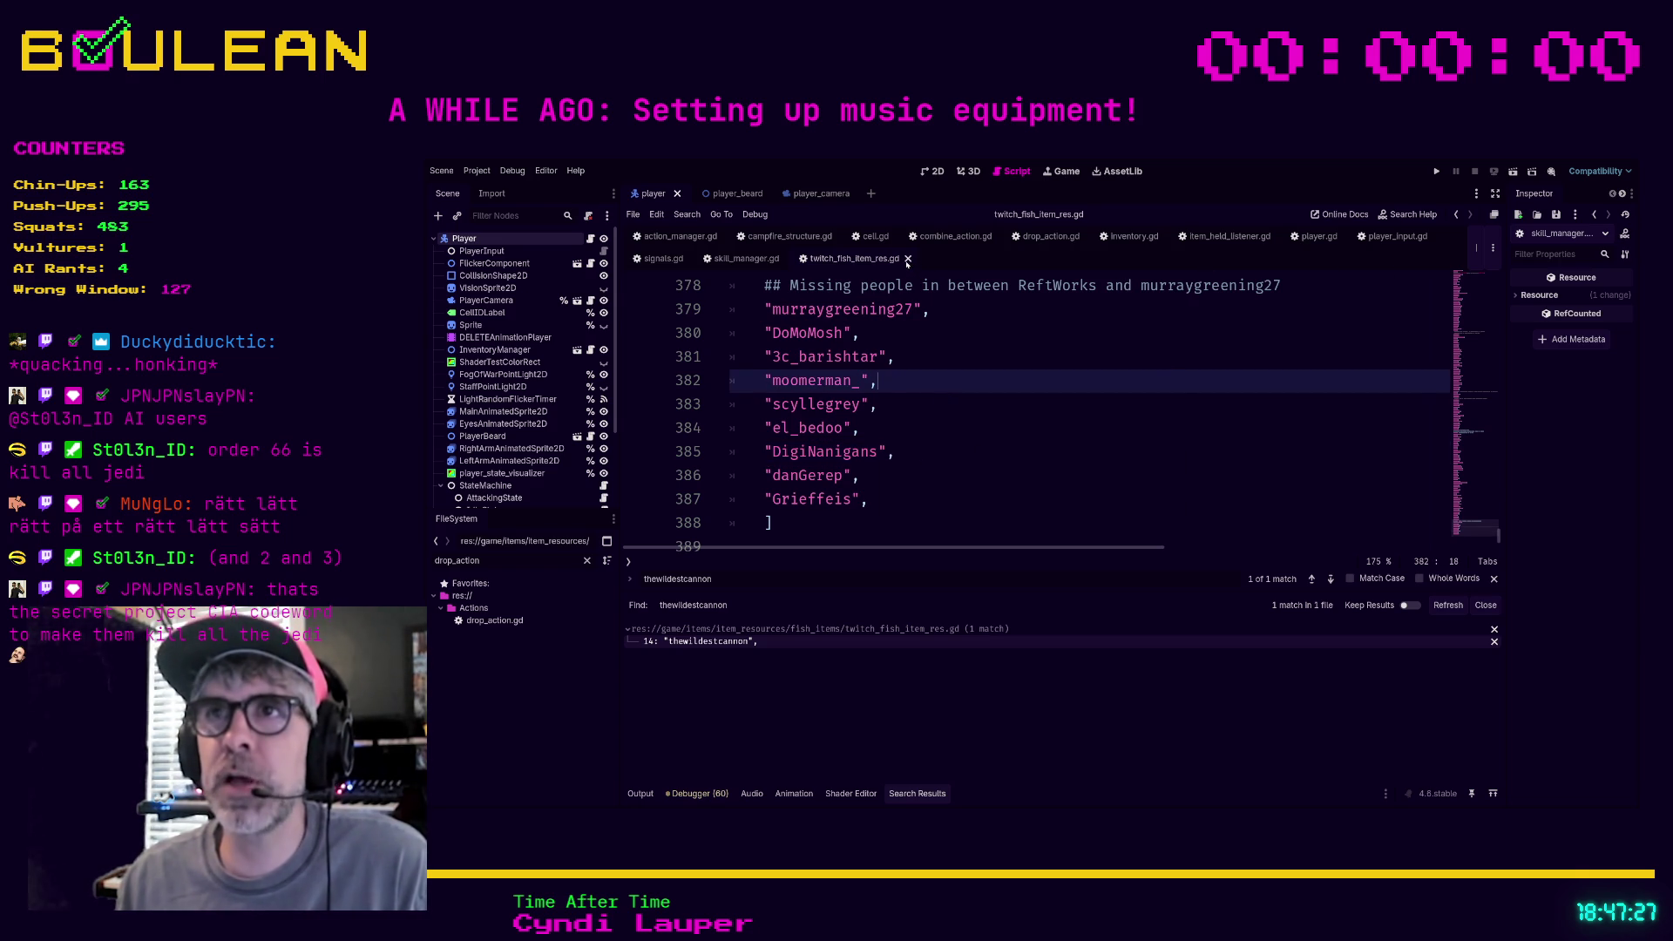
click(898, 499)
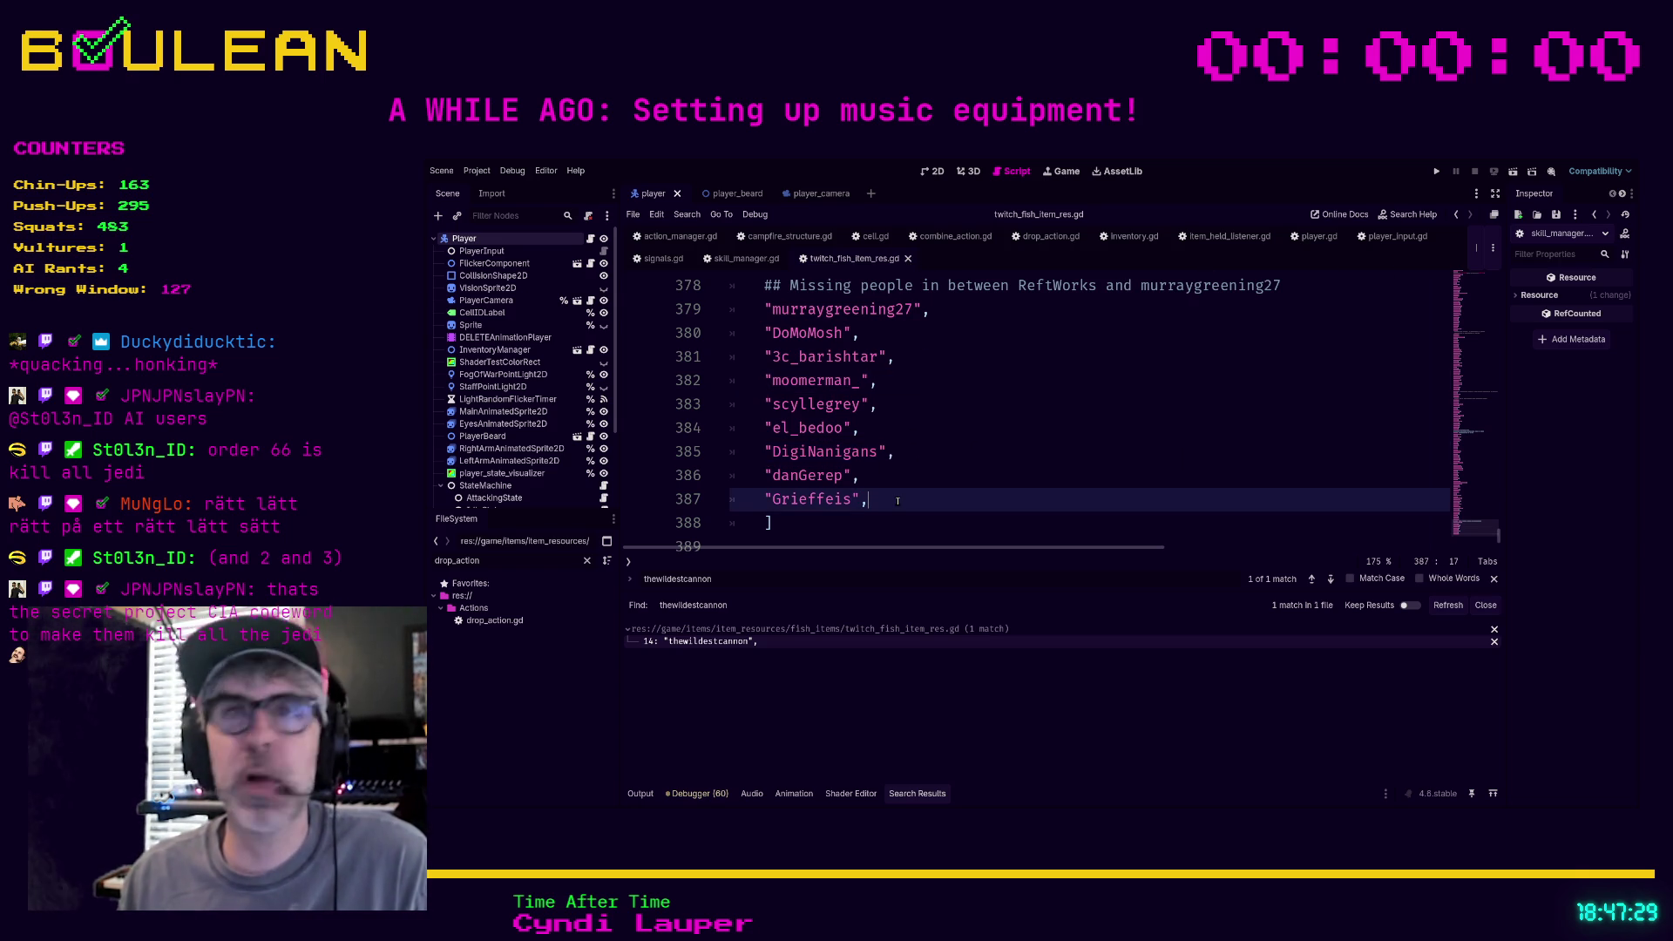
key(Return)
text(:)
key(BackSpace)
text(")
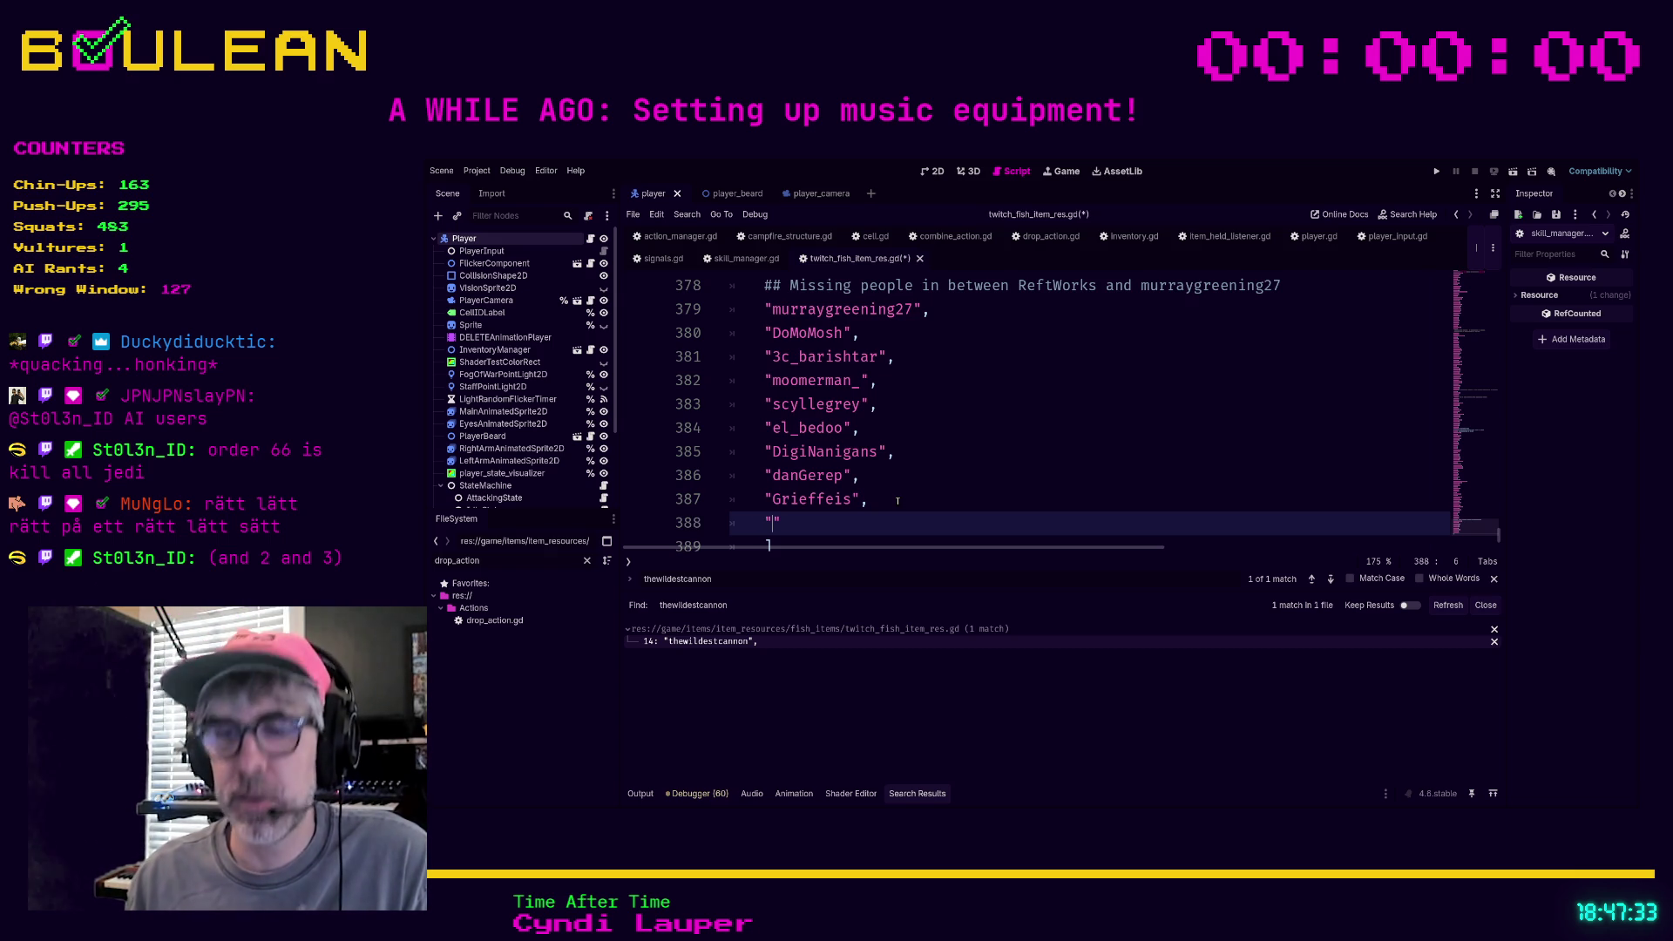
text(kimmie)
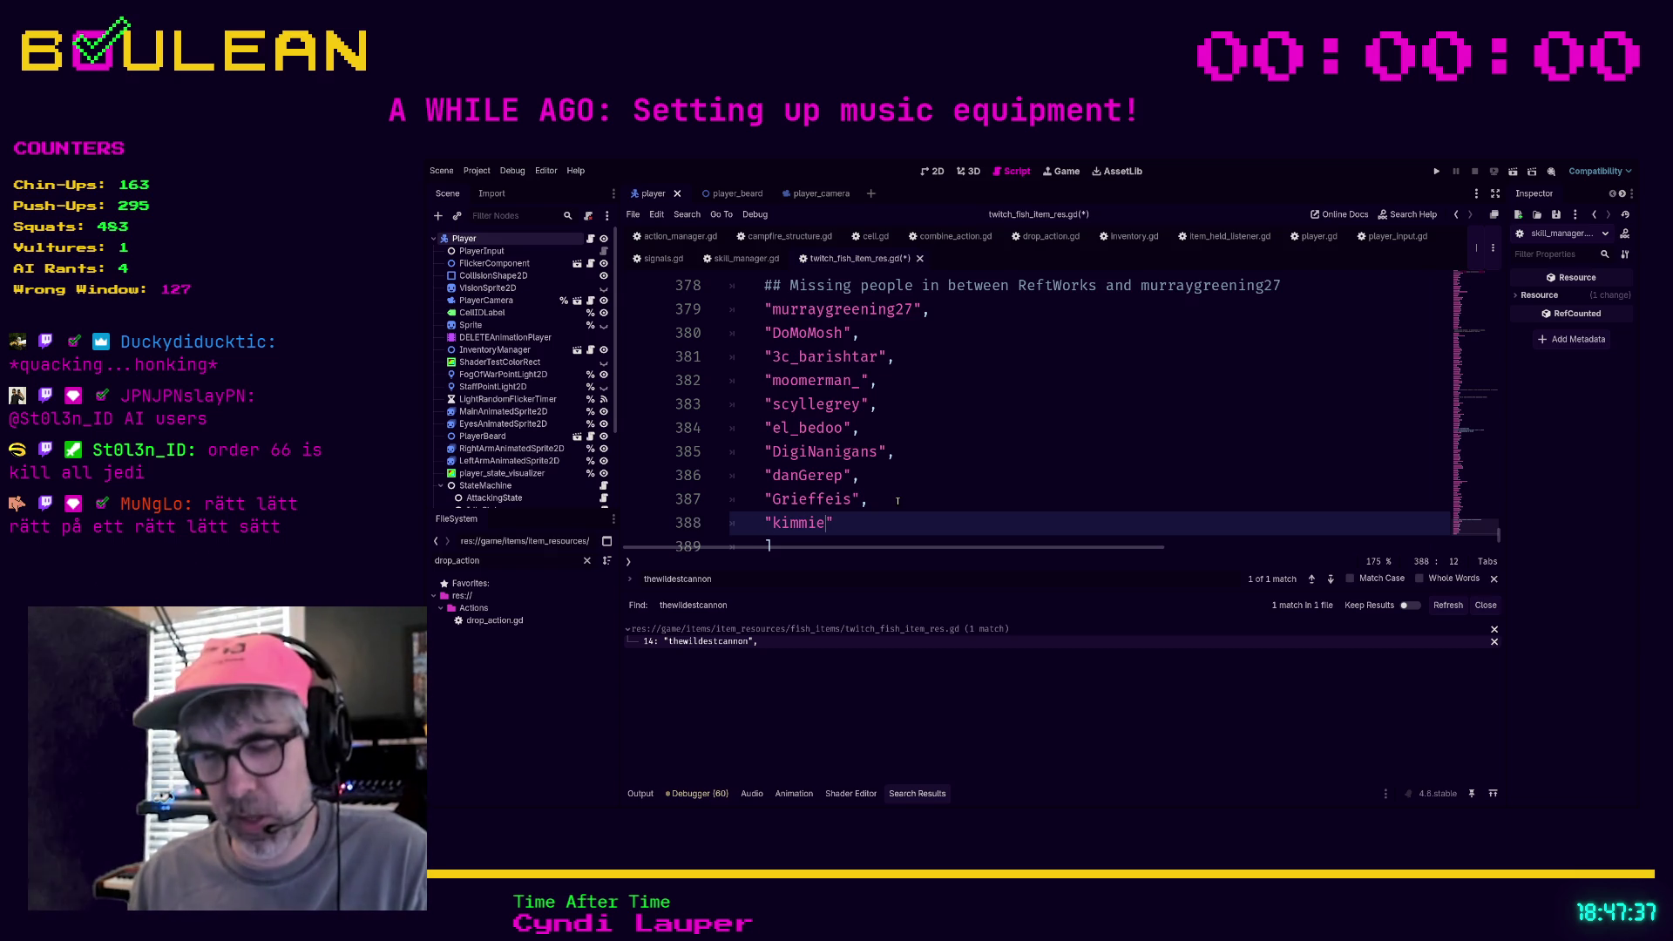
text(rhyth)
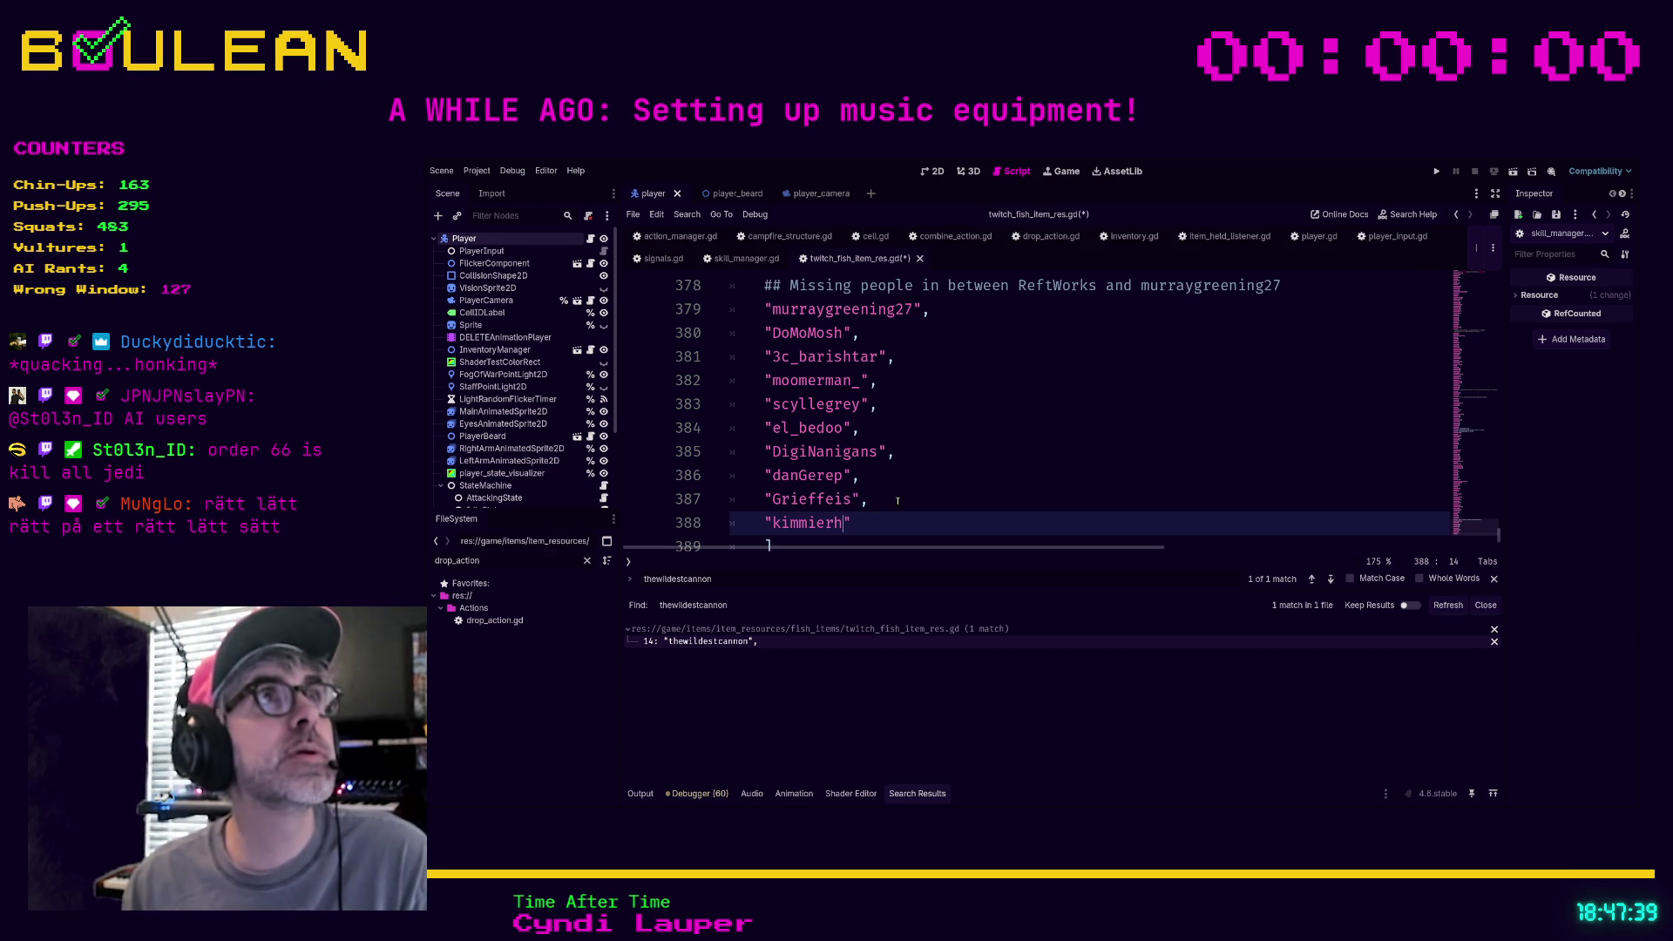
text(ms")
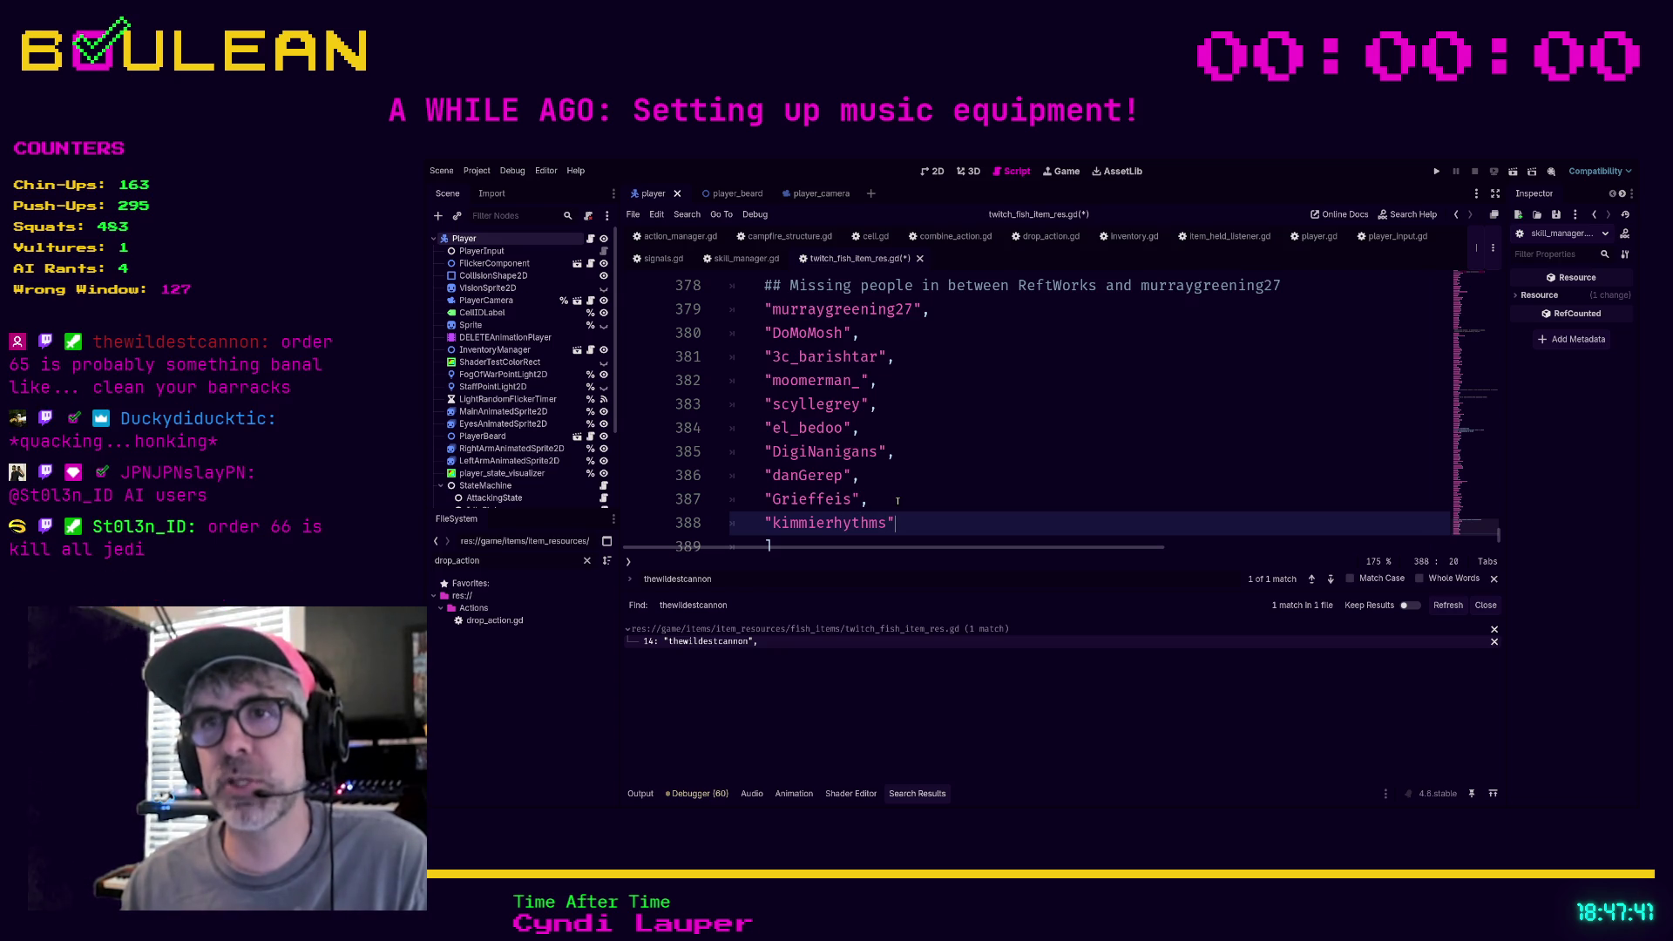
text(,)
Save twitch_fish_item_res.gd and close its script tab
key(ctrl+s)
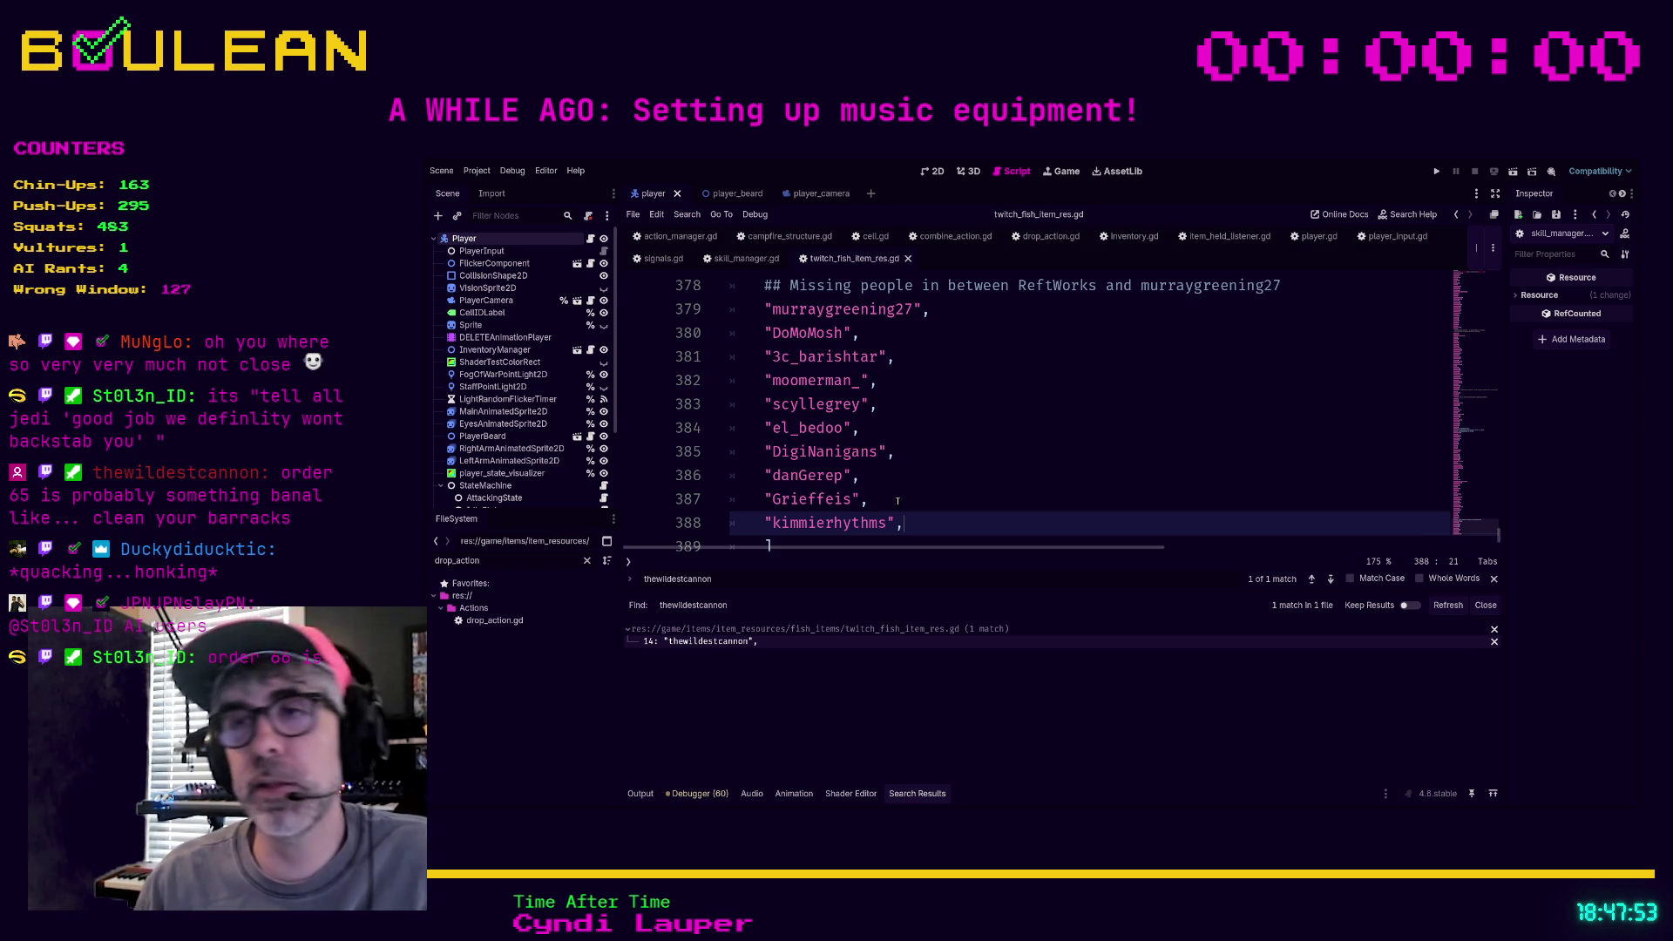
click(898, 501)
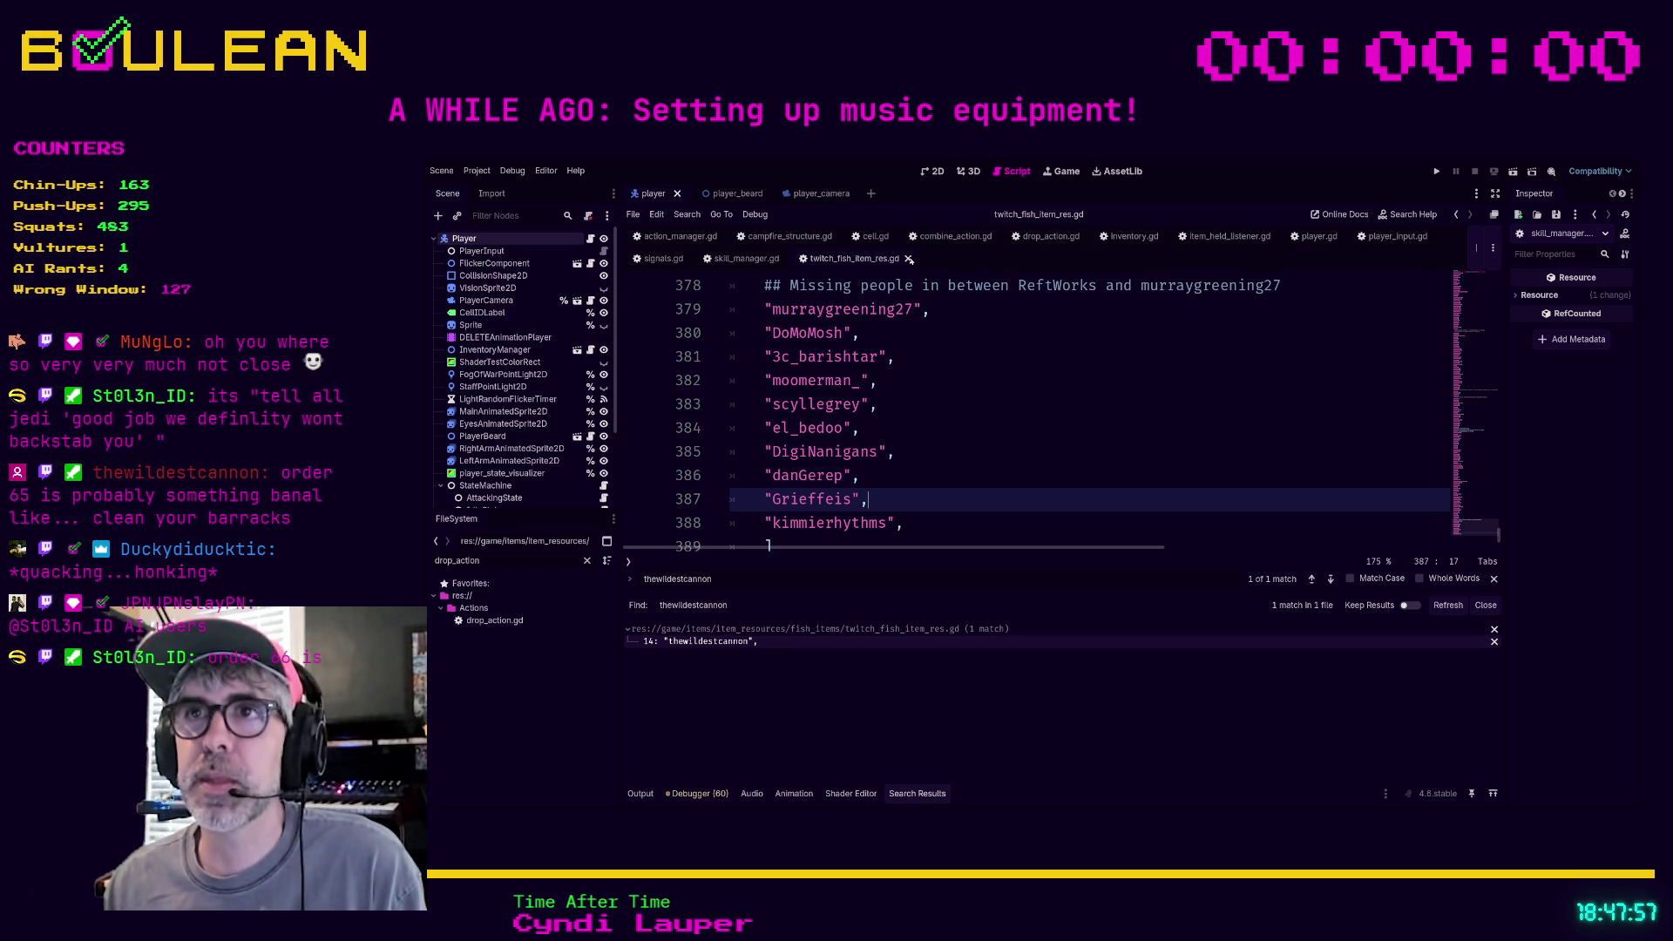
click(908, 259)
click(867, 372)
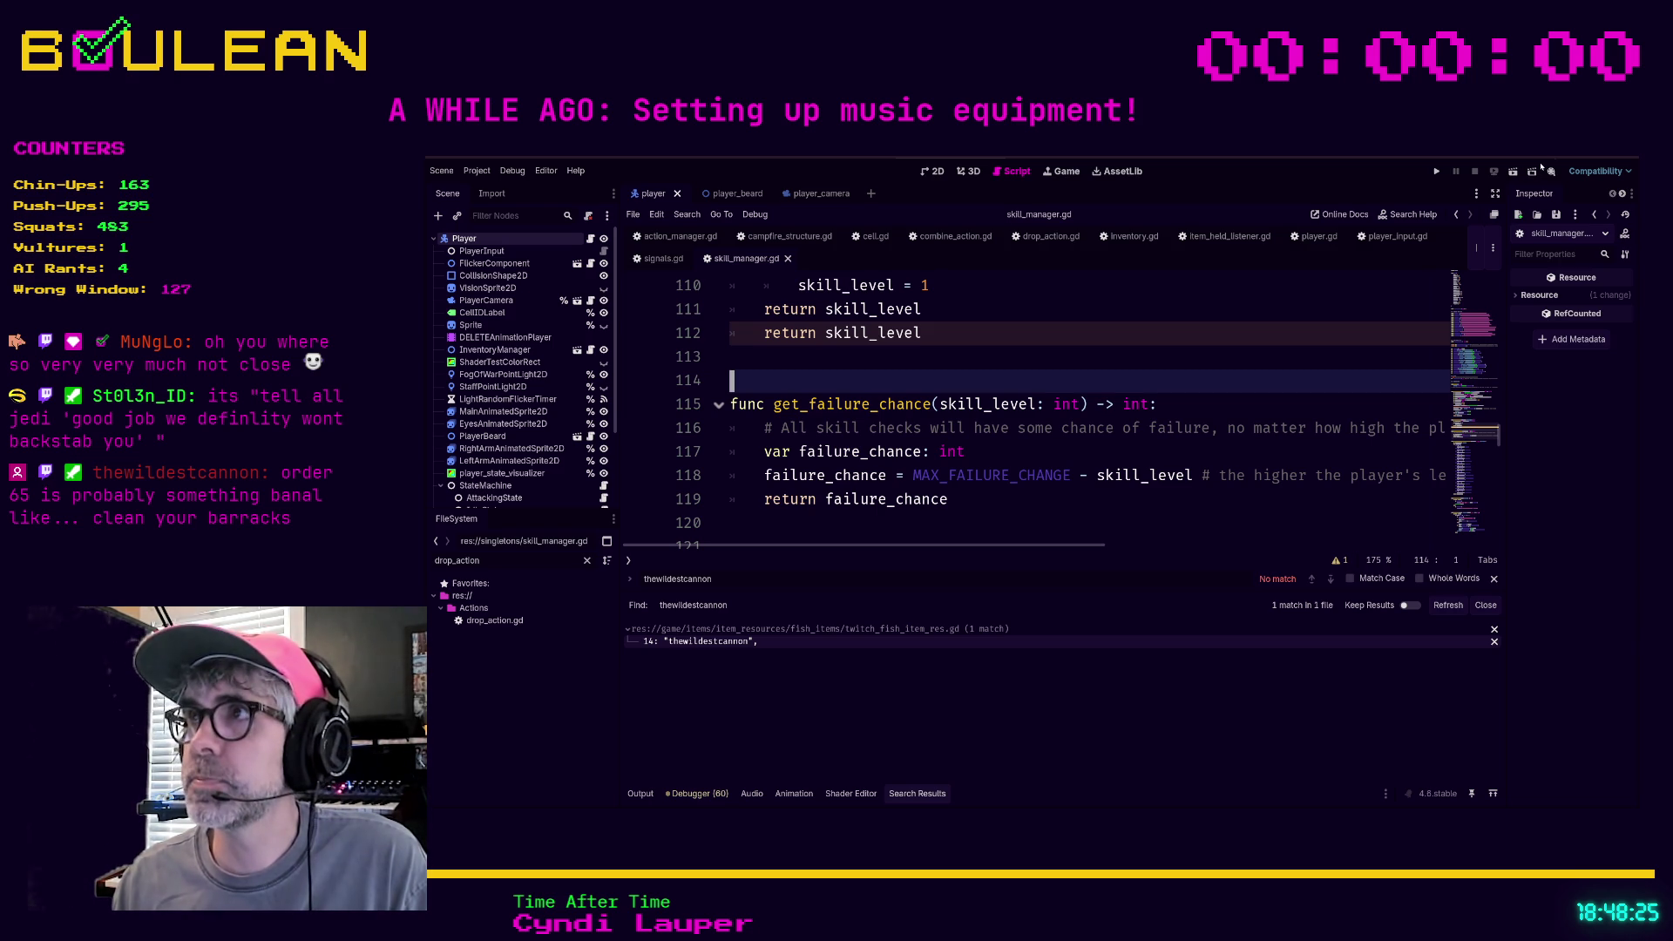
key(alt+Tab)
key(ctrl+t)
Search 'banal', play its pronunciation, read the Merriam-Webster entry, then minimize the browser
text(banal)
key(Return)
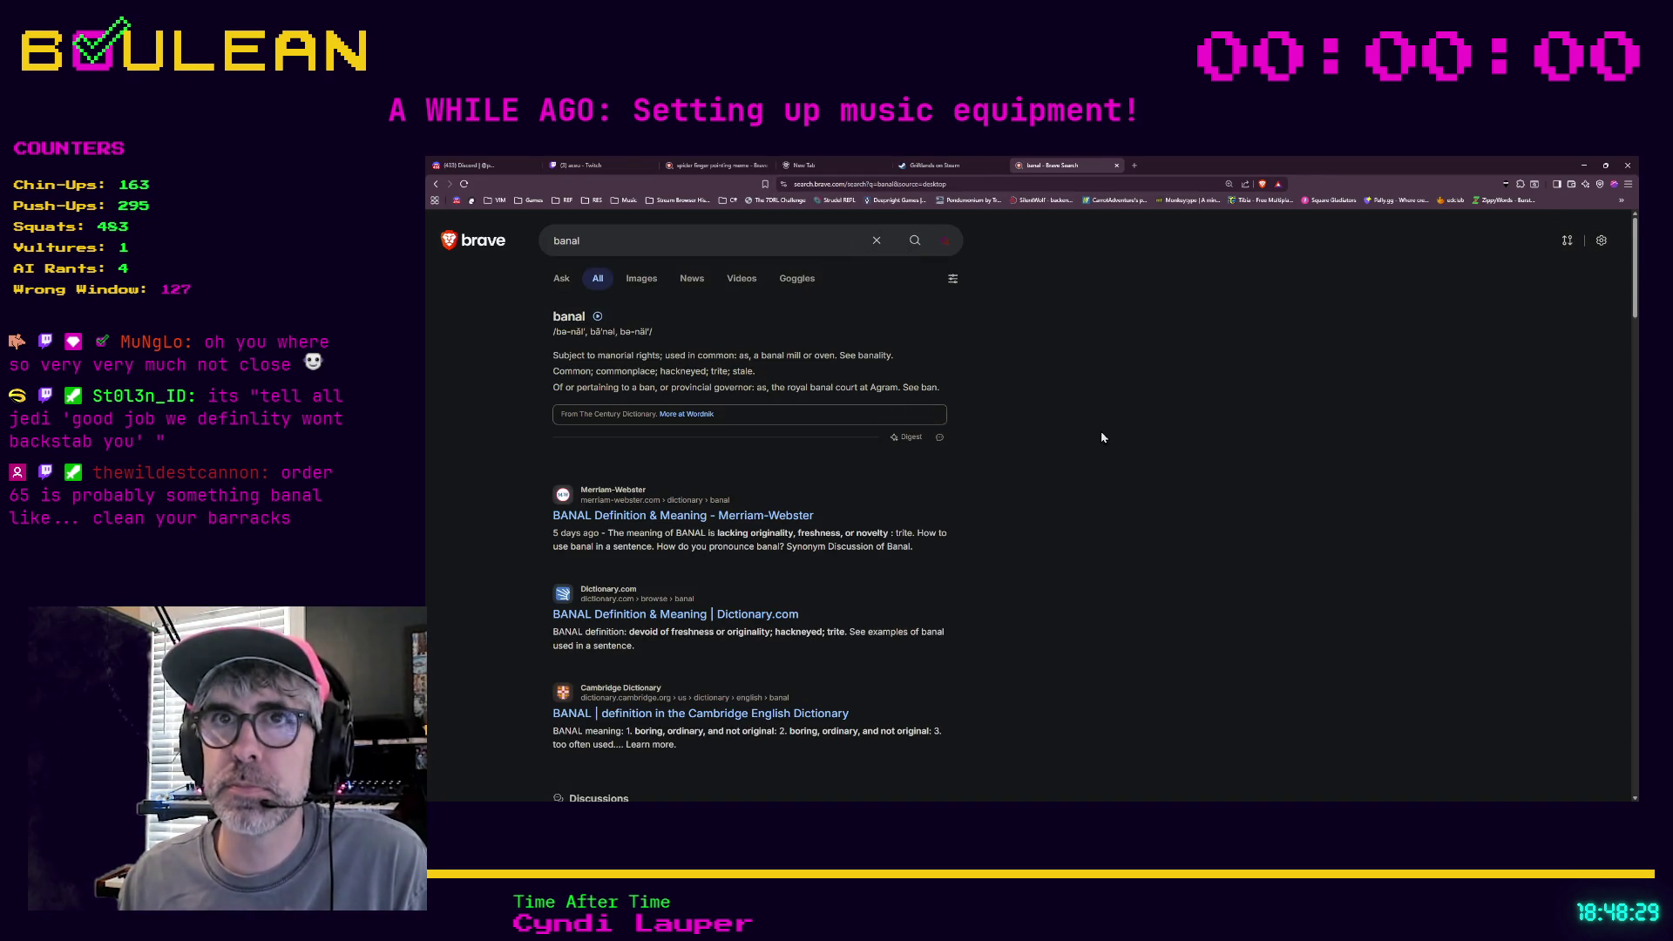
click(597, 317)
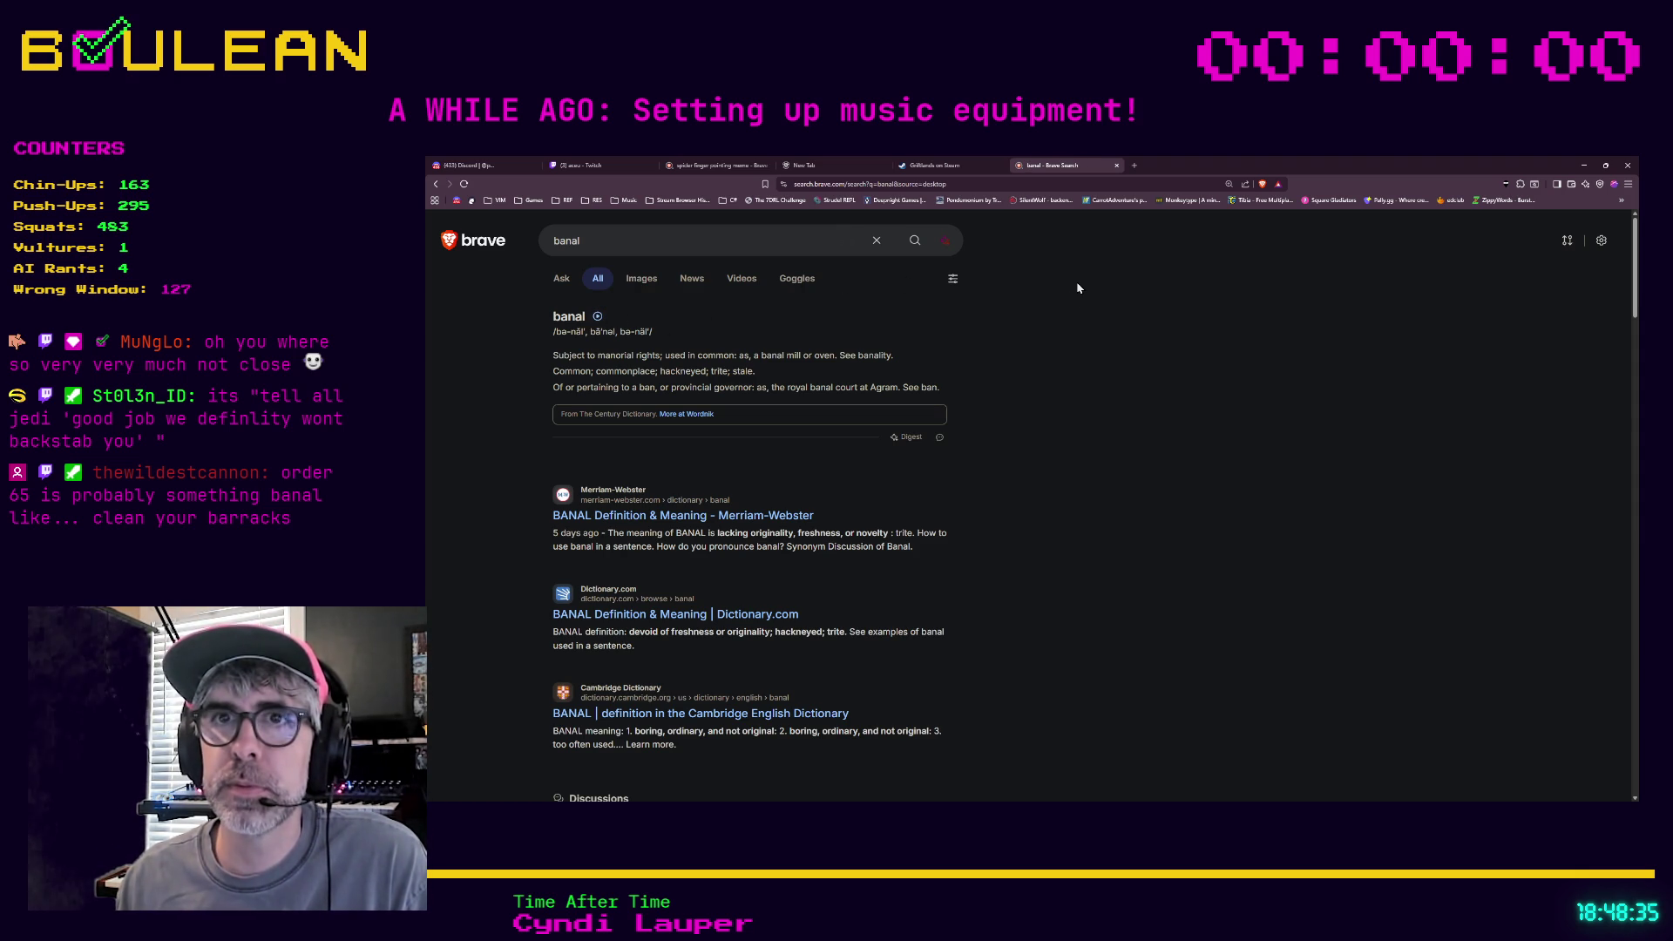
click(707, 515)
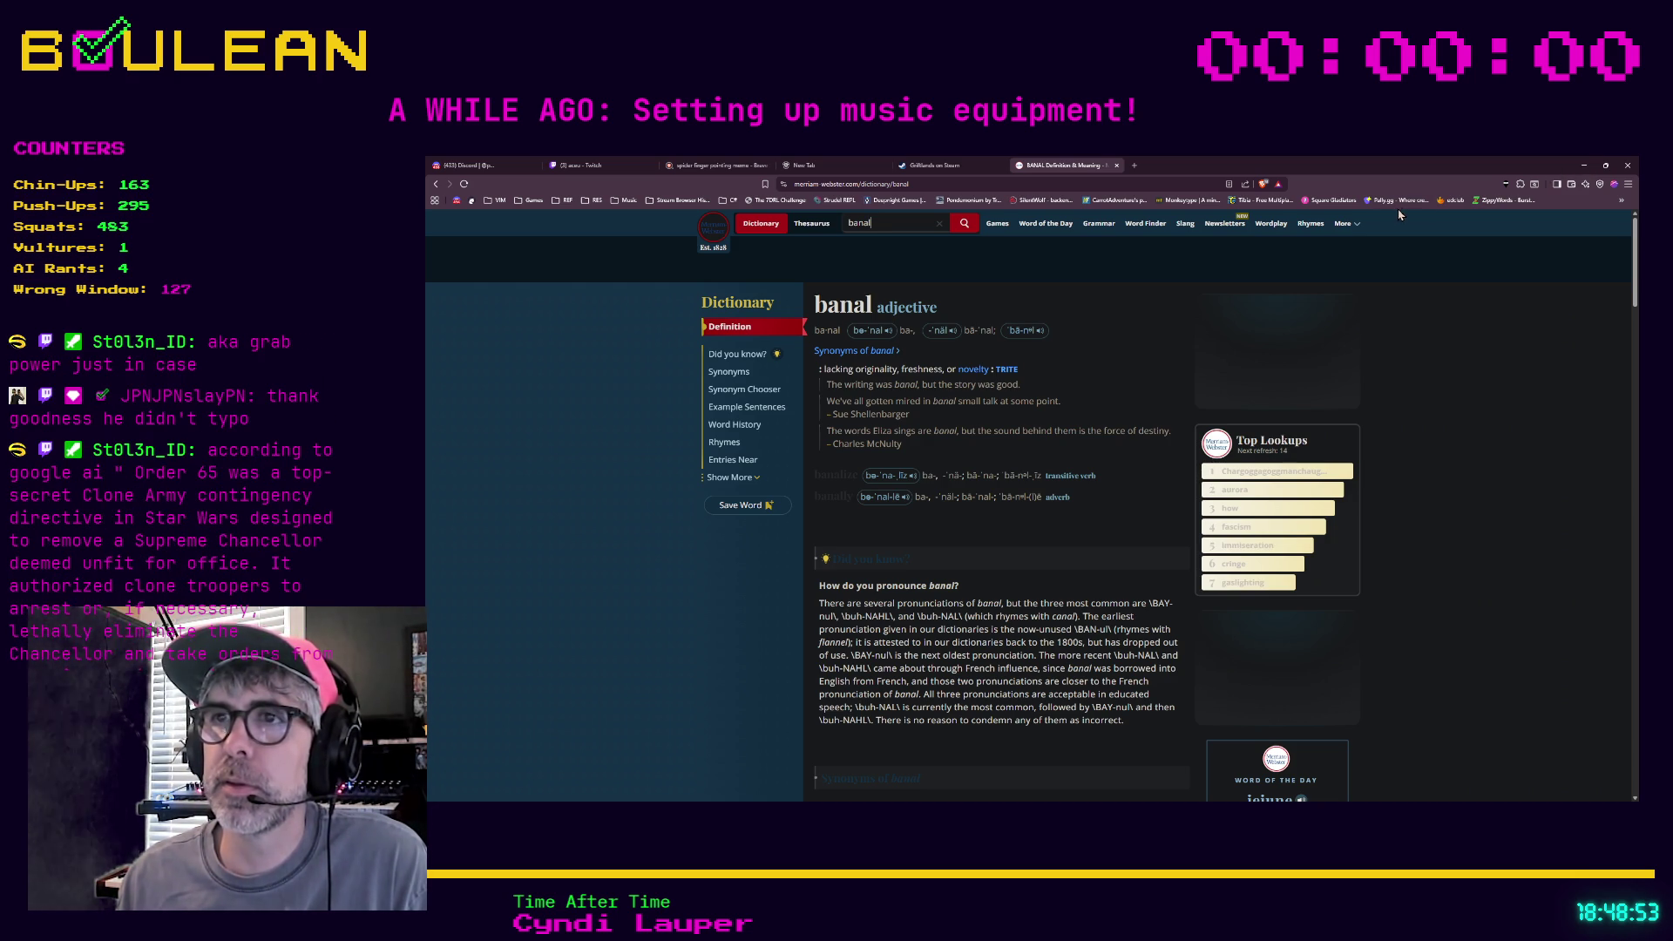
click(1582, 165)
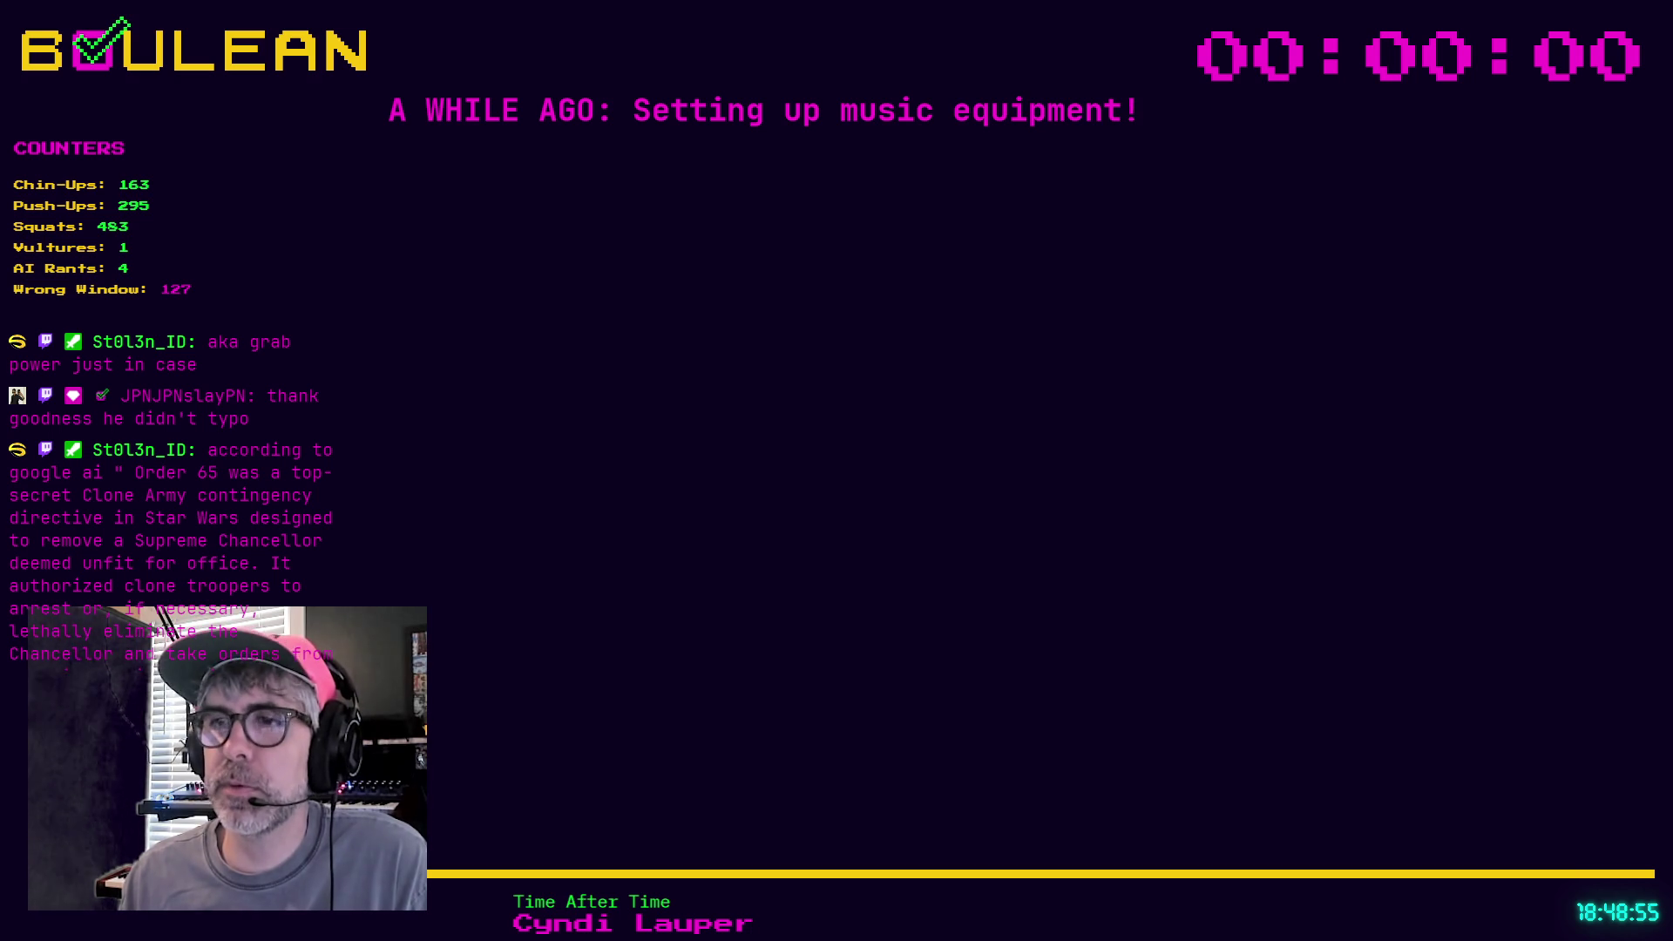
Click into skill_manager.gd at line 120 beside the get_failure_chance function
click(1113, 523)
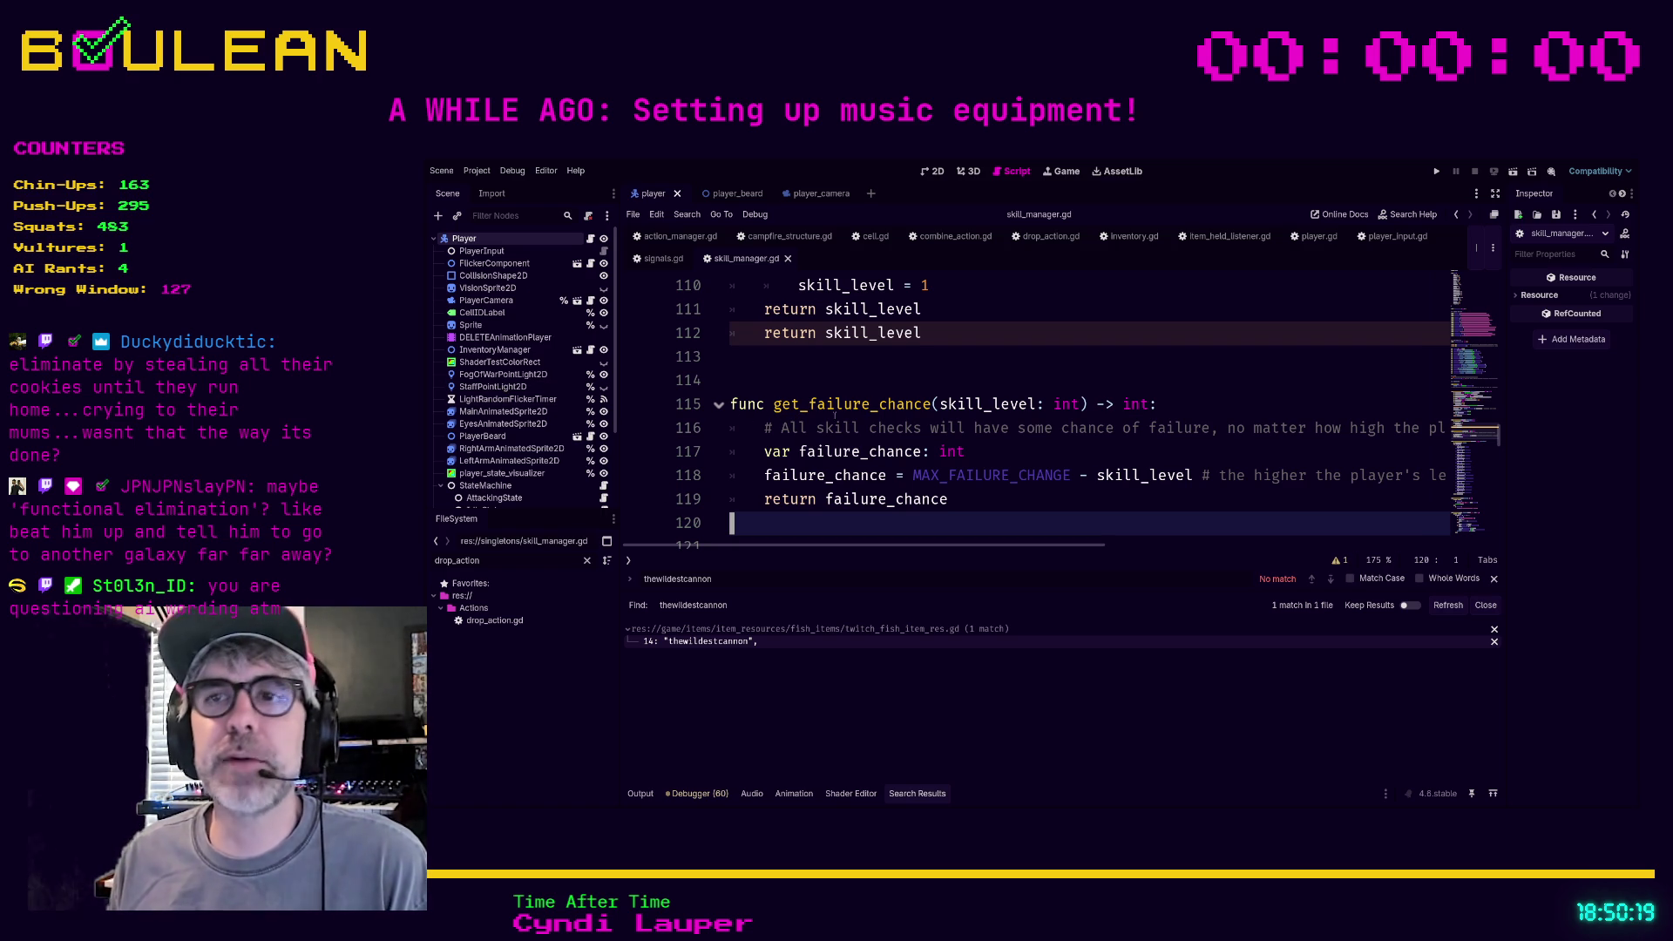
click(833, 360)
click(833, 378)
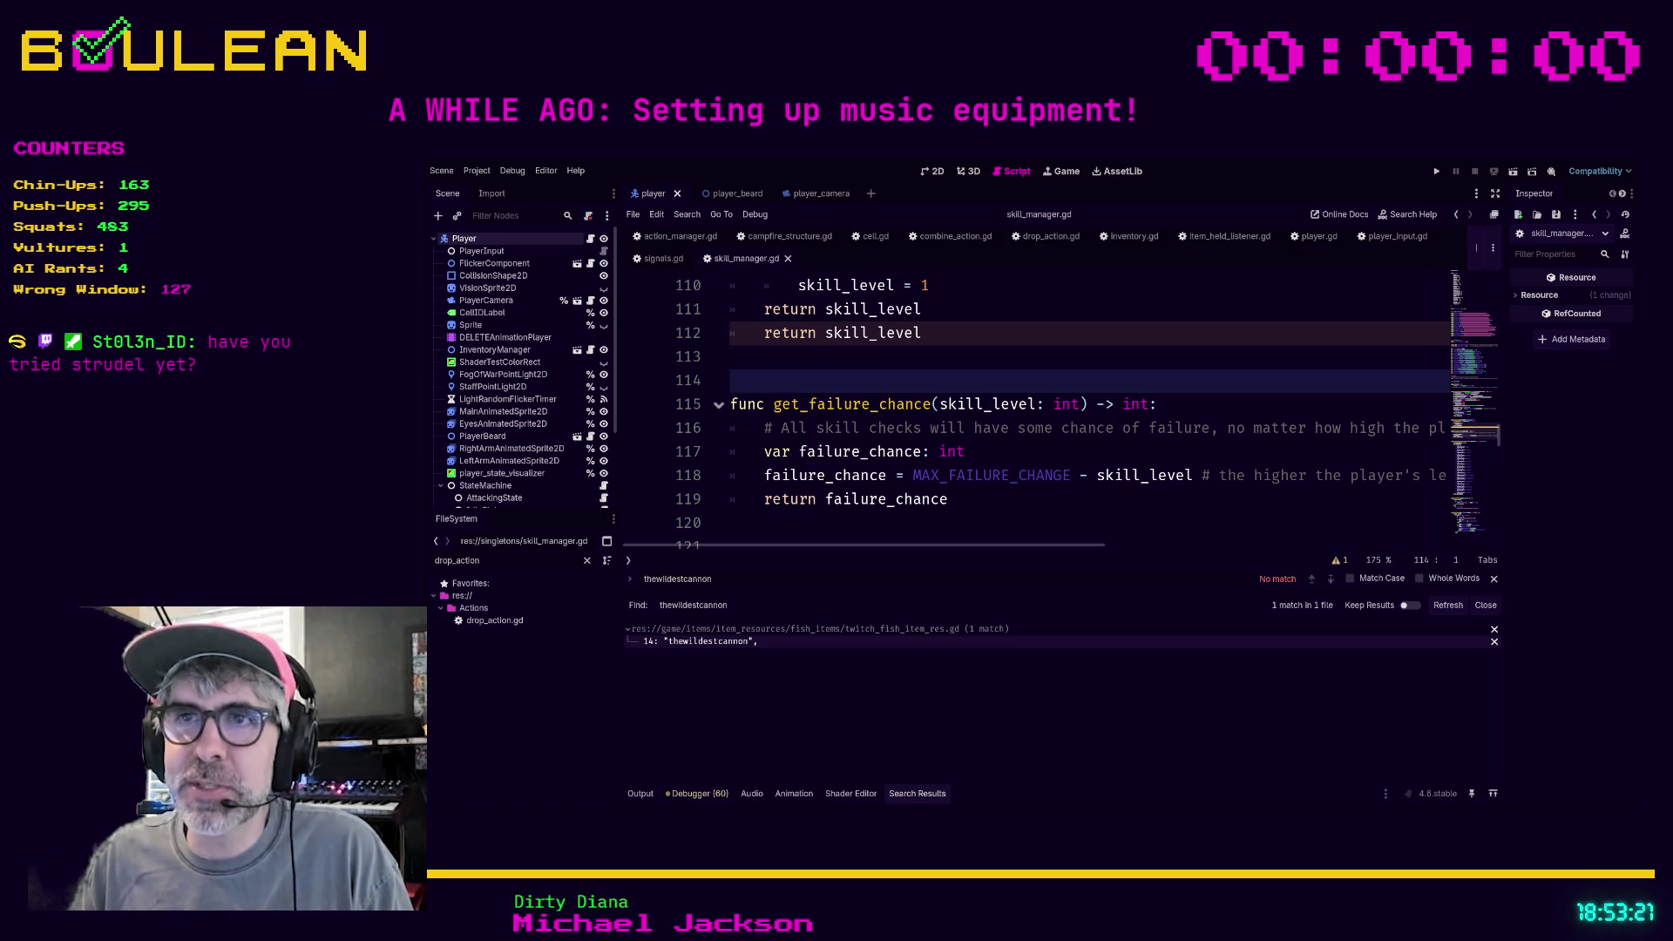
click(807, 522)
scroll(808, 516, down, 3)
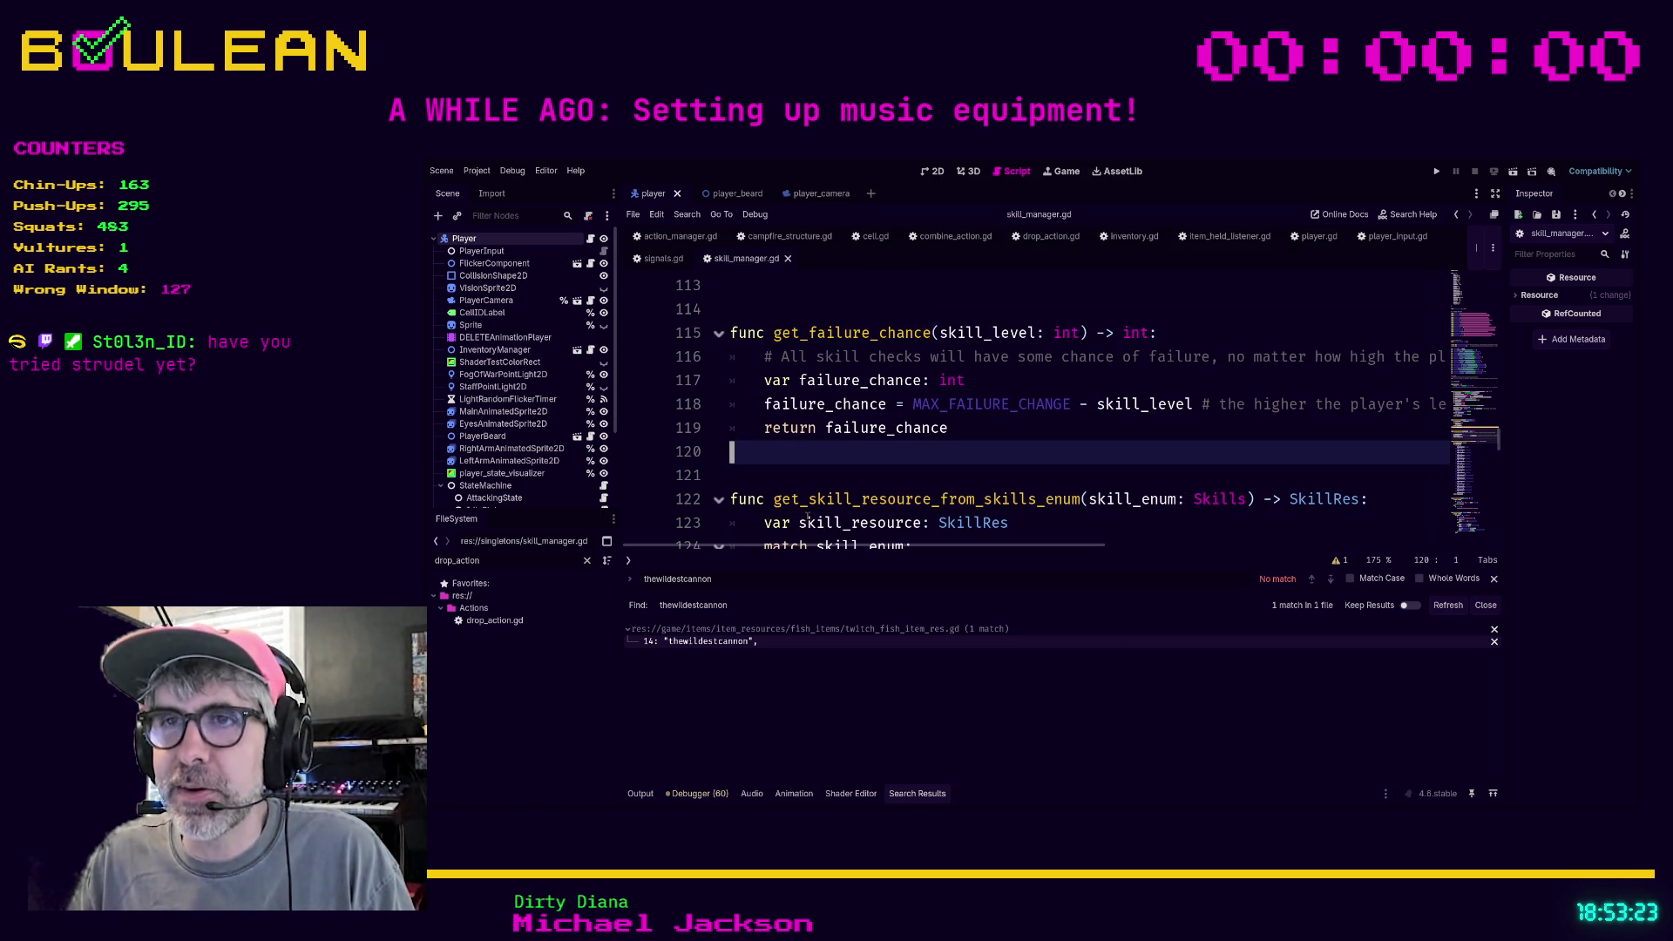
key(Down)
scroll(928, 448, down, 3)
scroll(927, 448, up, 3)
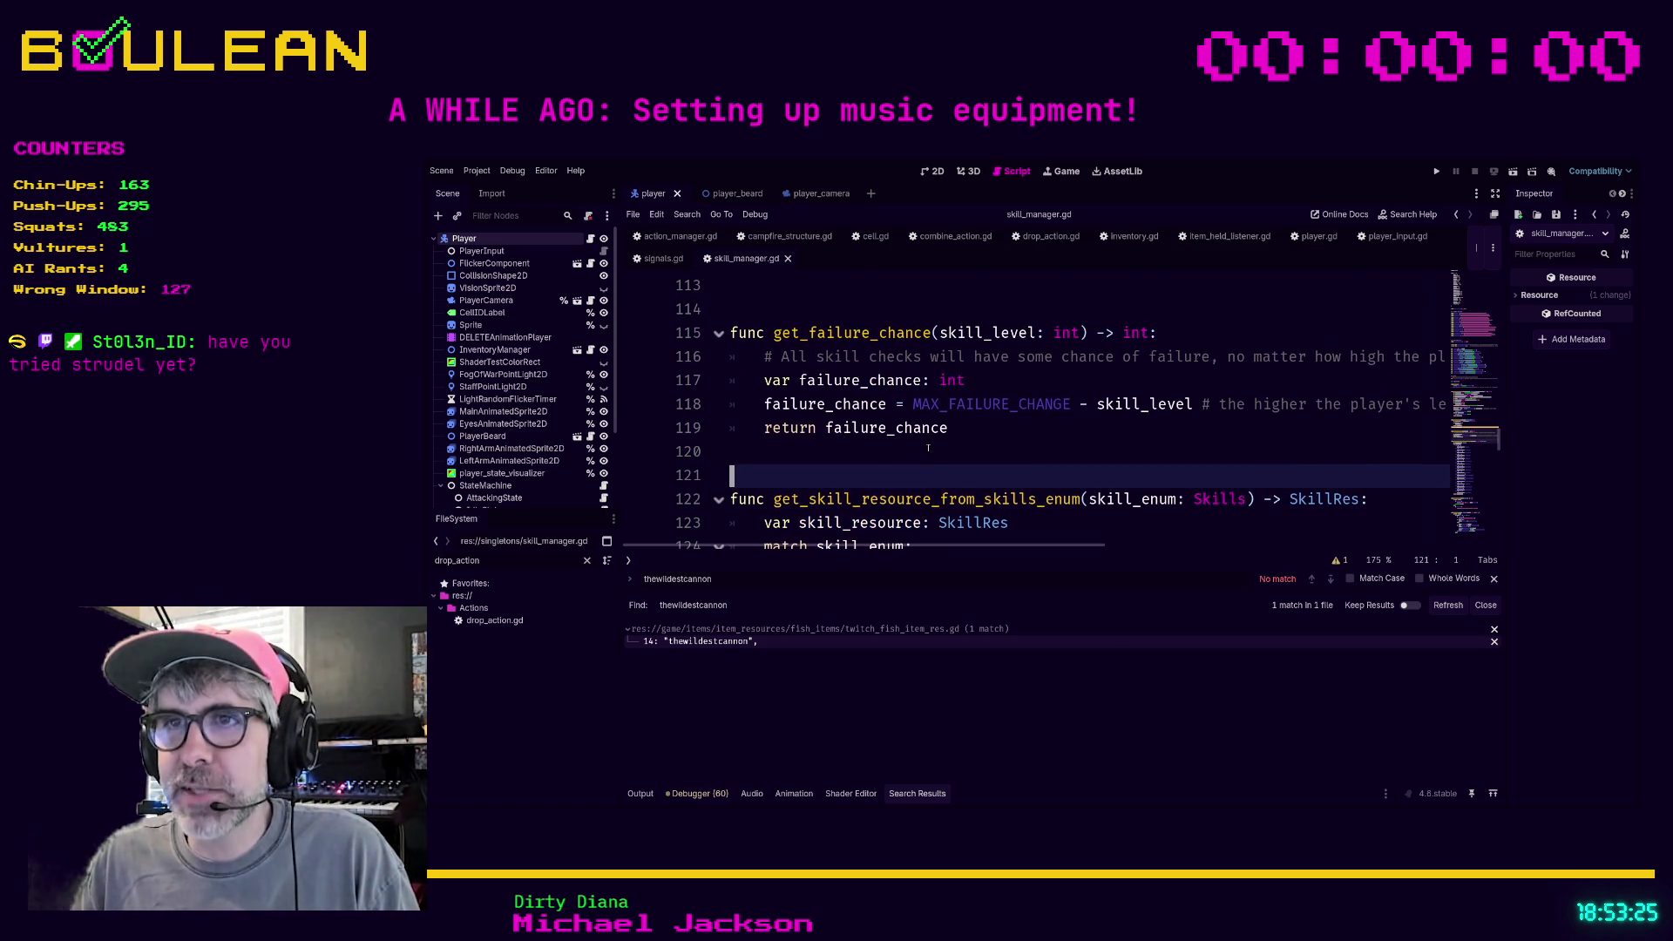
click(928, 448)
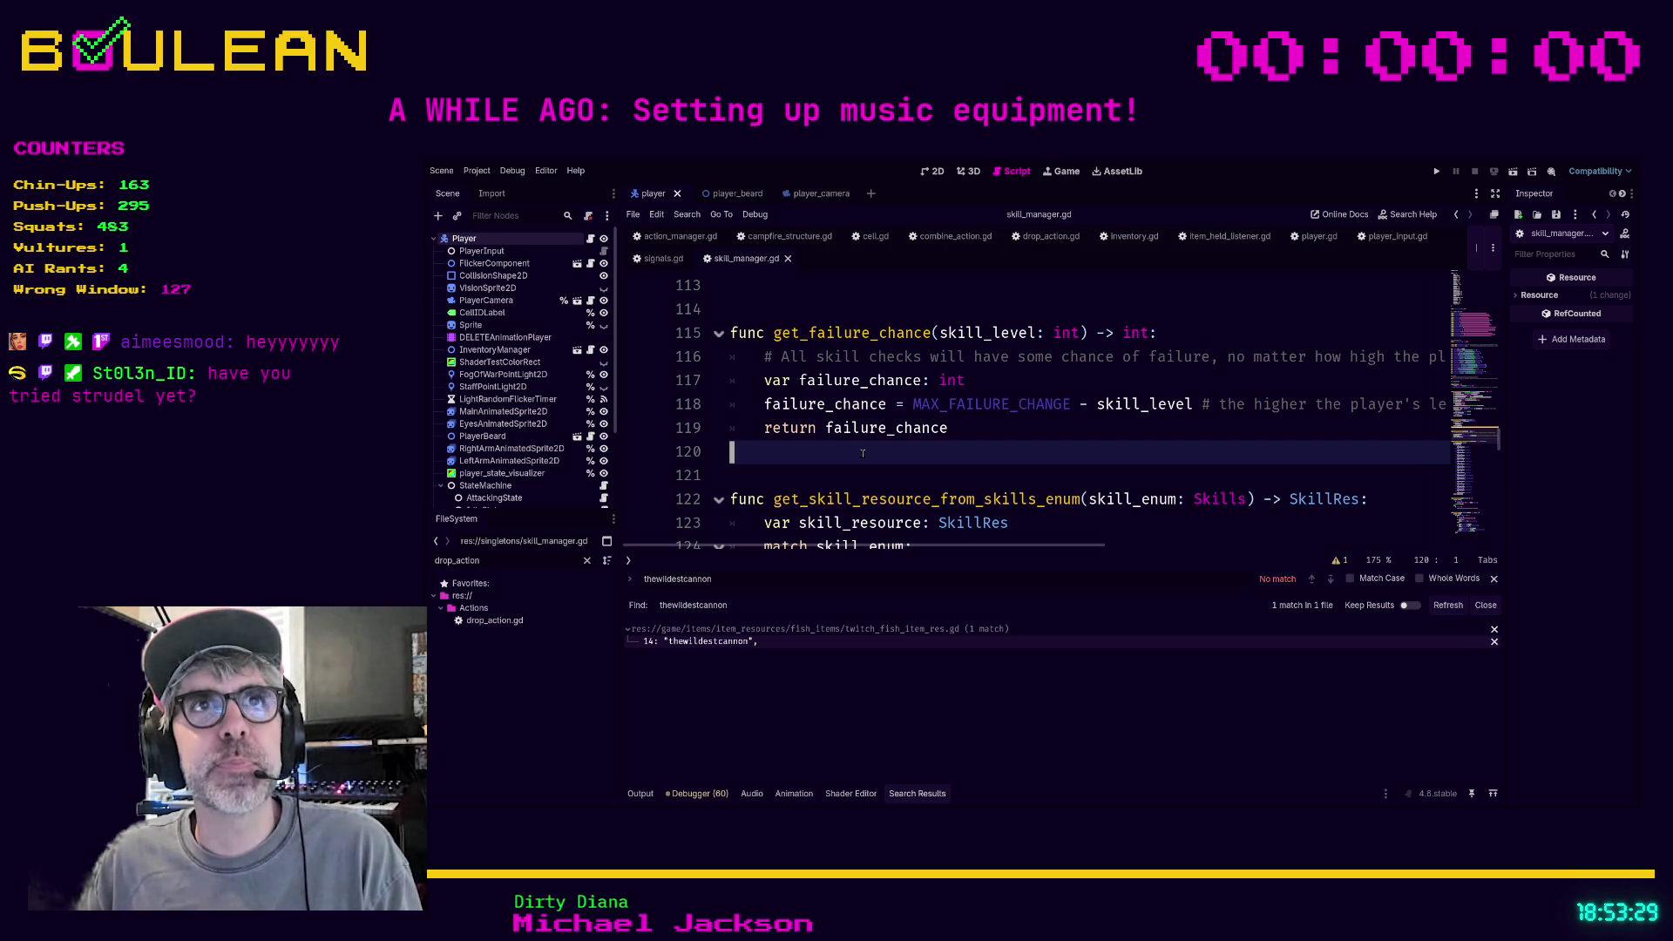
key(Down)
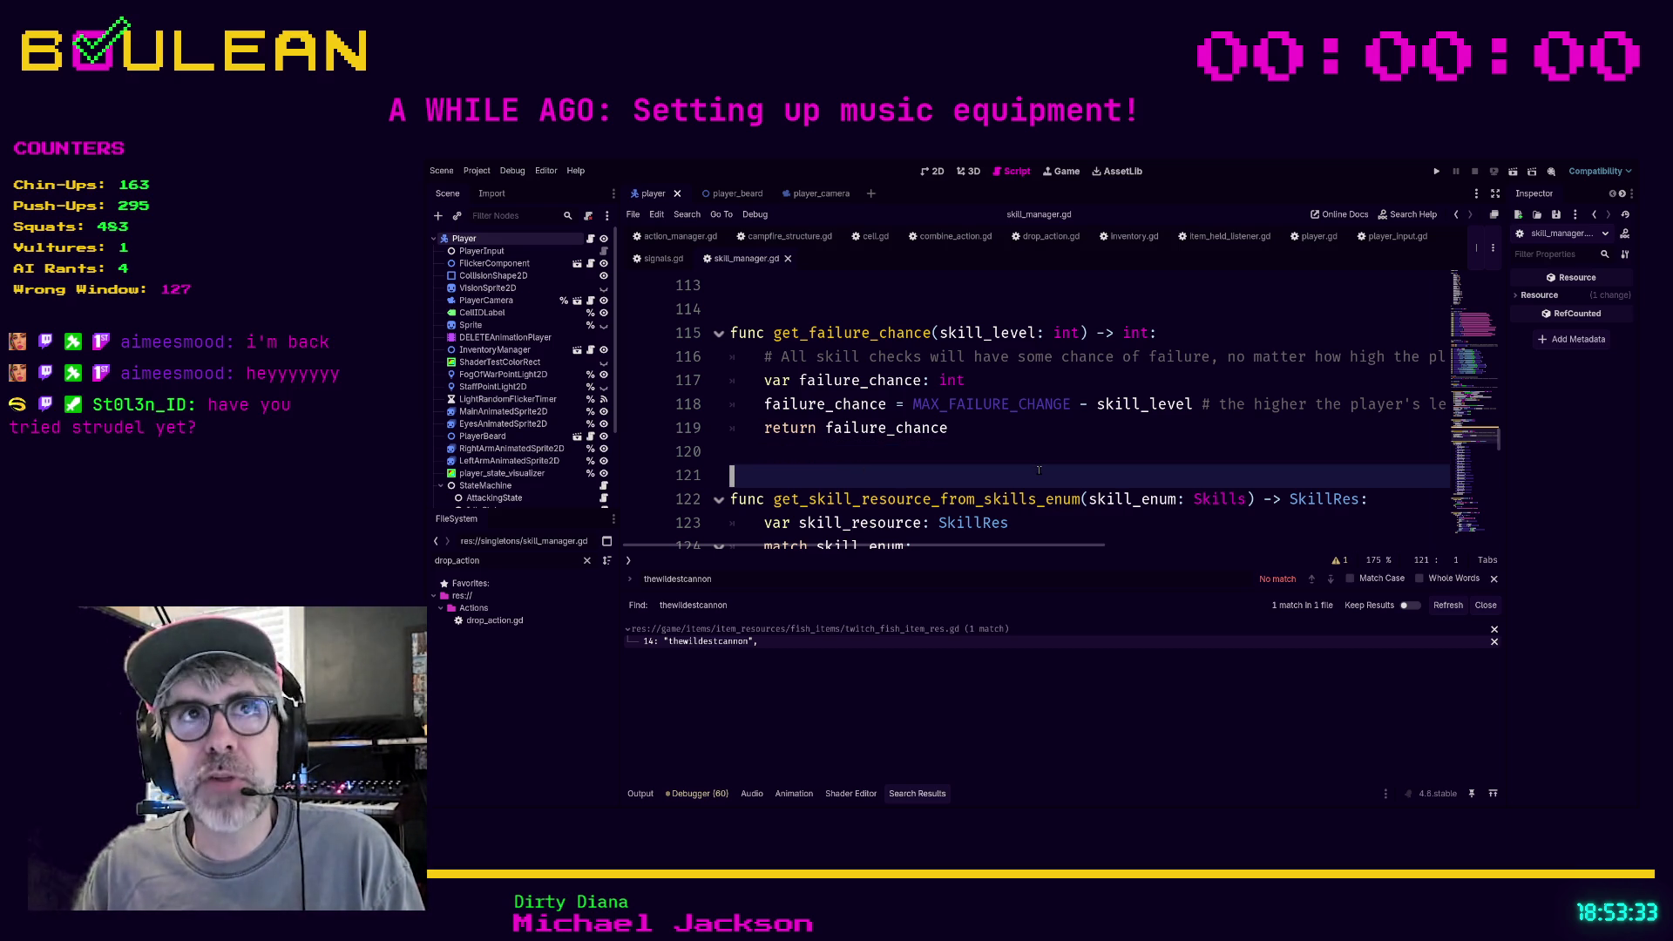
key(Up)
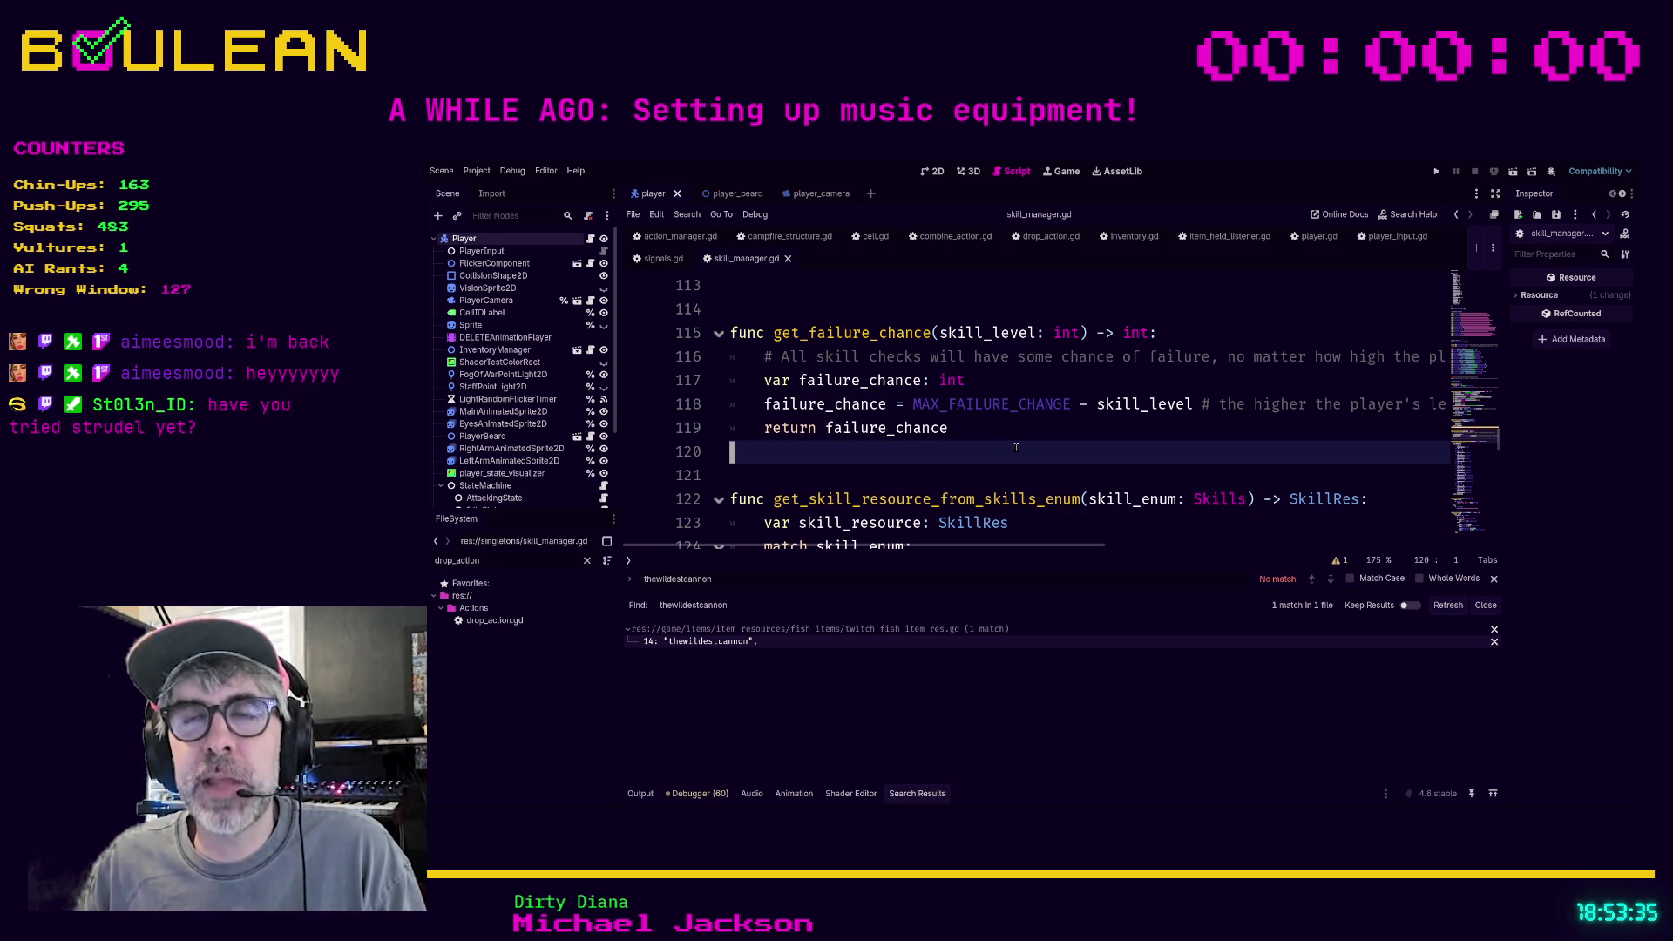
key(Down)
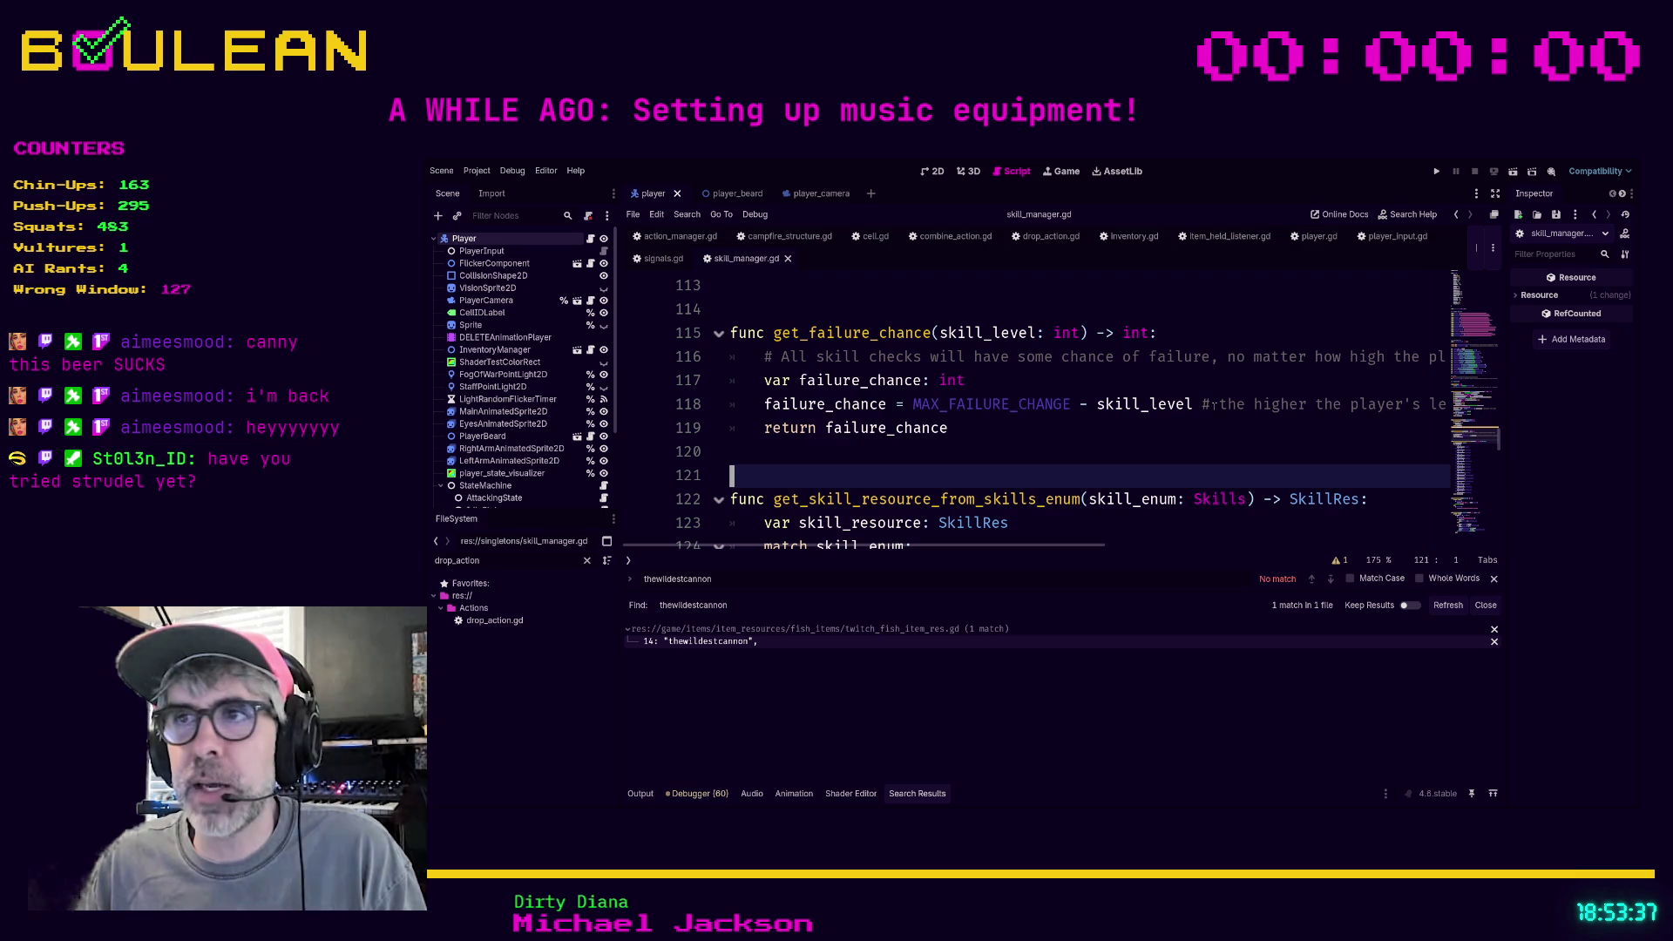
click(1140, 443)
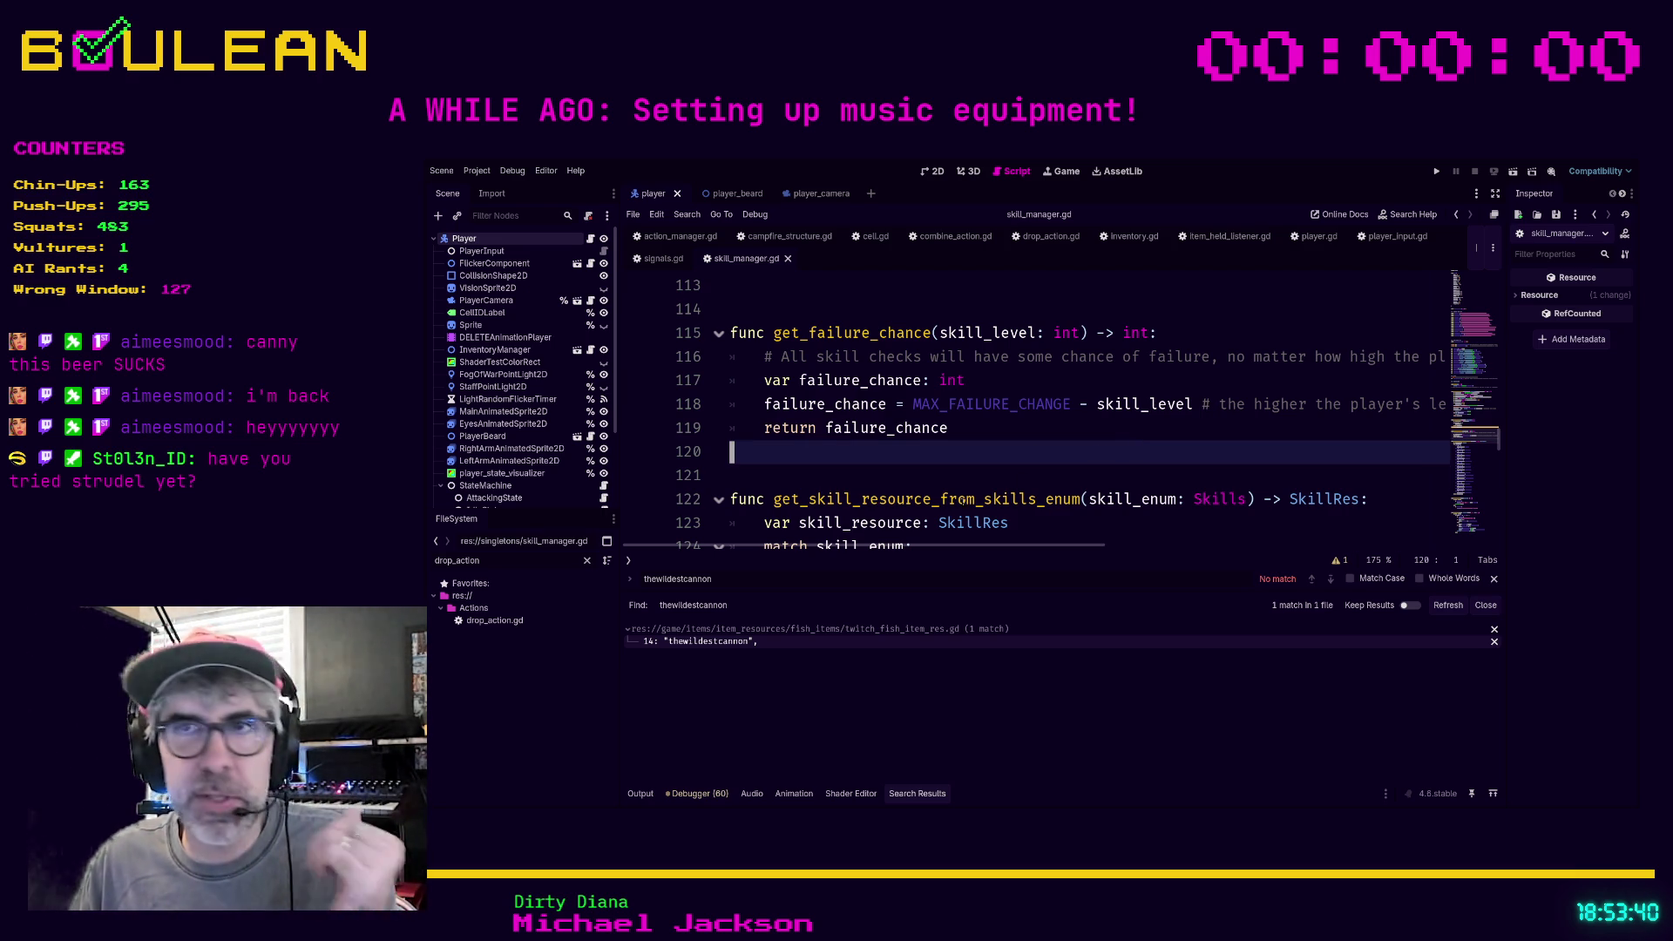
click(850, 478)
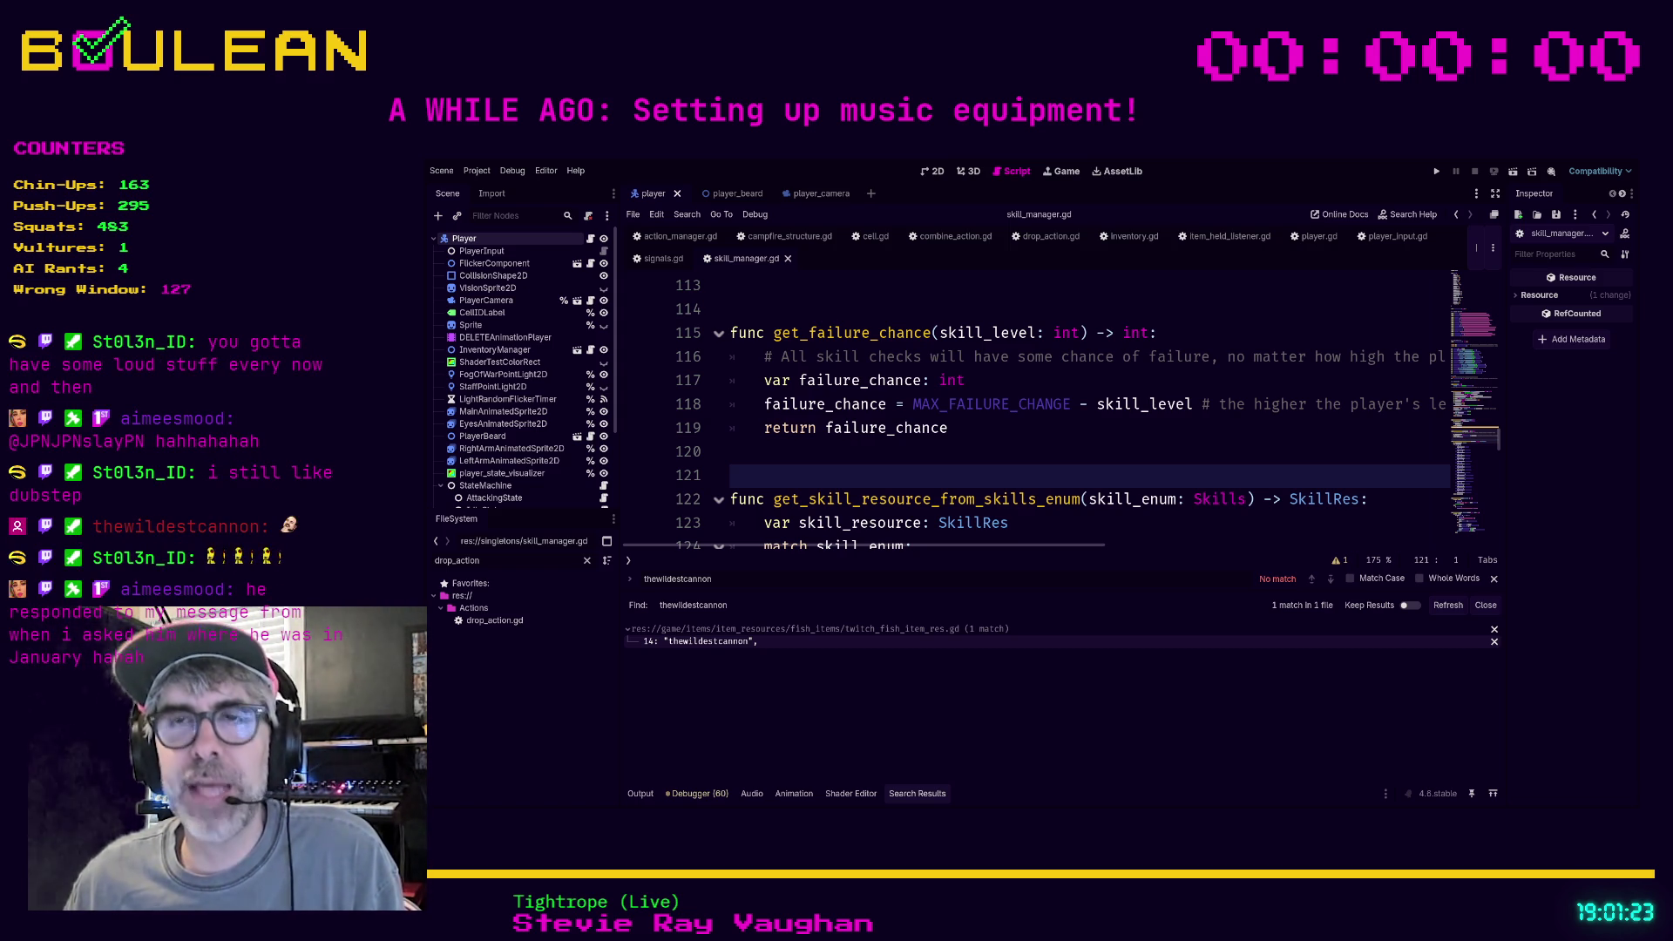
Place the caret on blank line 120 near get_failure_chance in skill_manager.gd
click(809, 447)
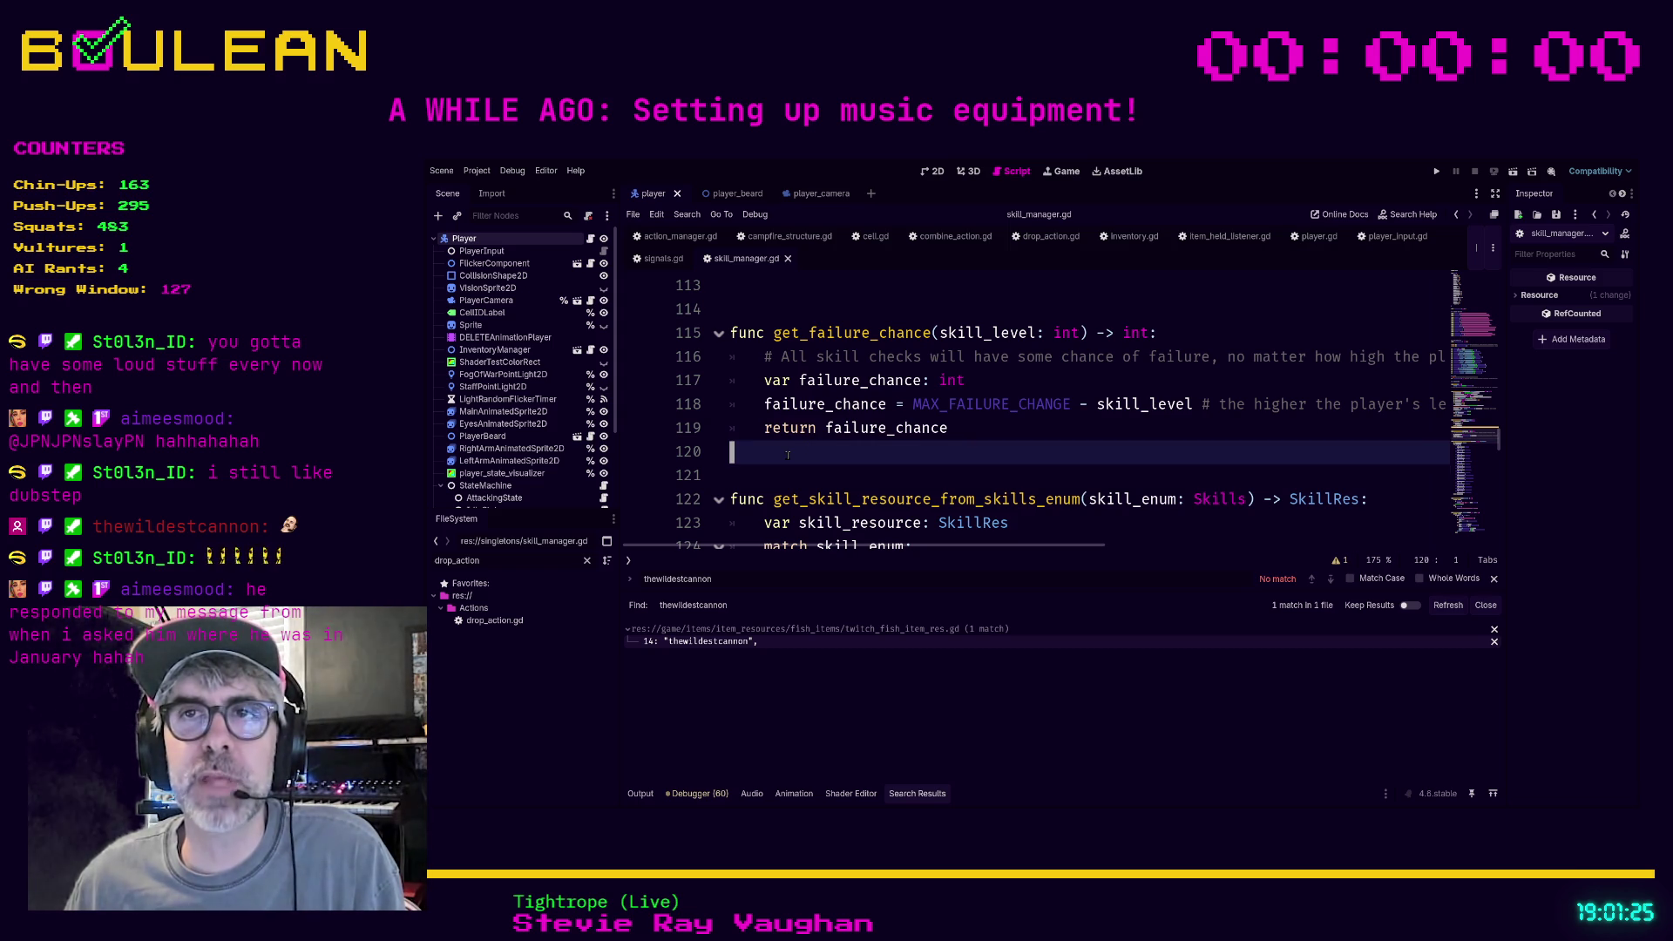
click(755, 473)
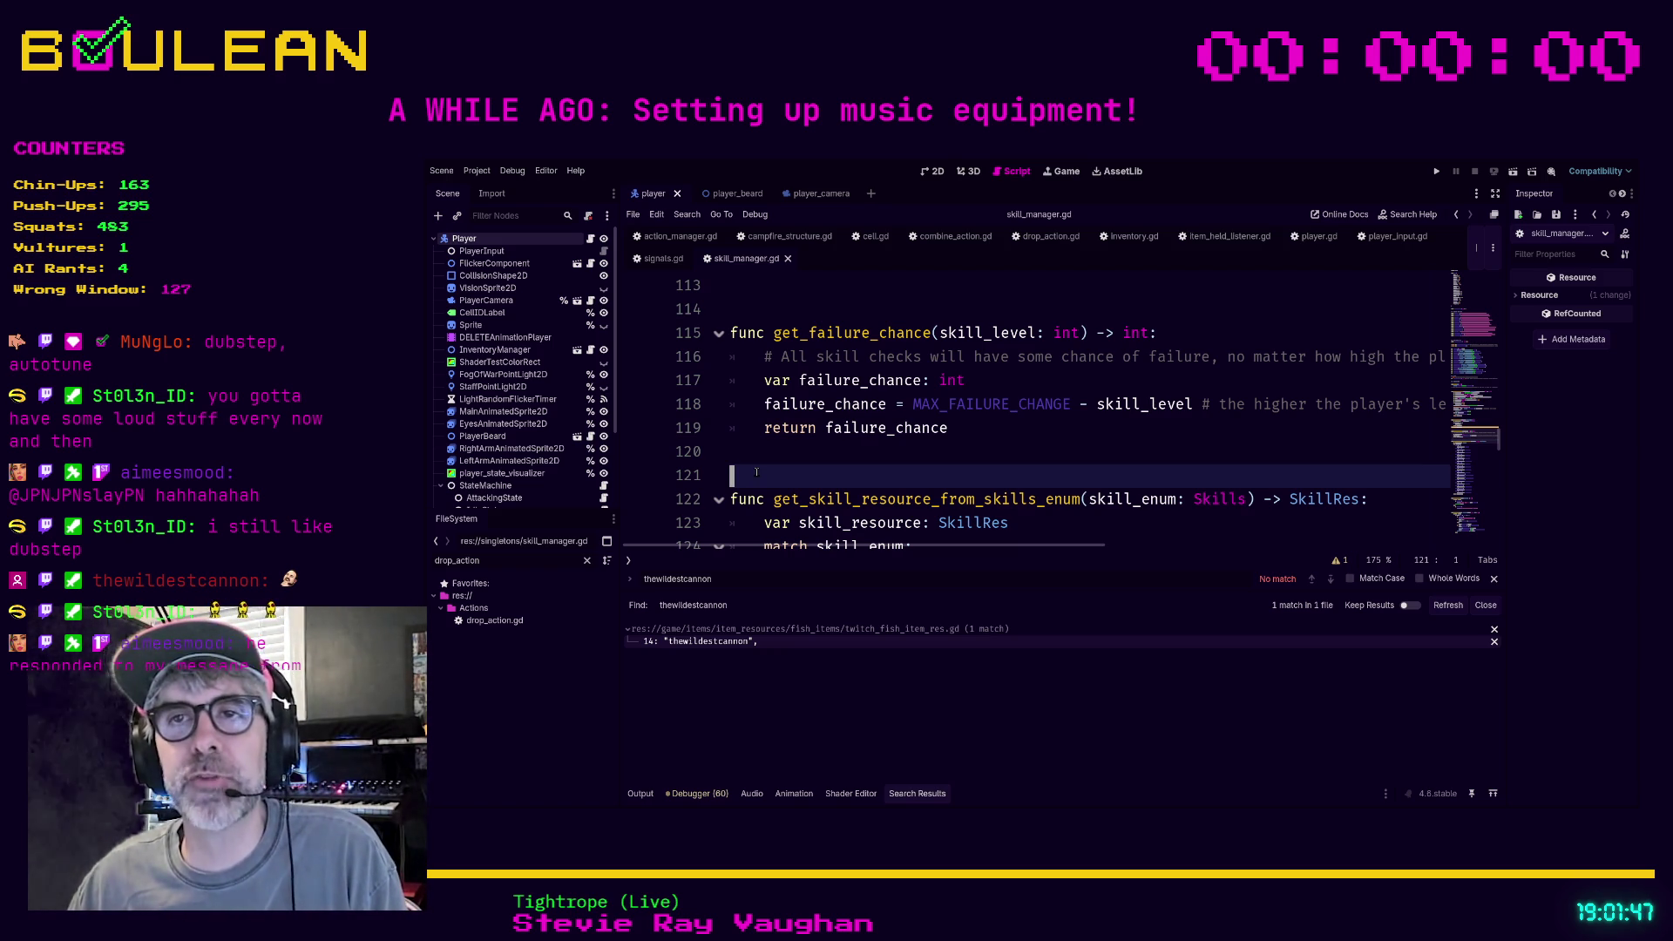
click(748, 452)
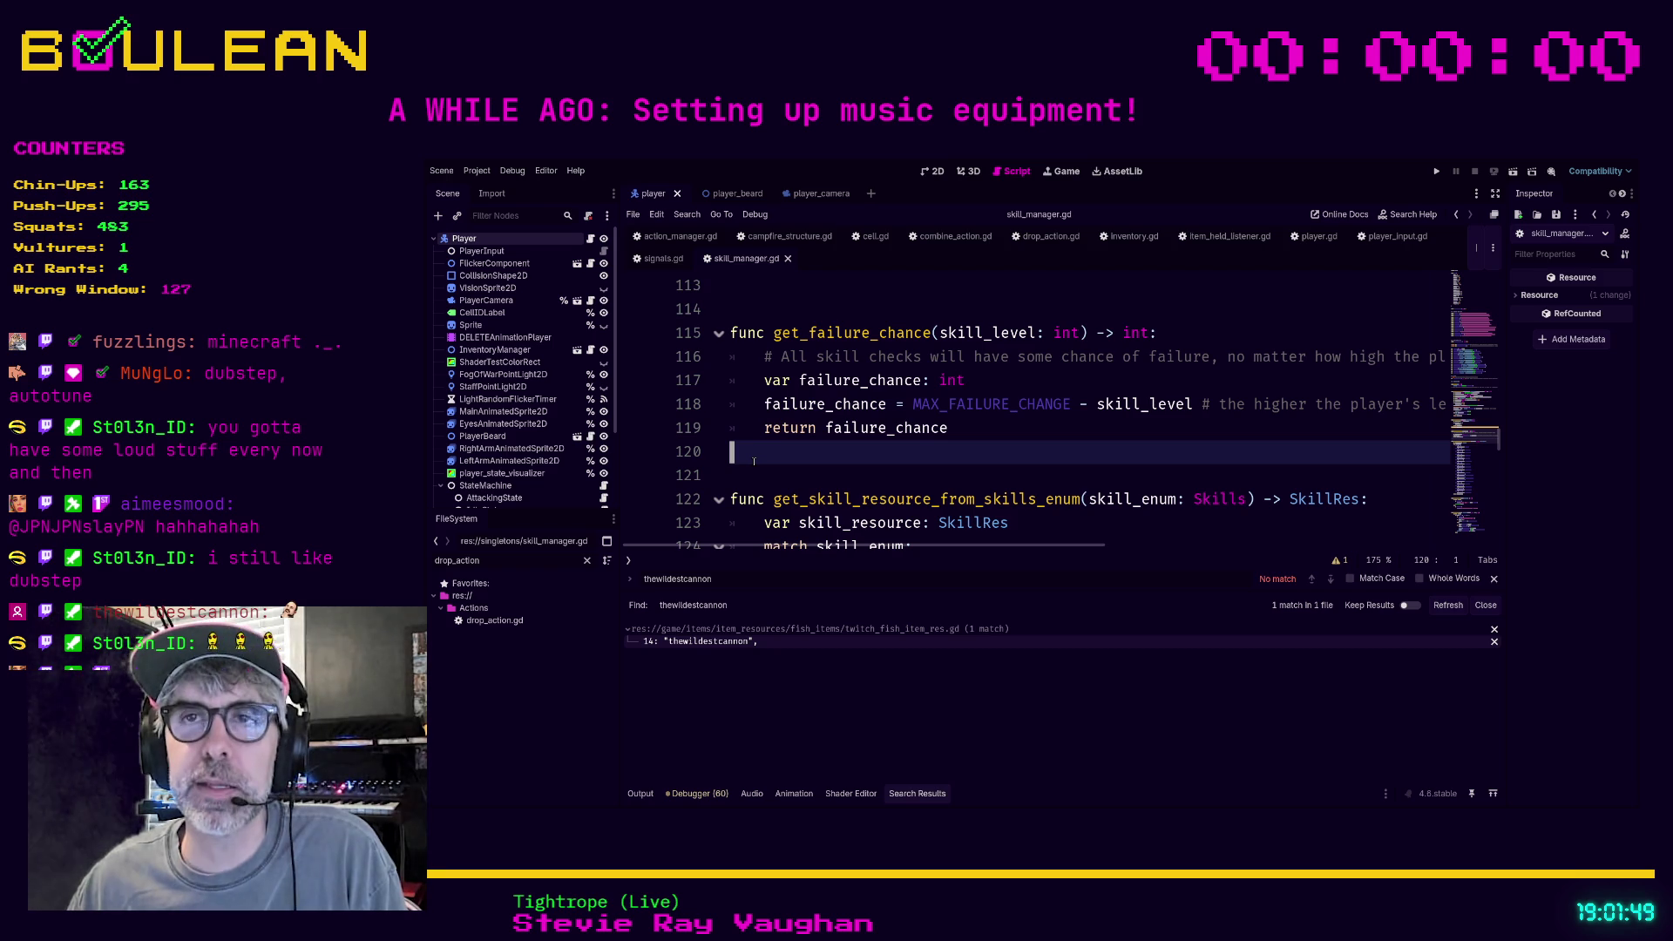
scroll(755, 467, down, 3)
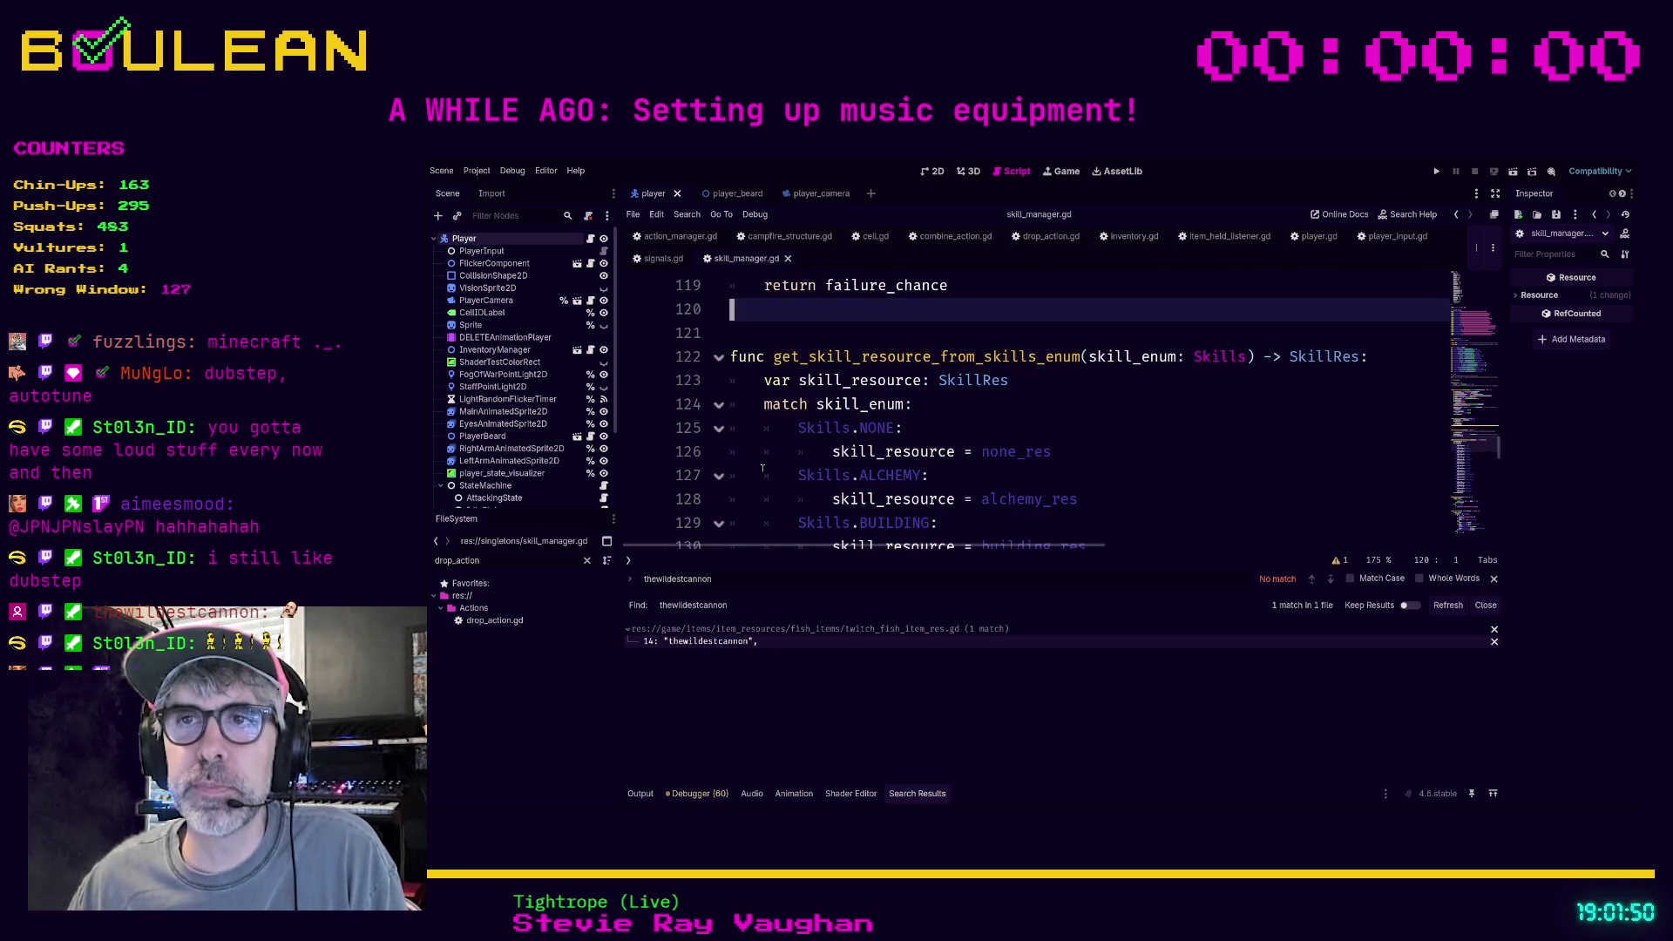
scroll(762, 468, down, 10)
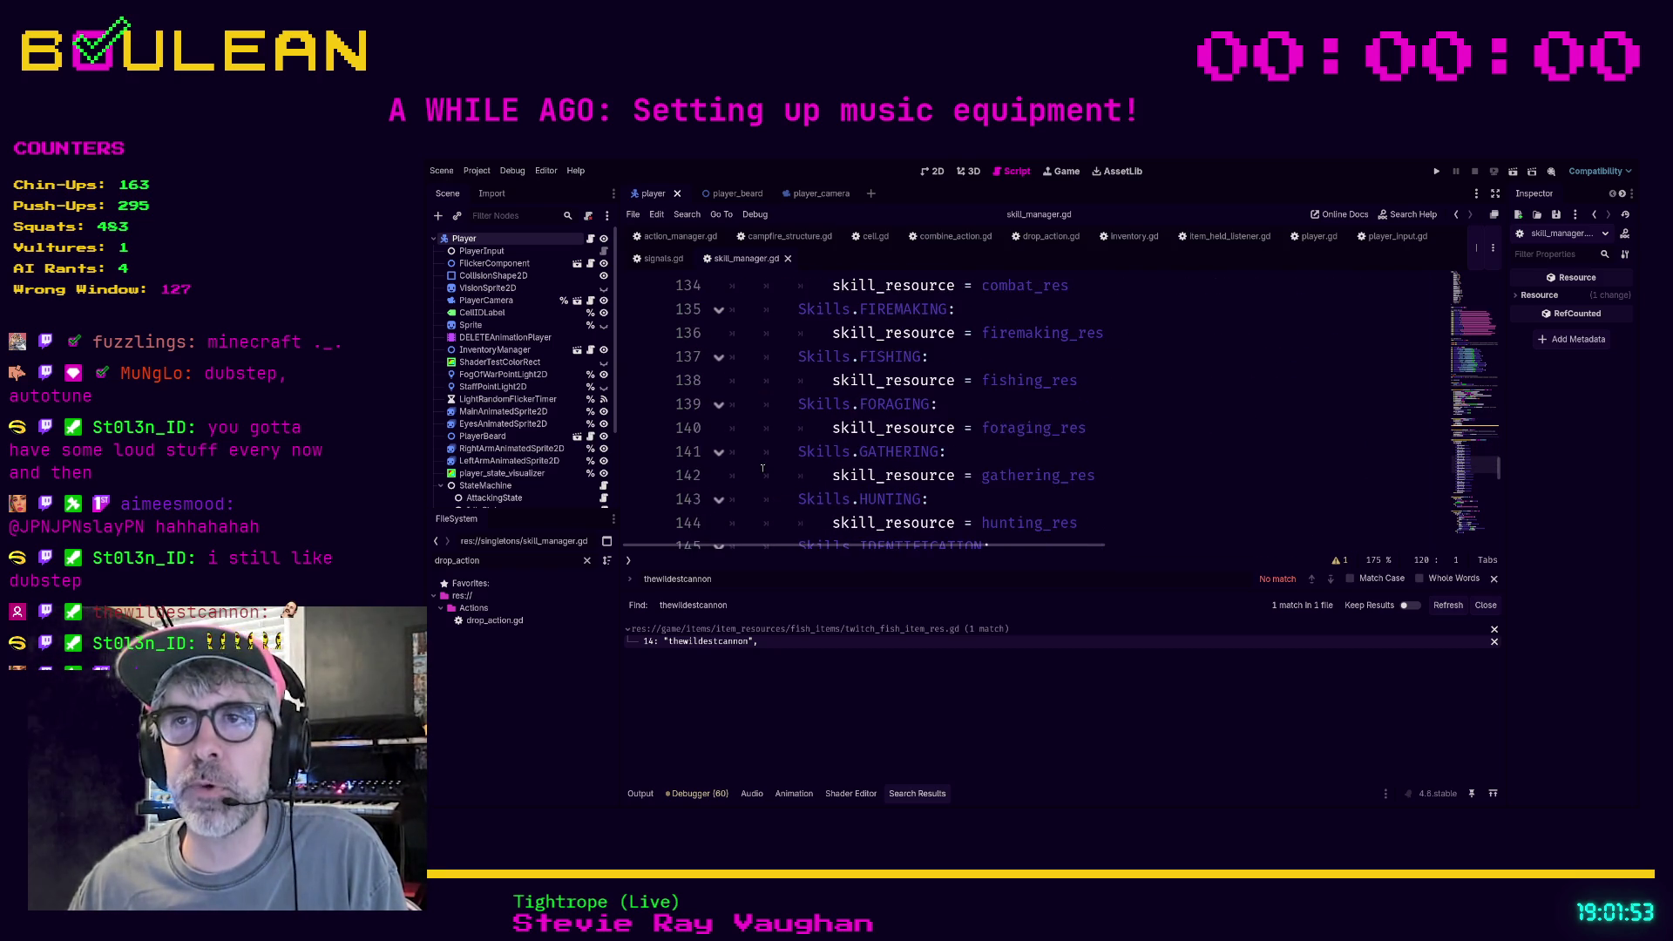
scroll(762, 467, up, 2)
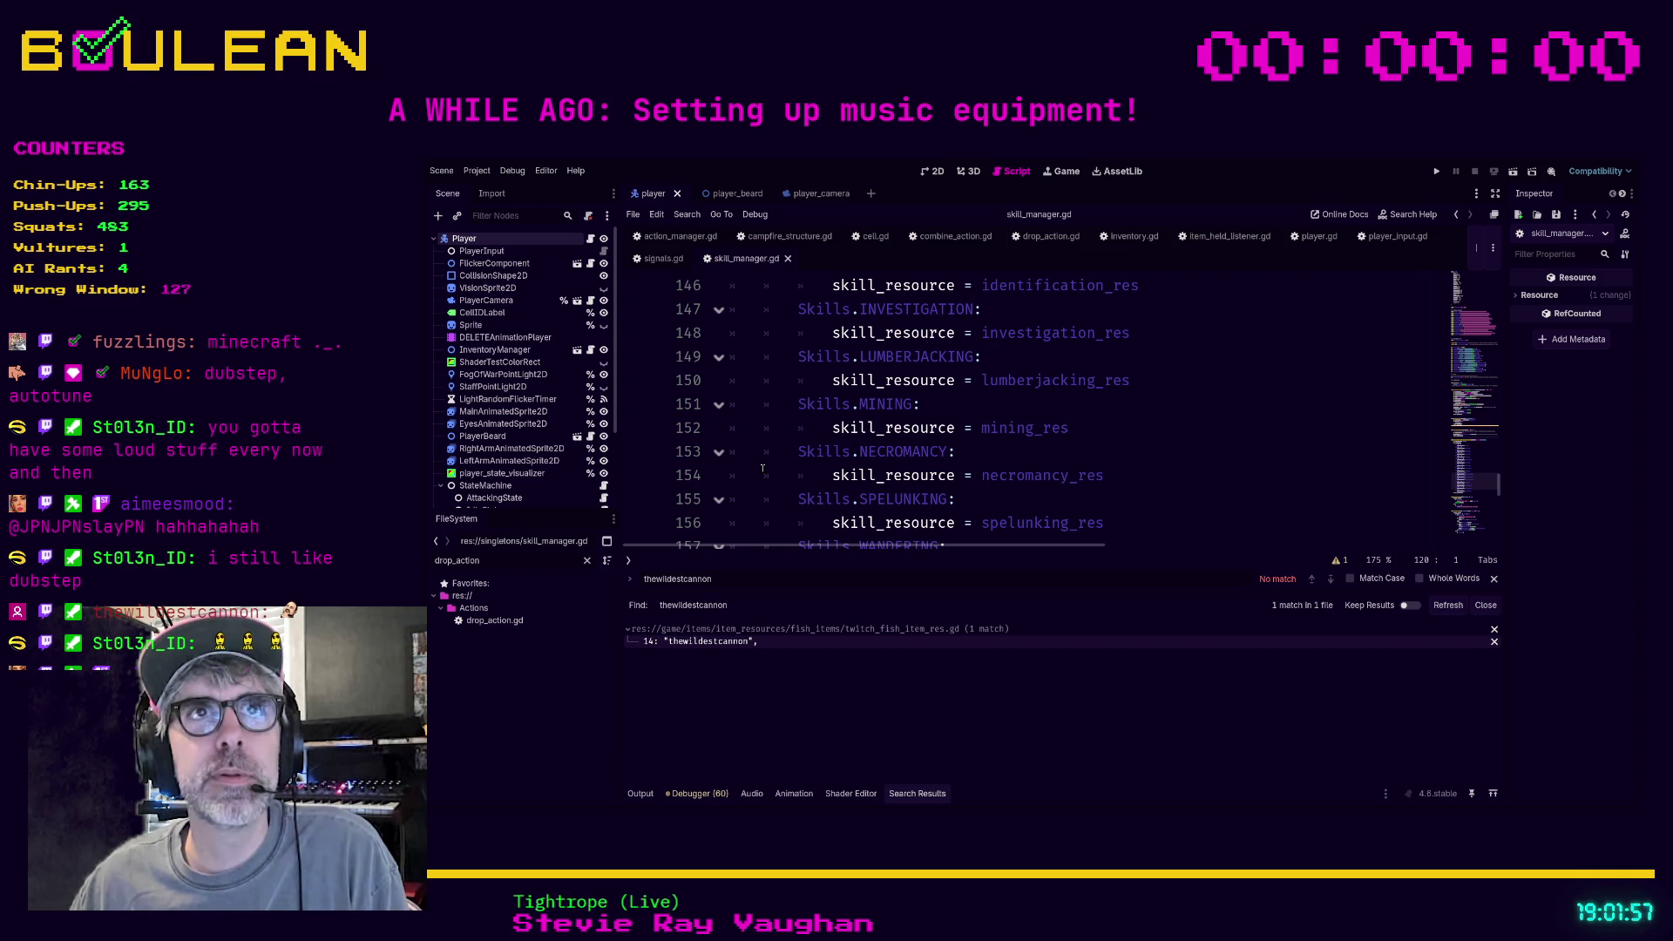
scroll(762, 468, up, 6)
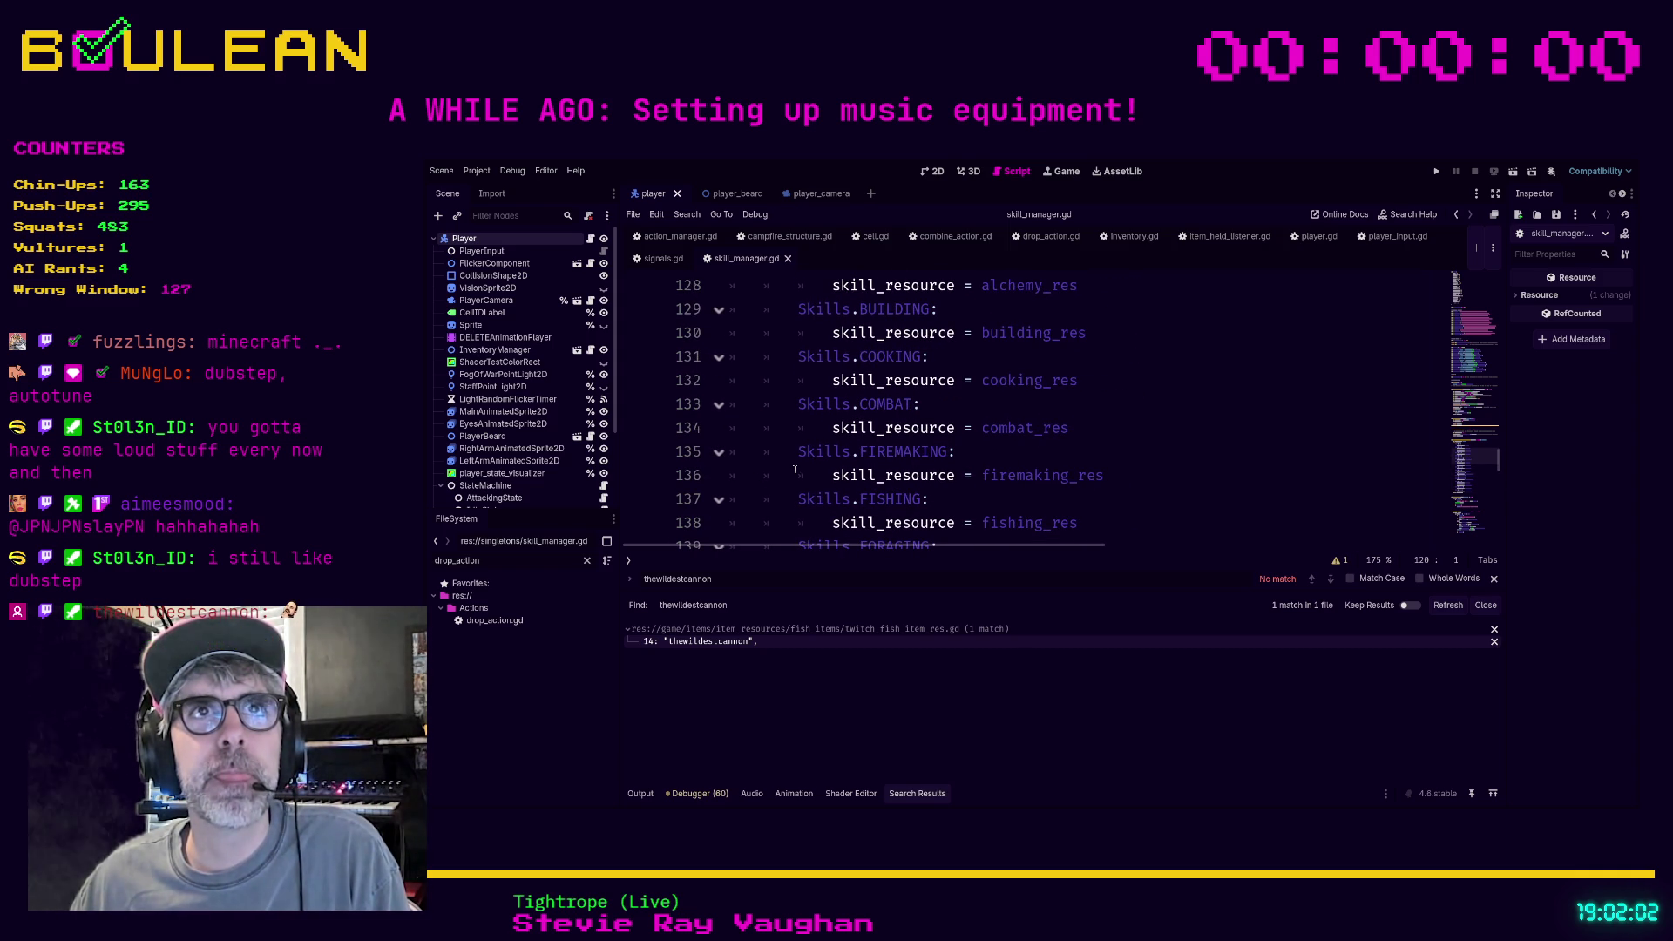
scroll(797, 469, up, 4)
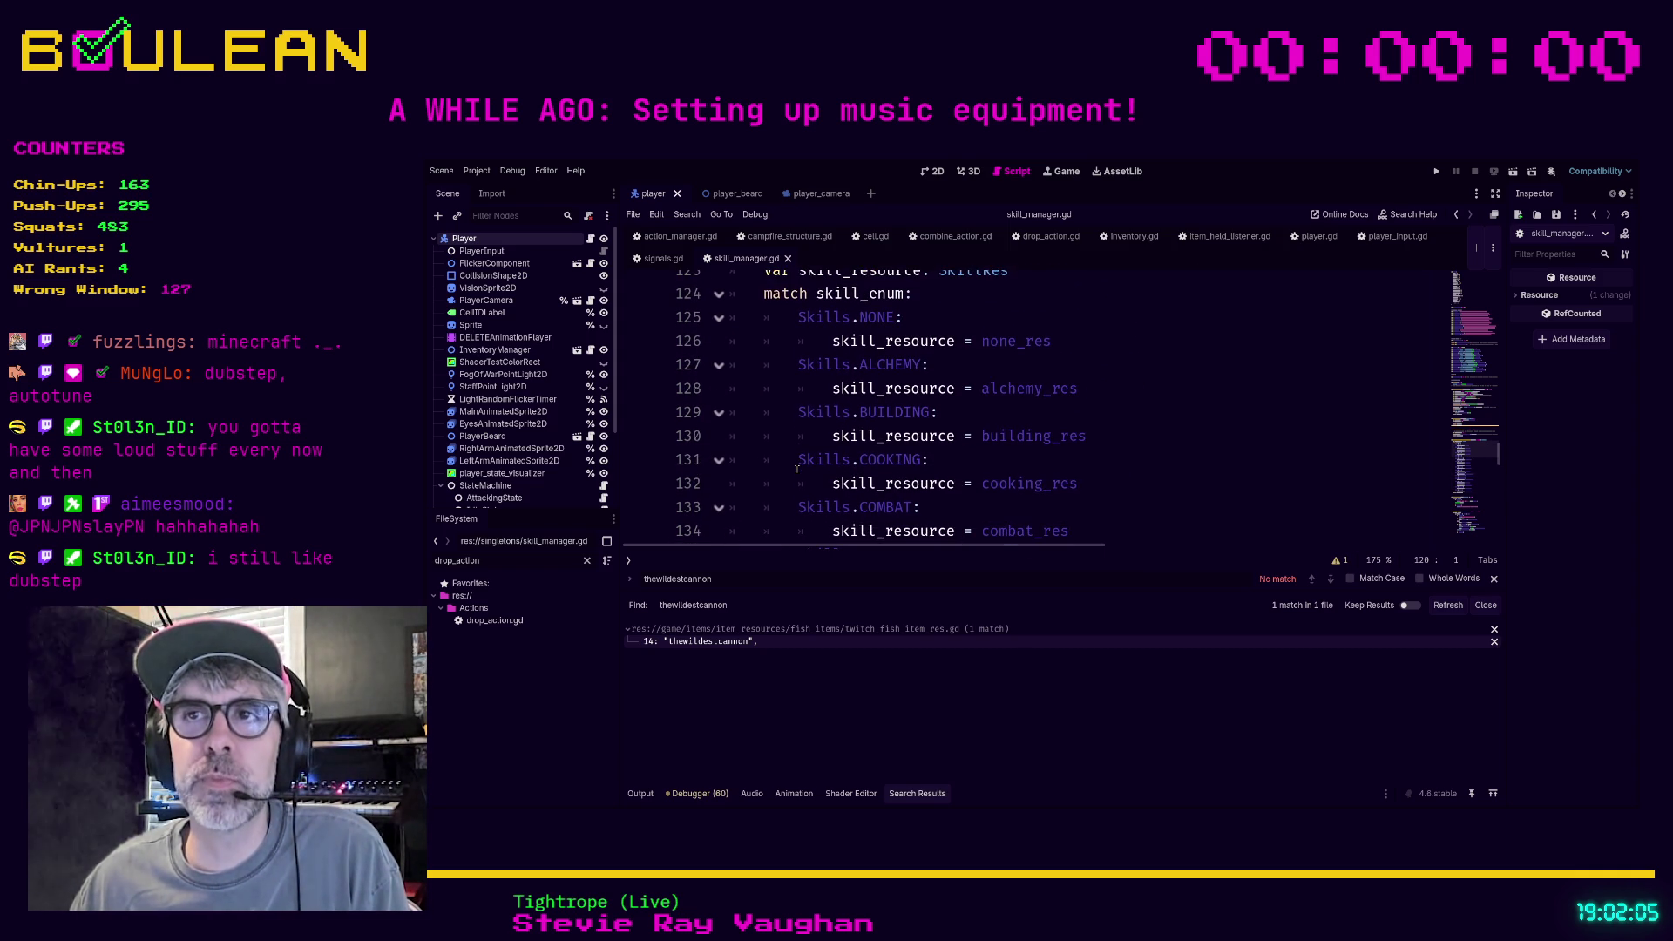
click(748, 368)
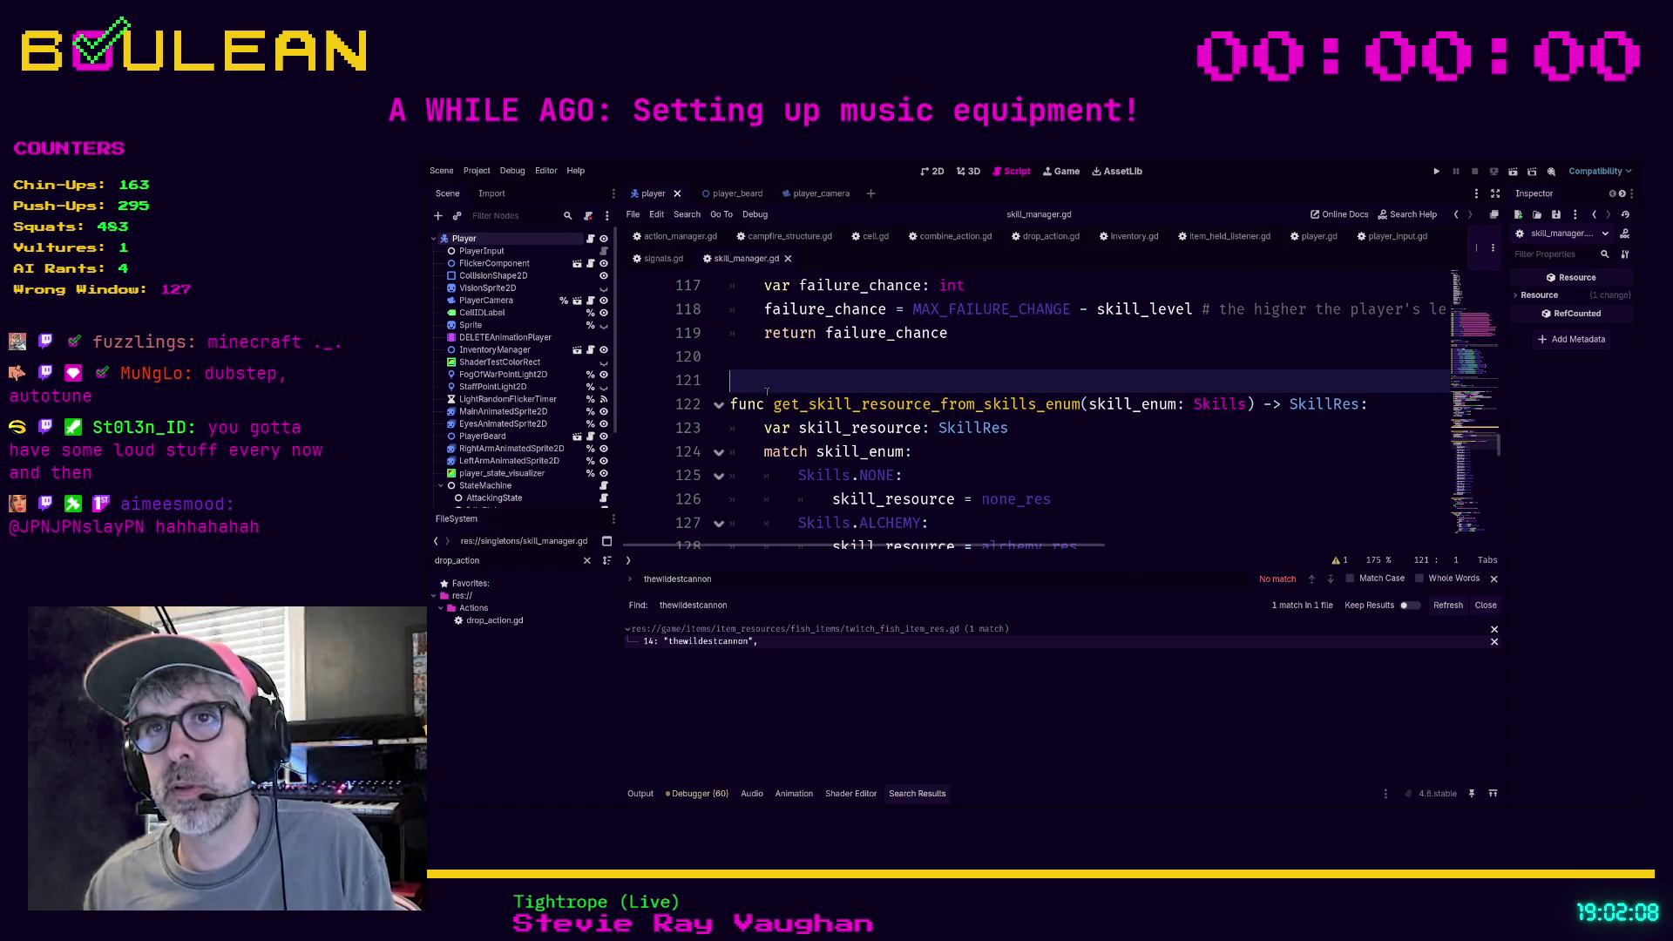
key(Up)
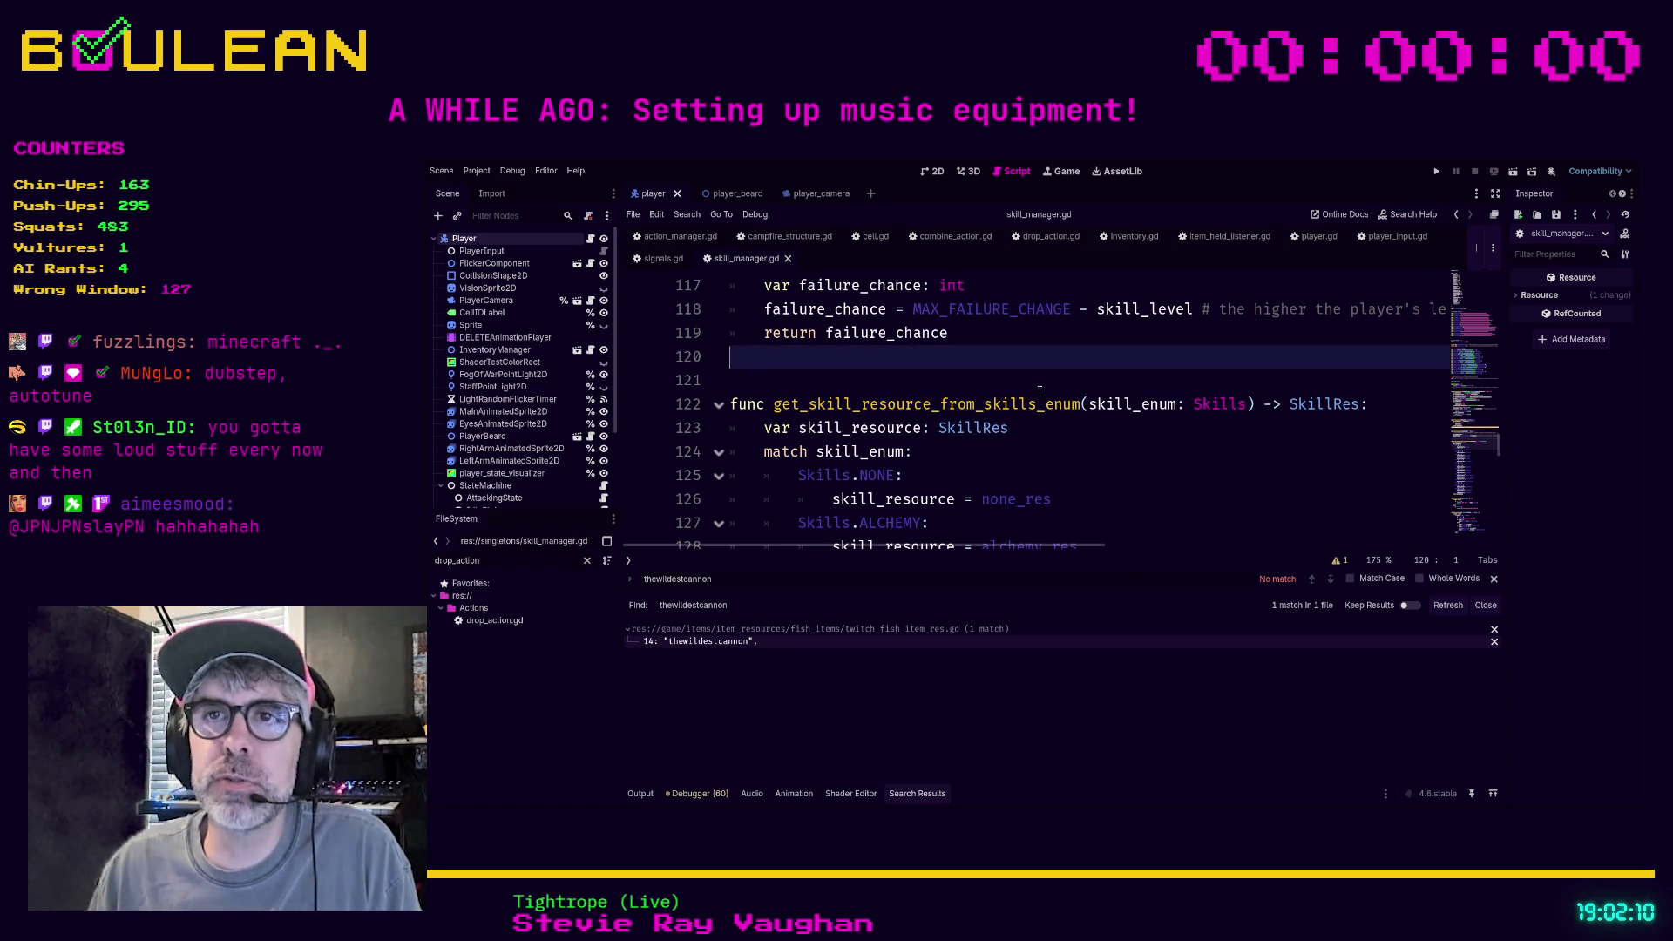
scroll(1052, 433, up, 2)
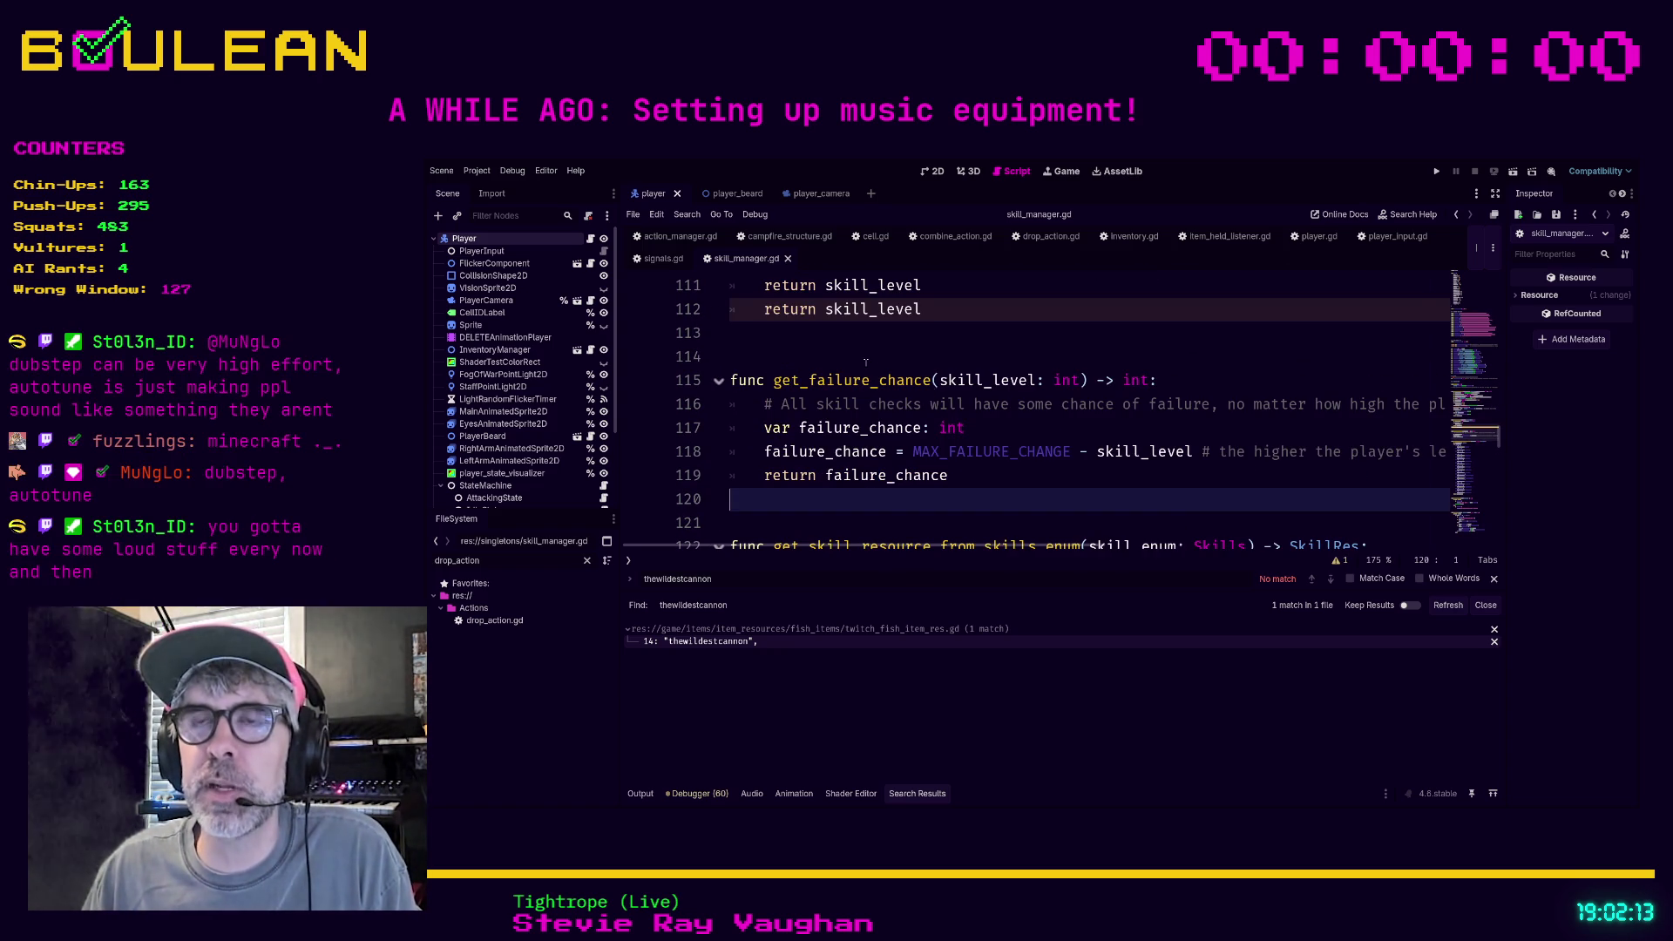
click(854, 358)
key(Up)
scroll(897, 362, up, 3)
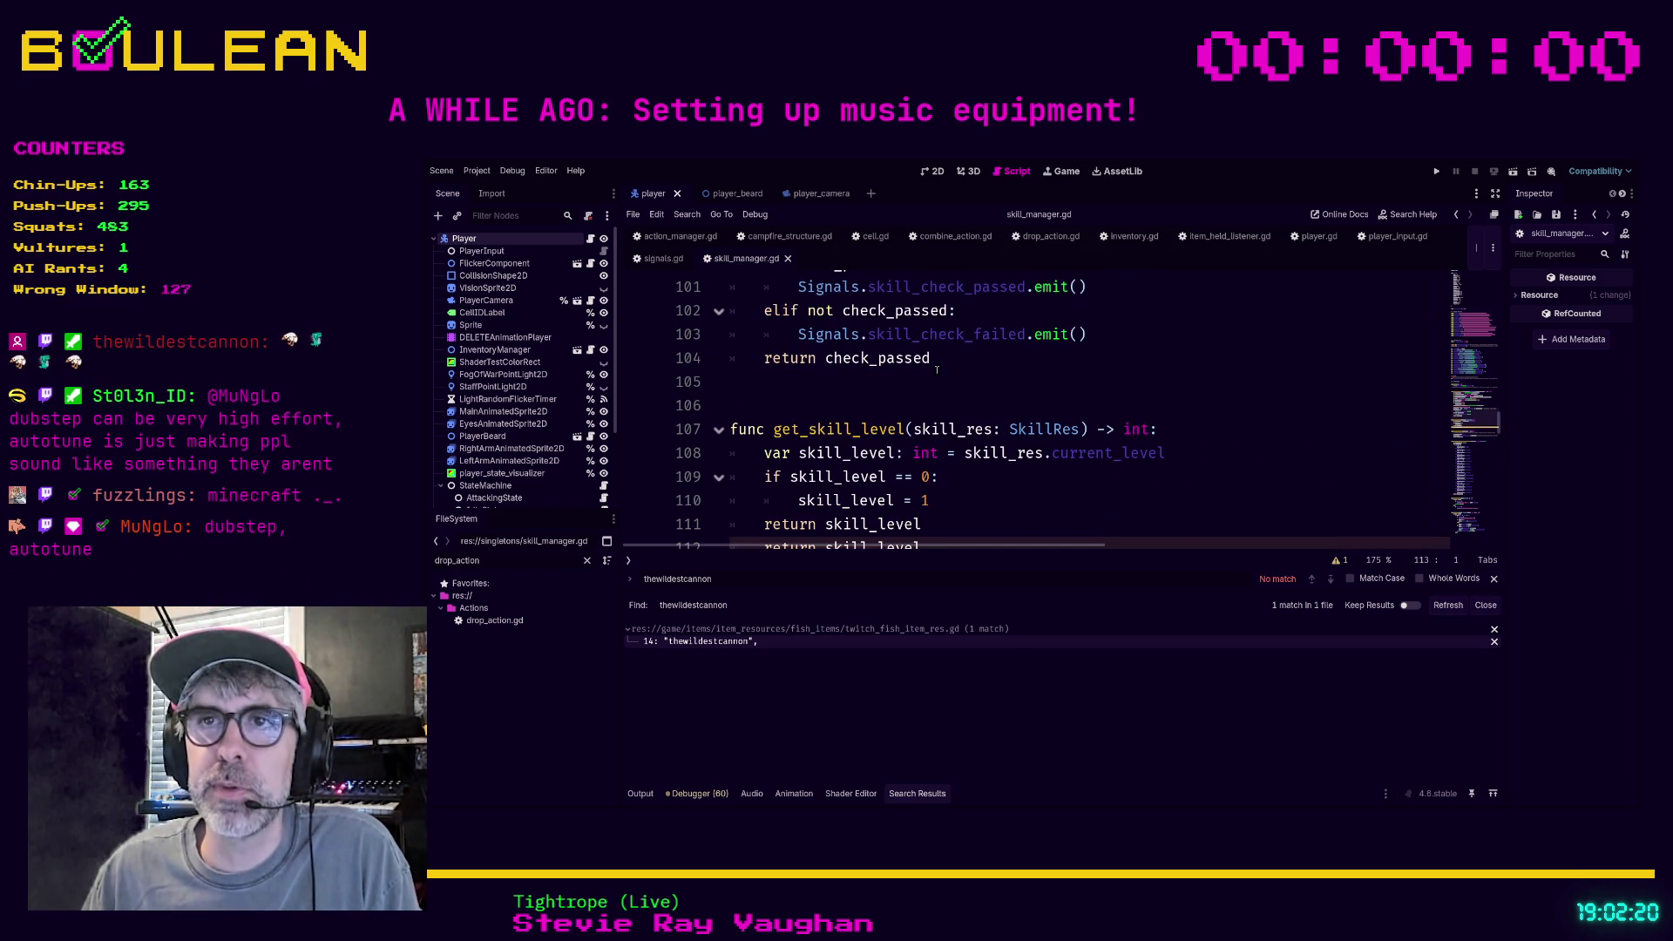
click(1024, 404)
scroll(1024, 397, up, 1)
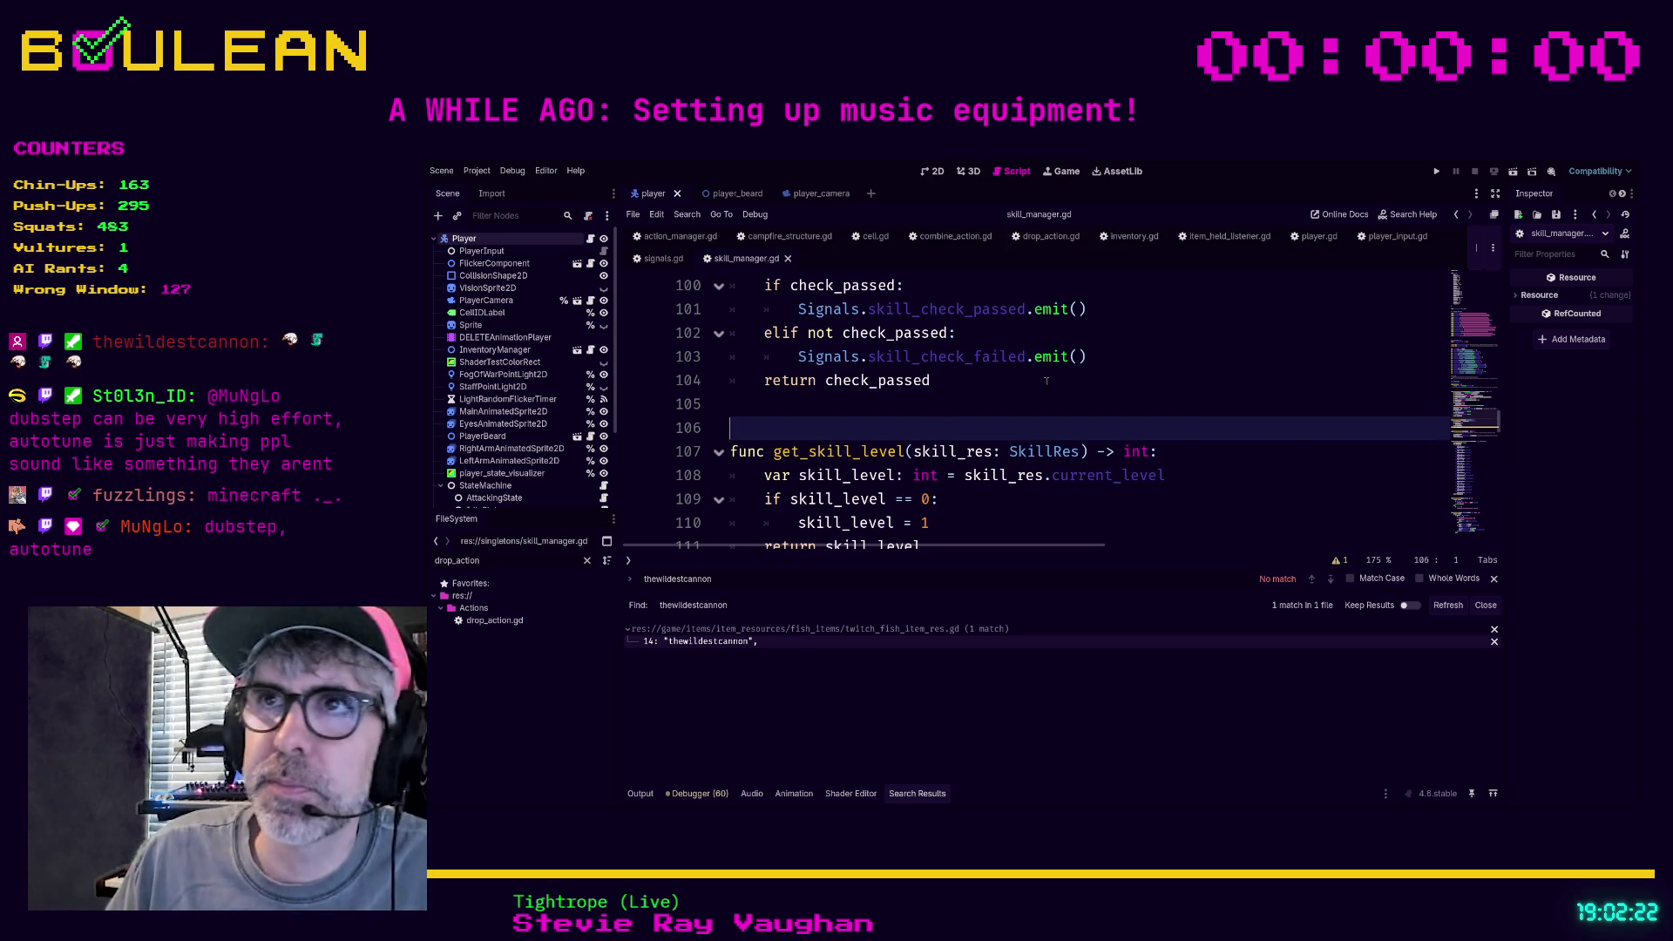